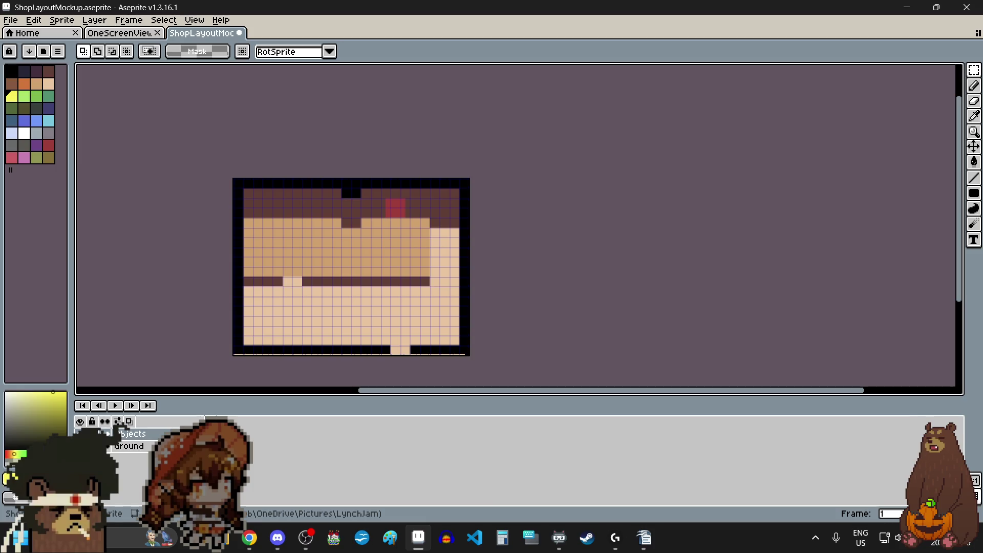
Set the foreground colour to the dark purple swatch in the palette's top row
key("alt+Tab")
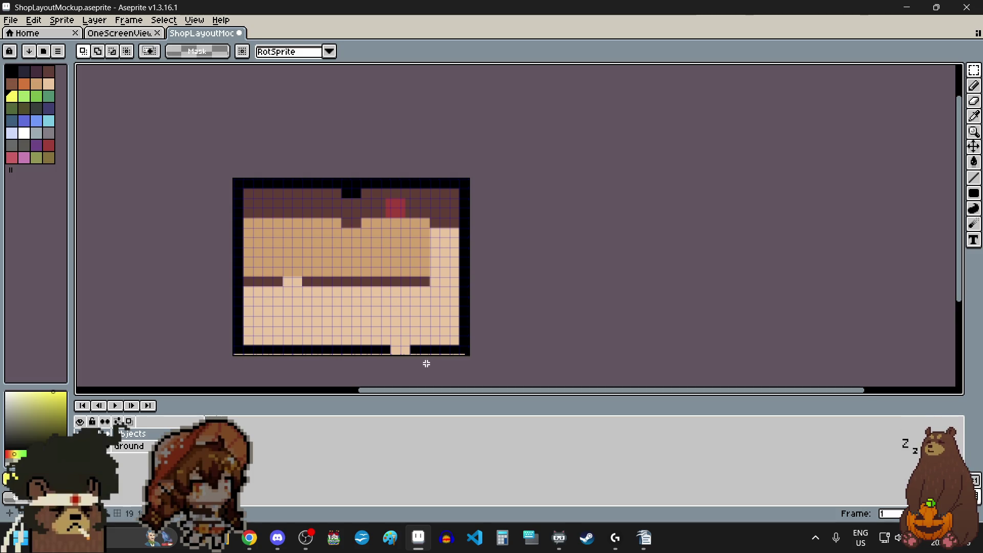
left_click(24, 147)
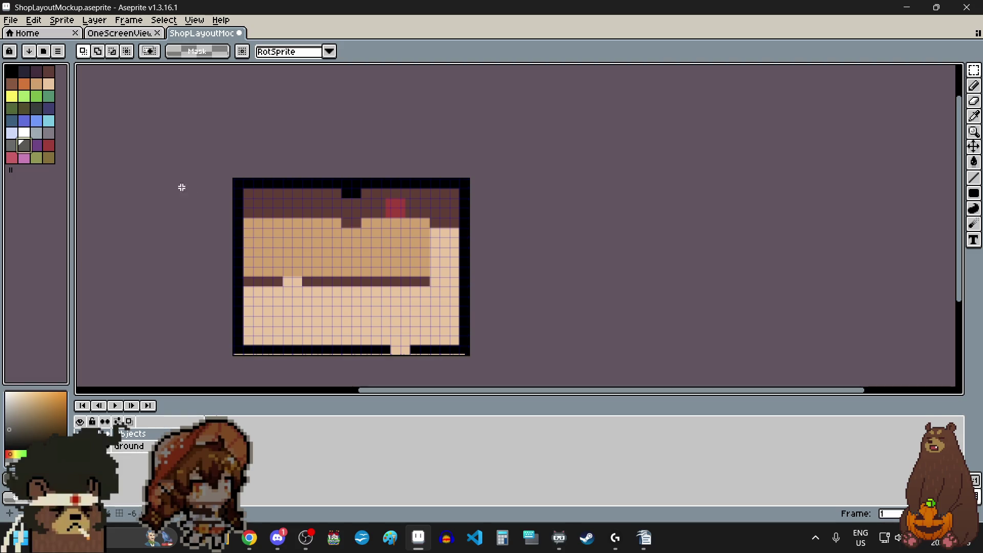
left_click(38, 73)
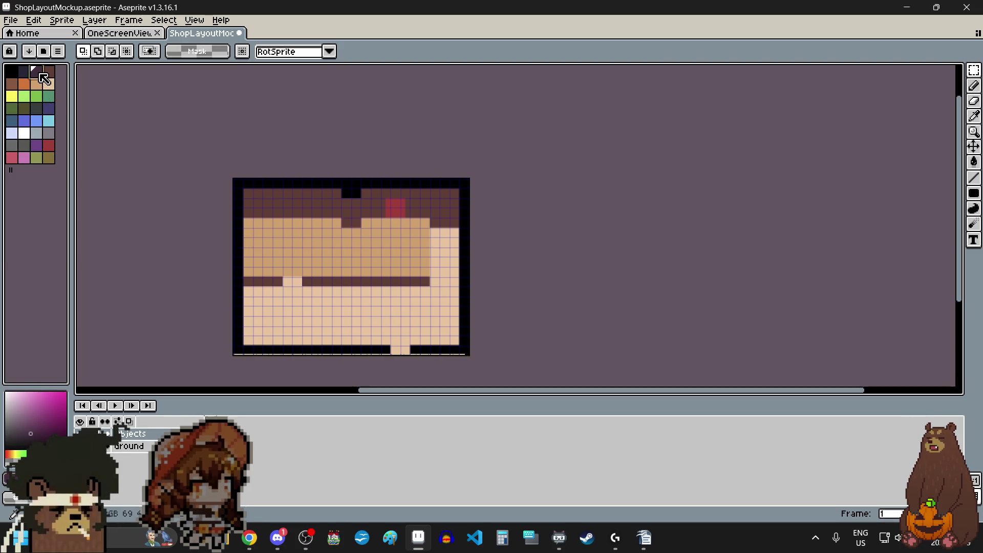
Pick the dark navy swatch and switch to the Line tool
left_click(23, 73)
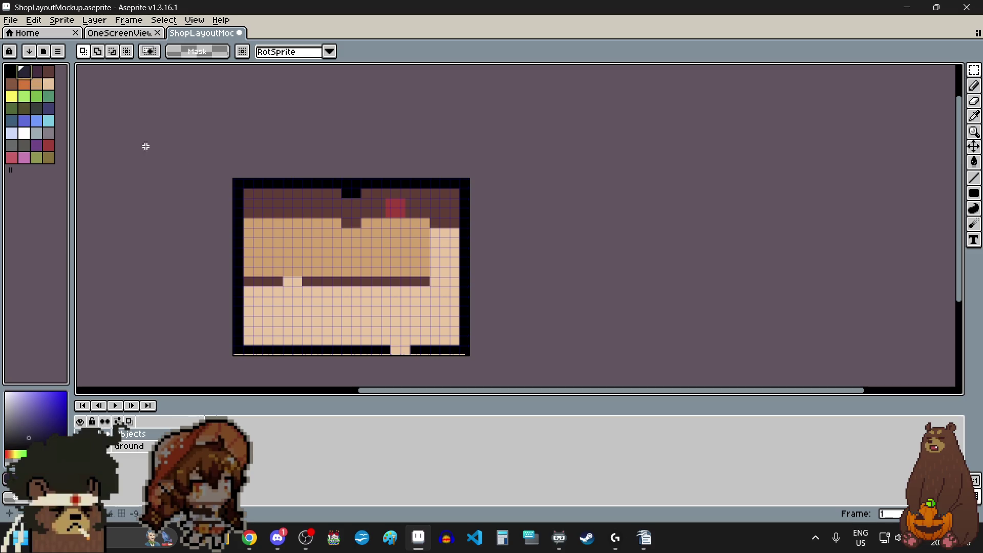
scroll(254, 258, "up", 10)
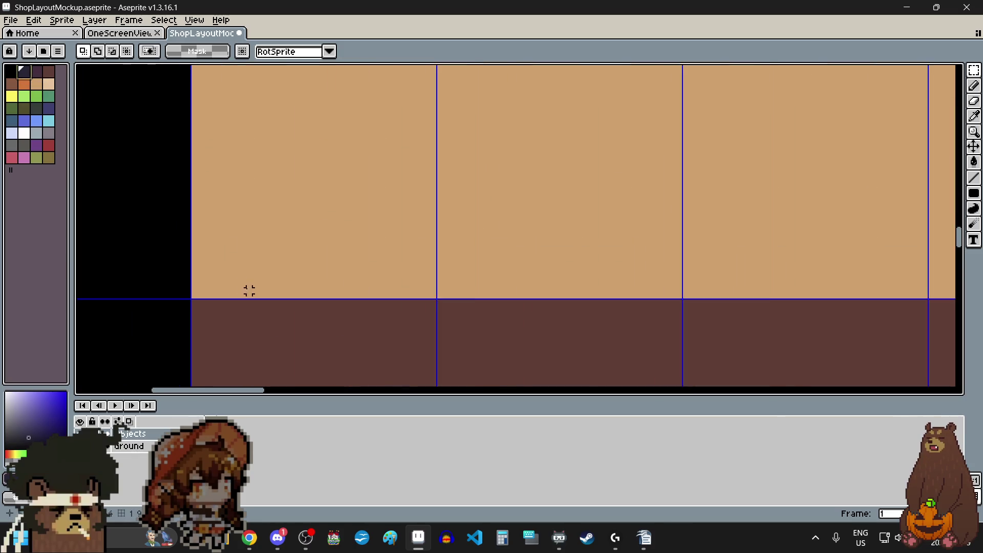
left_click(975, 177)
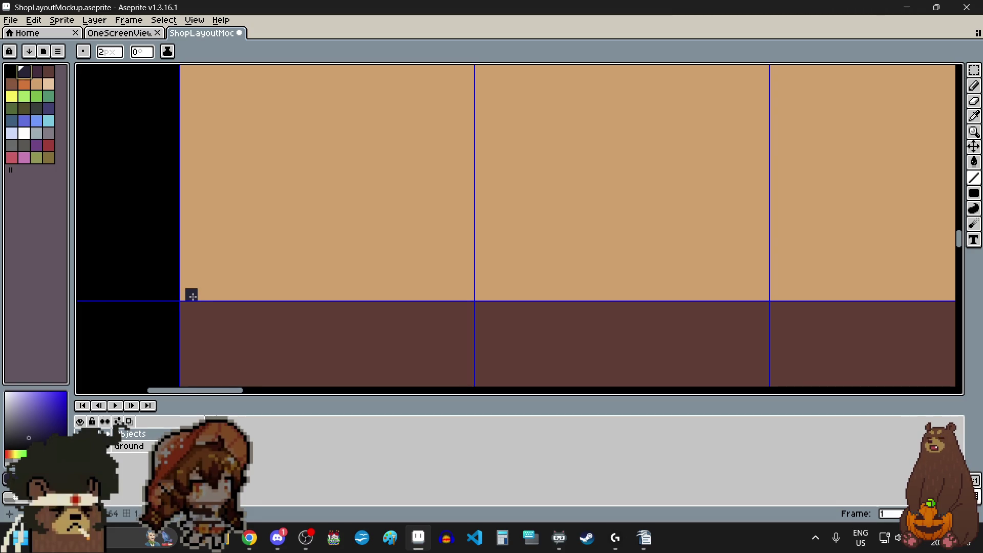
scroll(198, 296, "down", 1)
Draw two vertical railing bars up from the floor edge at the counter's left end, undoing the stray stroke
mouse_move(195, 293)
left_mouse_down()
mouse_move(210, 179)
mouse_move(195, 100)
mouse_move(198, 109)
left_mouse_up()
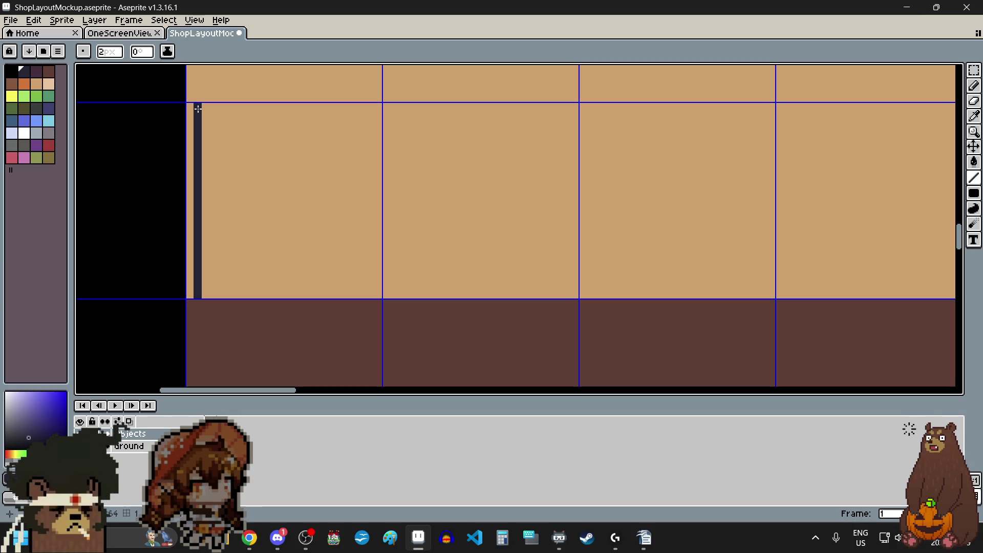
scroll(197, 302, "up", 3)
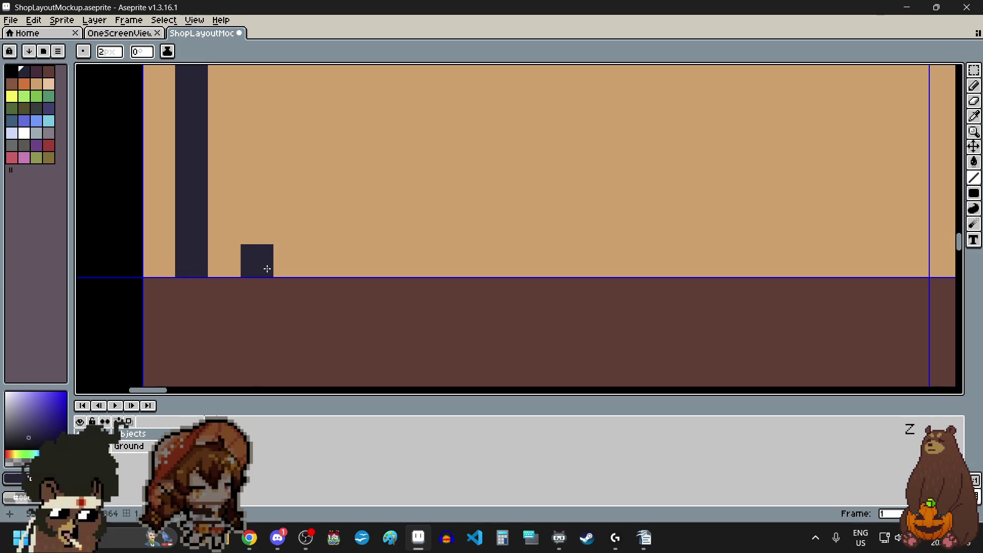
scroll(300, 269, "down", 2)
scroll(298, 230, "down", 1)
left_click_drag(299, 268, 299, 75)
scroll(298, 179, "down", 1)
scroll(299, 75, "up", 2)
key("ctrl+z")
left_click_drag(293, 239, 297, 101)
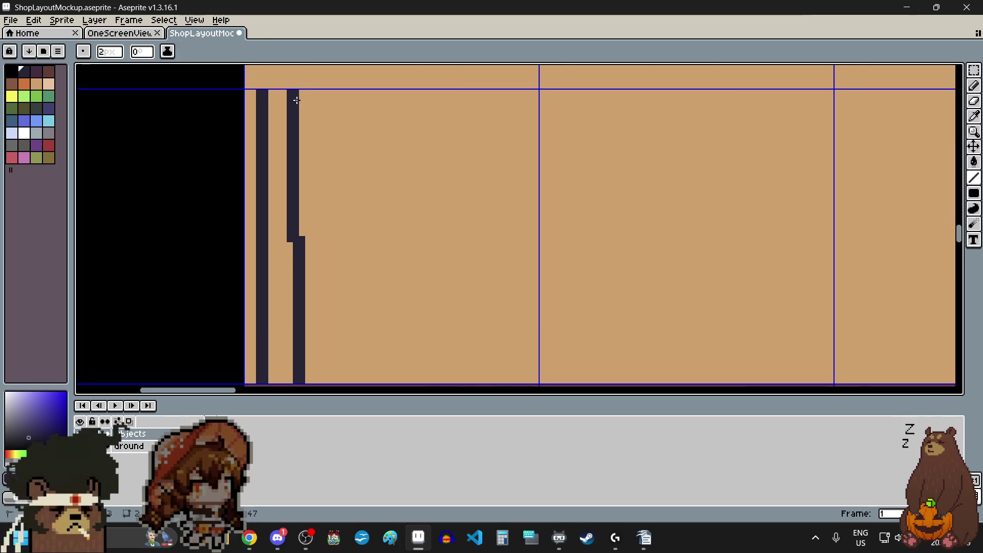
key("ctrl+z")
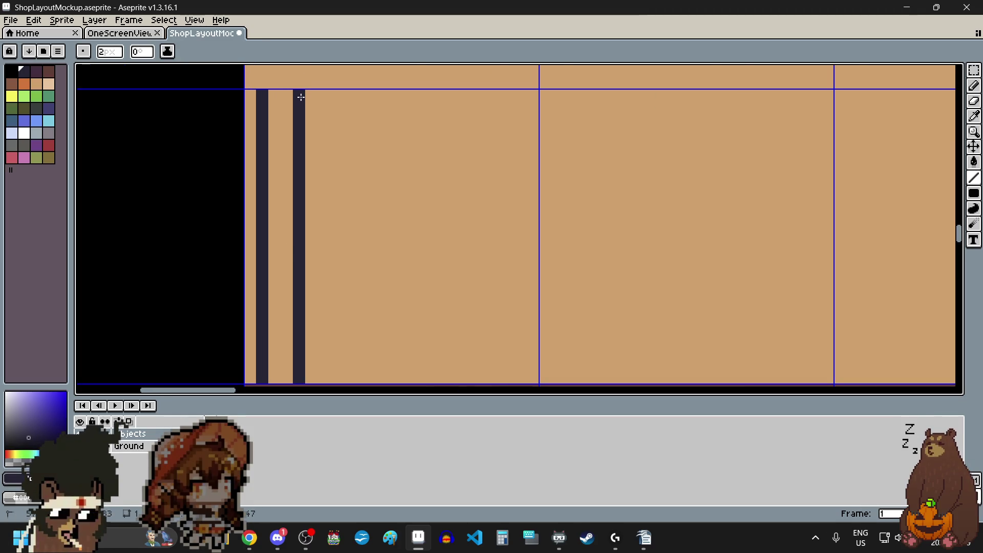
scroll(309, 169, "down", 1)
scroll(269, 86, "up", 1)
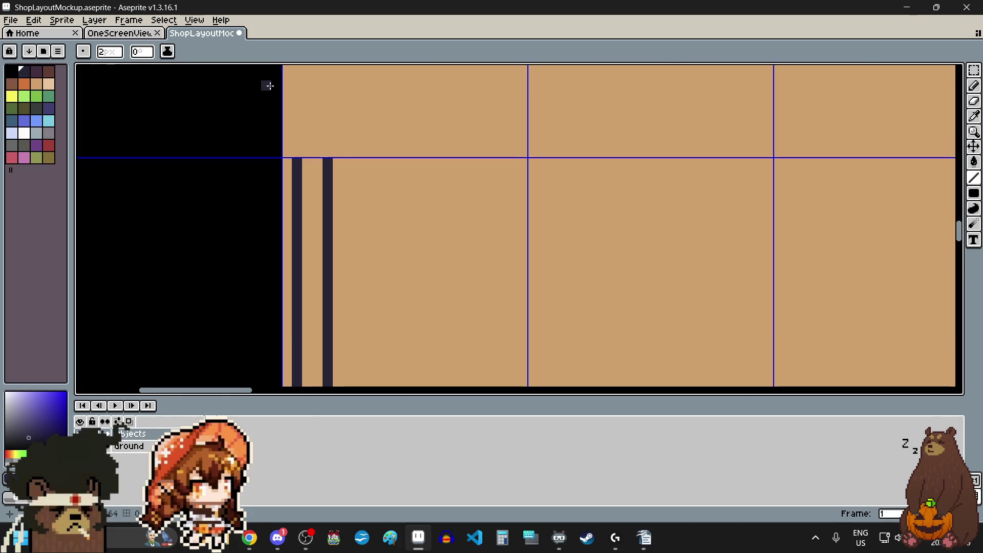
left_click(974, 70)
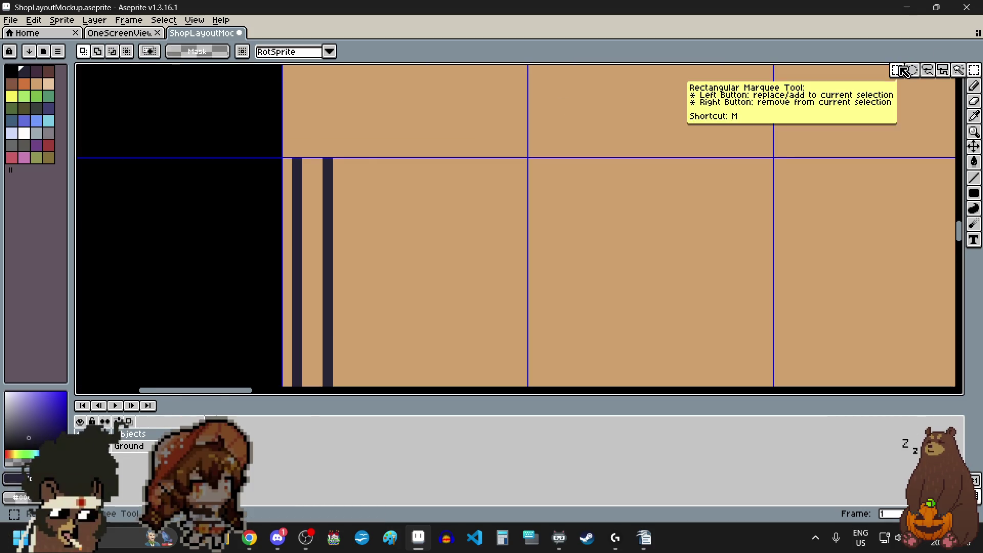
Marquee-select the two railing bars and move them up onto the counter line
scroll(284, 150, "up", 4)
scroll(279, 179, "down", 5)
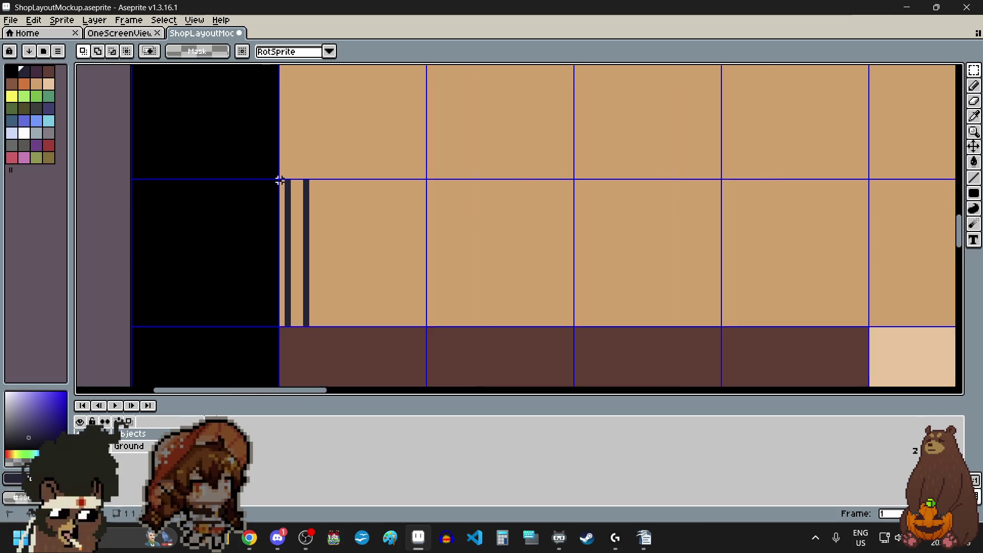
scroll(277, 261, "up", 4)
scroll(314, 298, "up", 1)
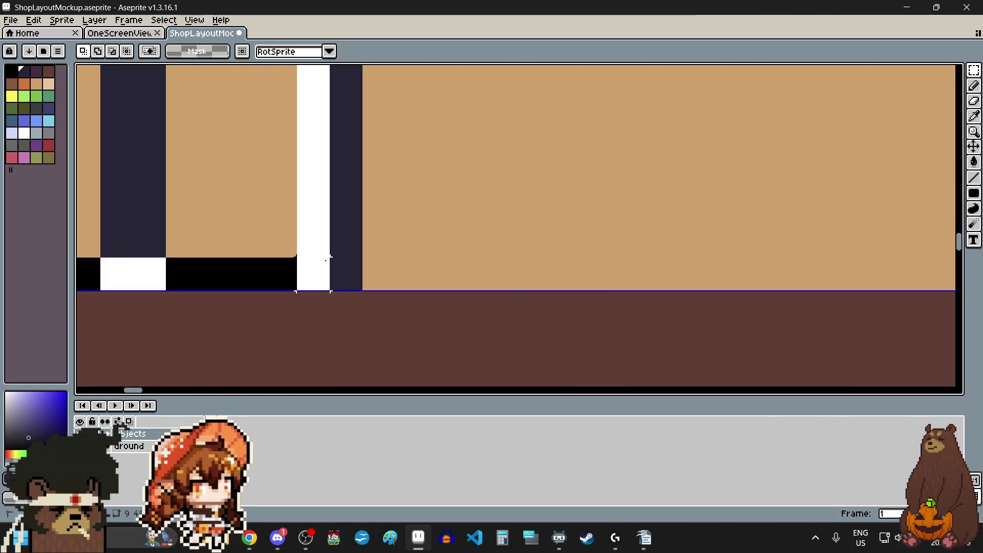
left_click_drag(350, 268, 397, 267)
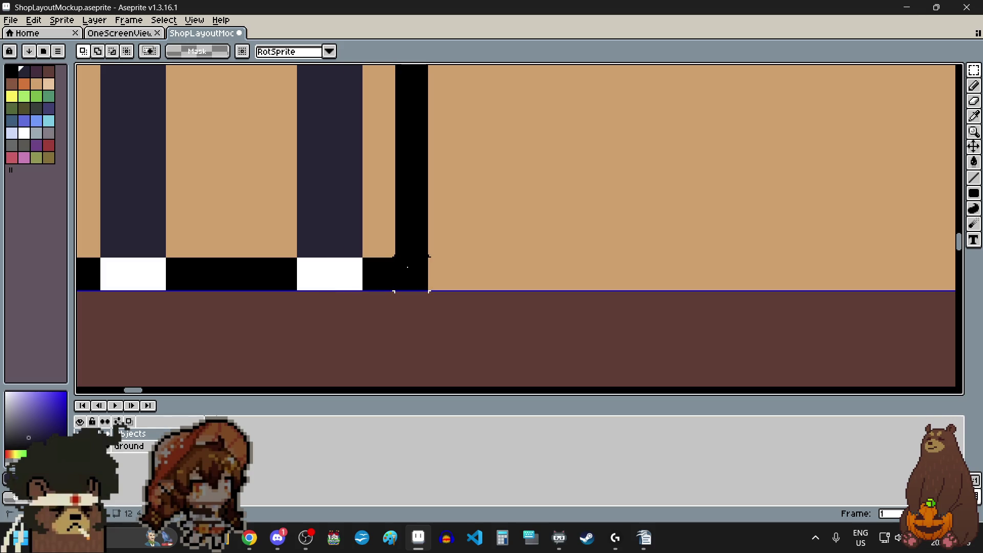
key("ctrl+z")
left_click(413, 275)
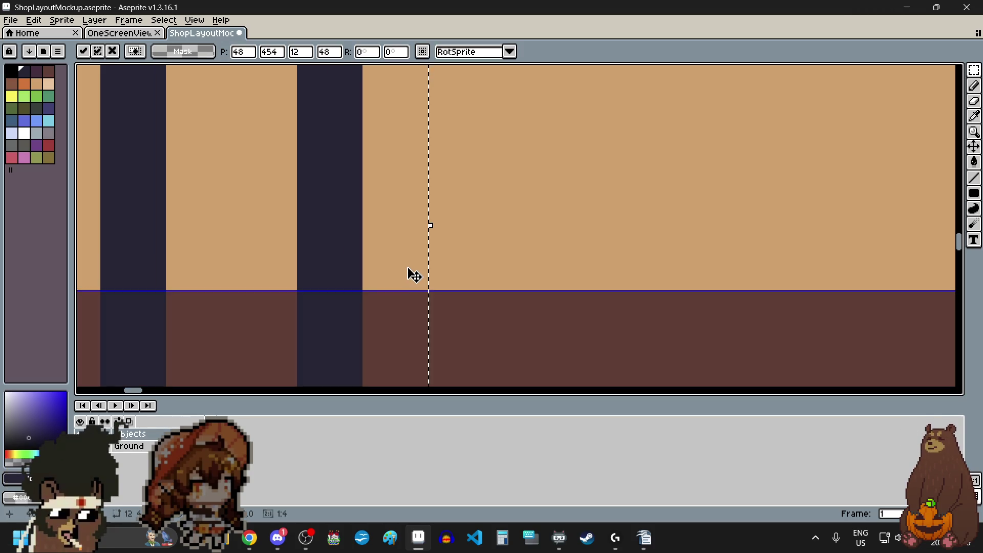
scroll(399, 274, "down", 5)
scroll(383, 281, "up", 1)
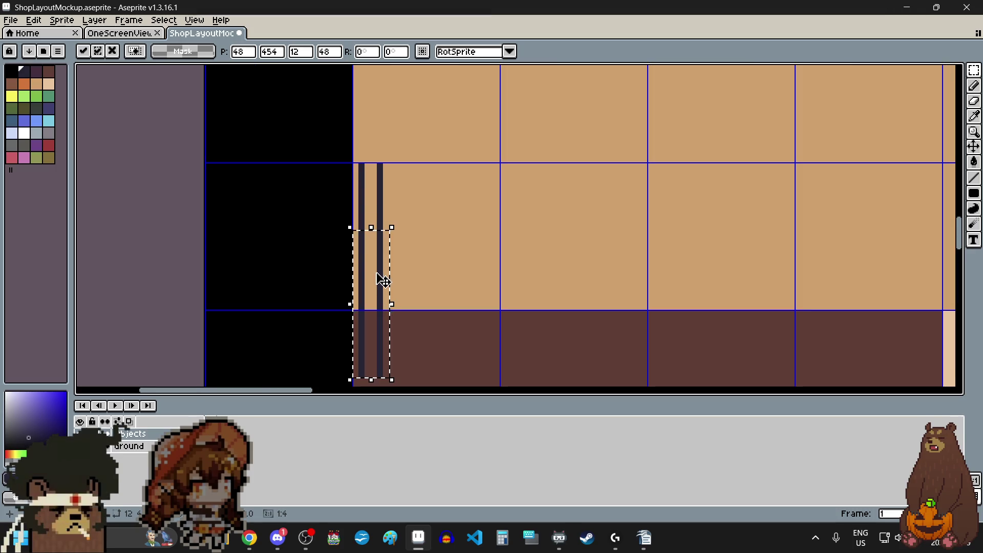
mouse_move(383, 281)
left_mouse_down()
mouse_move(426, 220)
mouse_move(417, 213)
mouse_move(437, 217)
left_mouse_up()
scroll(414, 221, "up", 3)
scroll(410, 220, "up", 1)
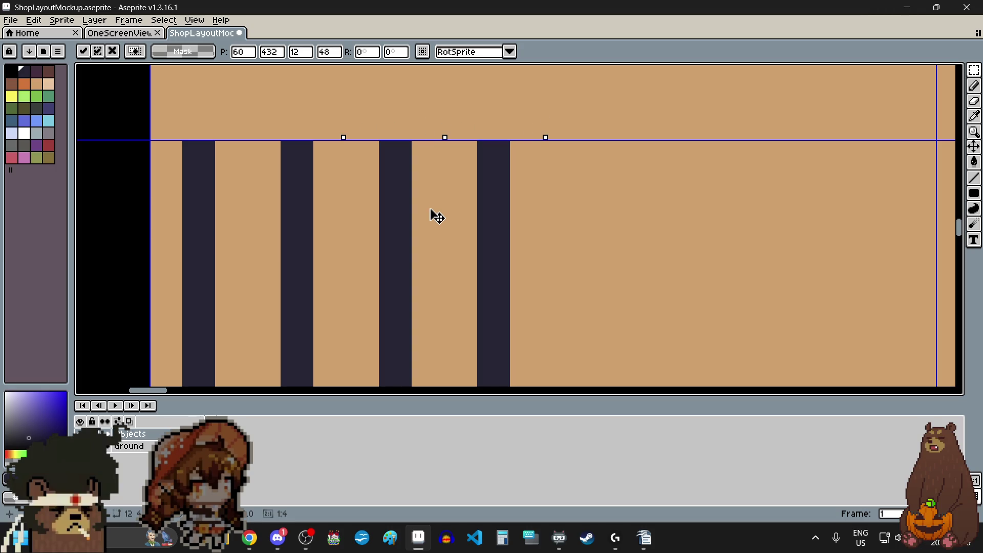
scroll(445, 222, "down", 2)
key("ctrl+d")
Reselect the bars and duplicate them rightward, nudging the copies so the bars are evenly spaced
scroll(463, 221, "down", 1)
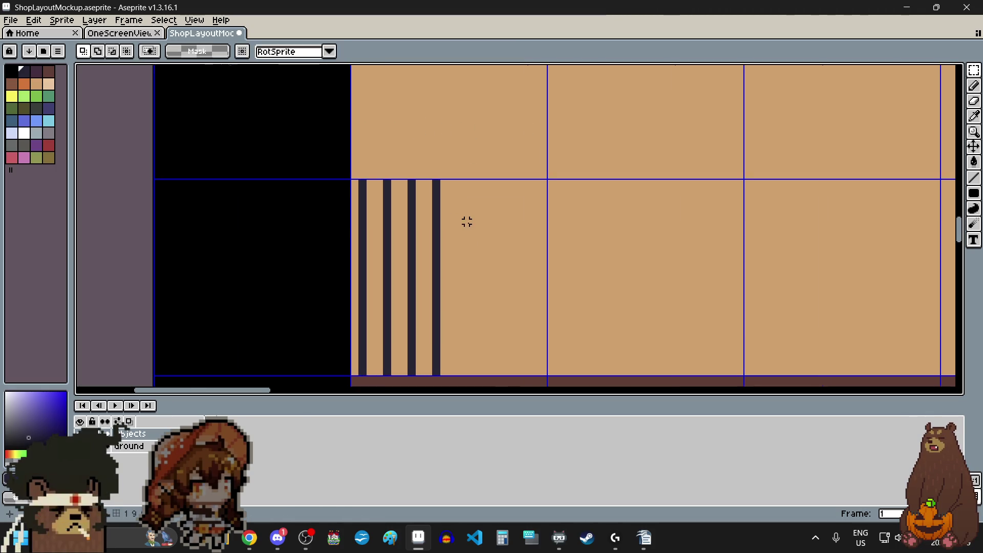
key("ctrl+shift+d")
mouse_move(391, 229)
left_mouse_down()
mouse_move(485, 232)
mouse_move(461, 233)
mouse_move(455, 211)
left_mouse_up()
scroll(463, 194, "up", 2)
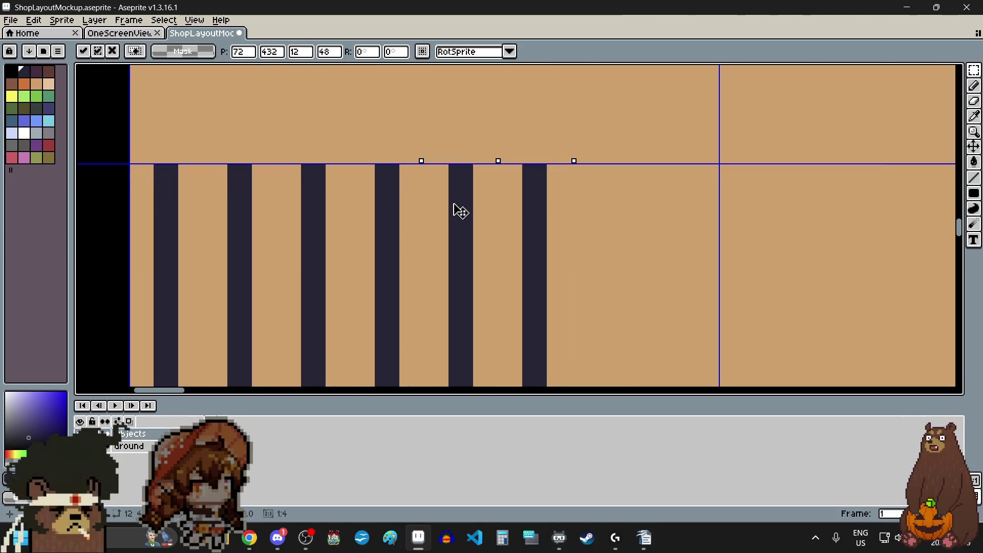
scroll(456, 194, "down", 2)
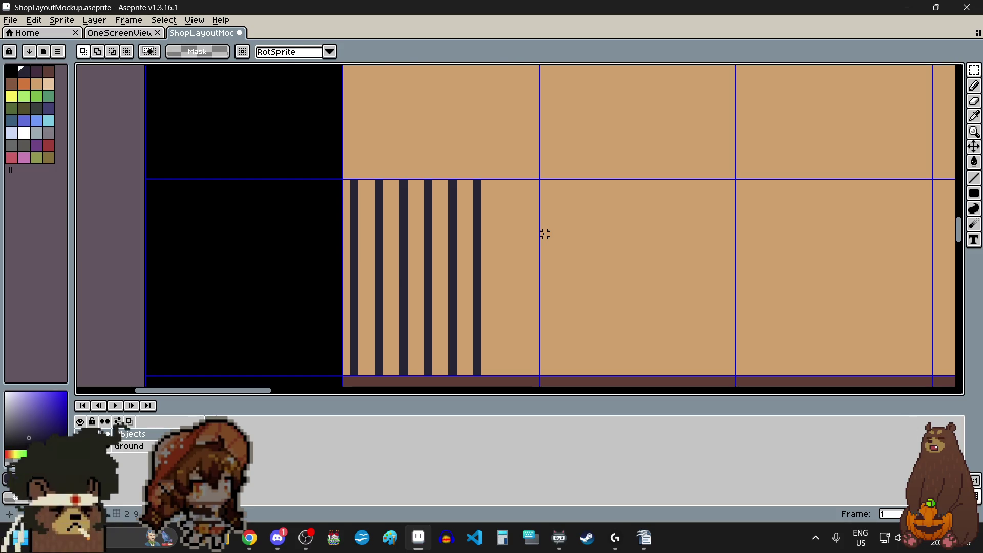
mouse_move(496, 241)
left_mouse_down()
mouse_move(397, 242)
mouse_move(513, 246)
left_mouse_up()
scroll(500, 194, "up", 3)
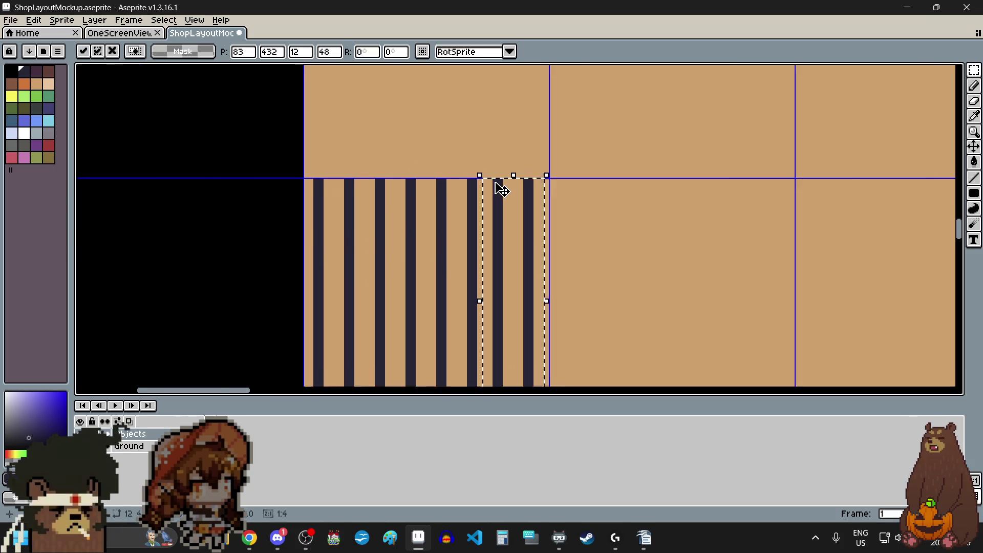
left_click_drag(512, 210, 527, 213)
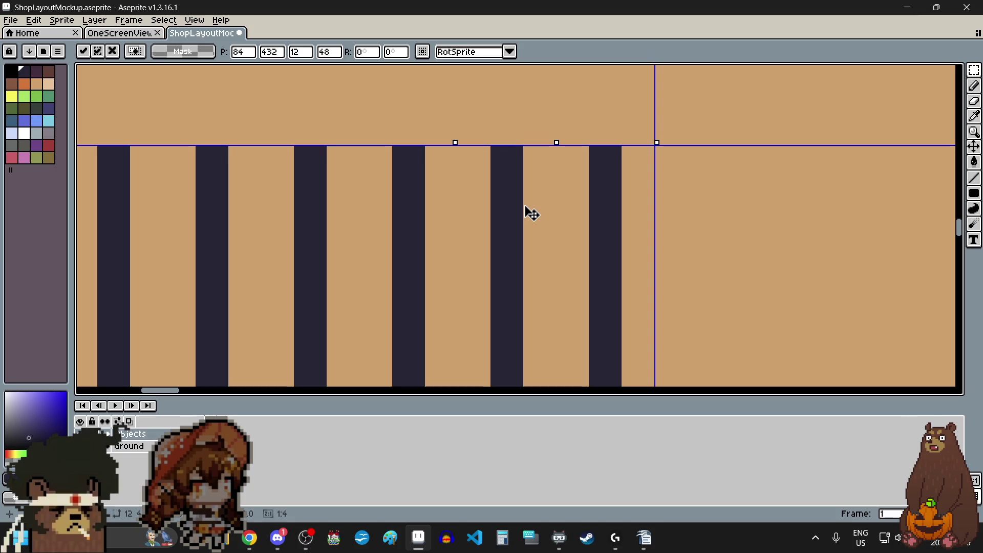
scroll(532, 215, "down", 3)
left_click(573, 211)
scroll(573, 211, "up", 3)
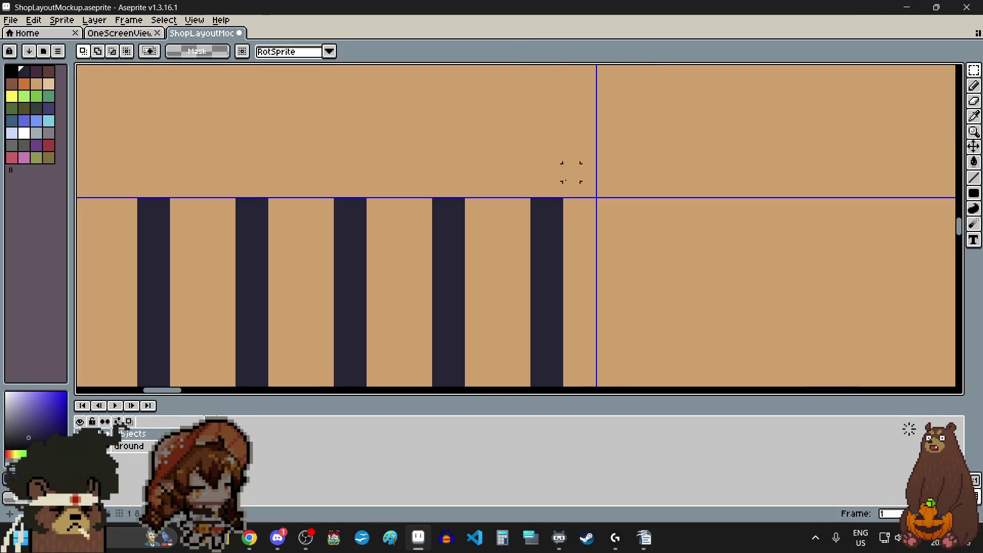
scroll(587, 205, "down", 3)
scroll(589, 209, "left", 2)
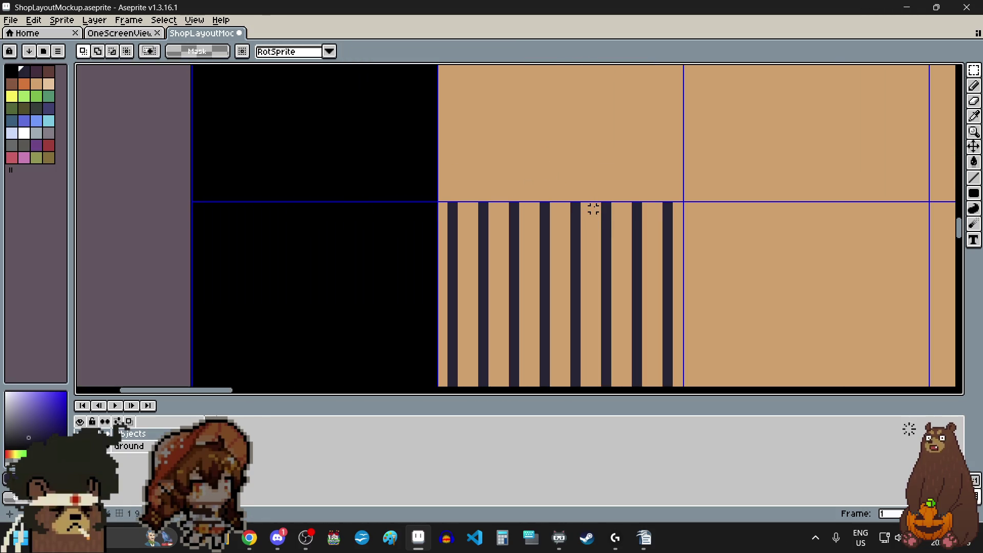
left_click(974, 177)
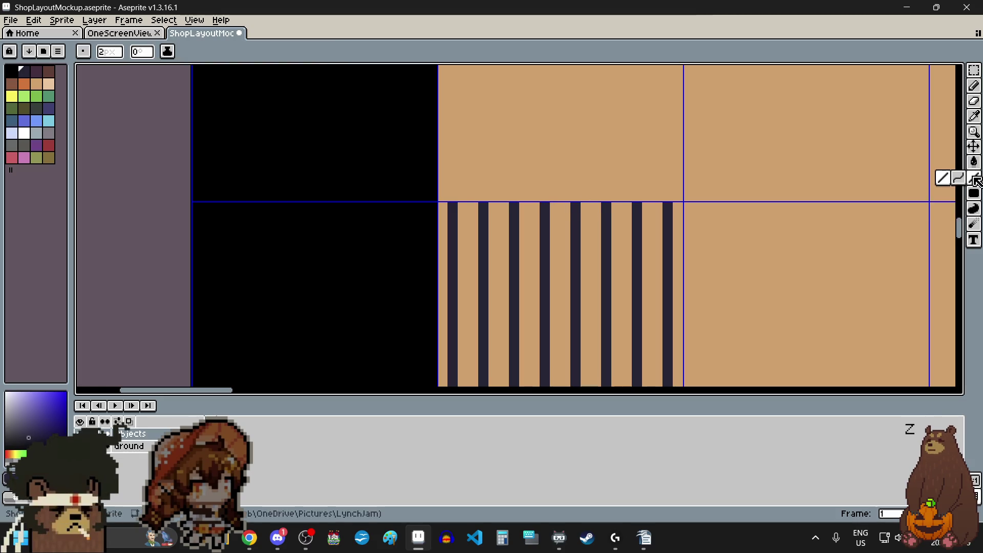
Draw a dark horizontal top rail across the railing bars
scroll(461, 200, "up", 5)
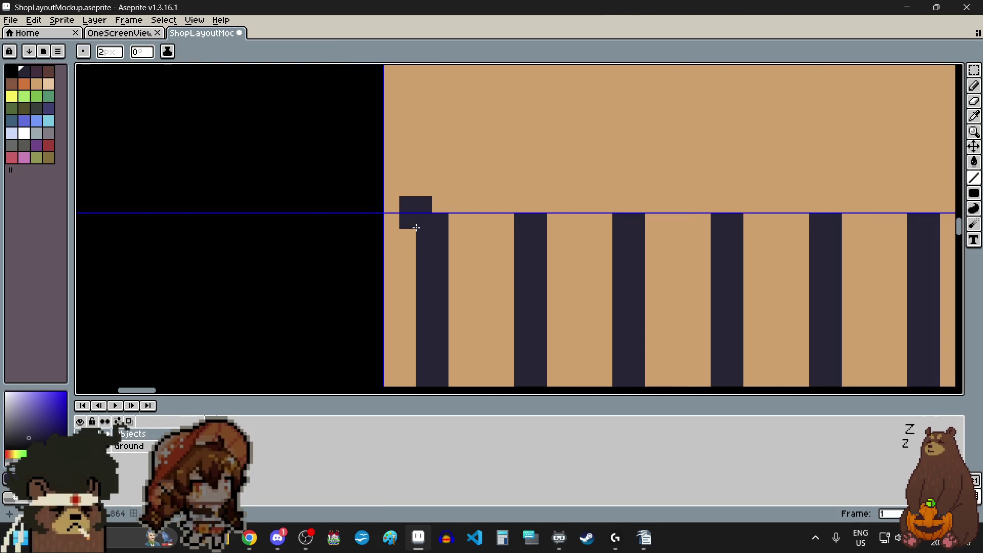
scroll(406, 231, "down", 3)
mouse_move(405, 232)
left_mouse_down()
mouse_move(788, 234)
mouse_move(787, 253)
mouse_move(775, 255)
mouse_move(405, 246)
mouse_move(408, 254)
left_mouse_up()
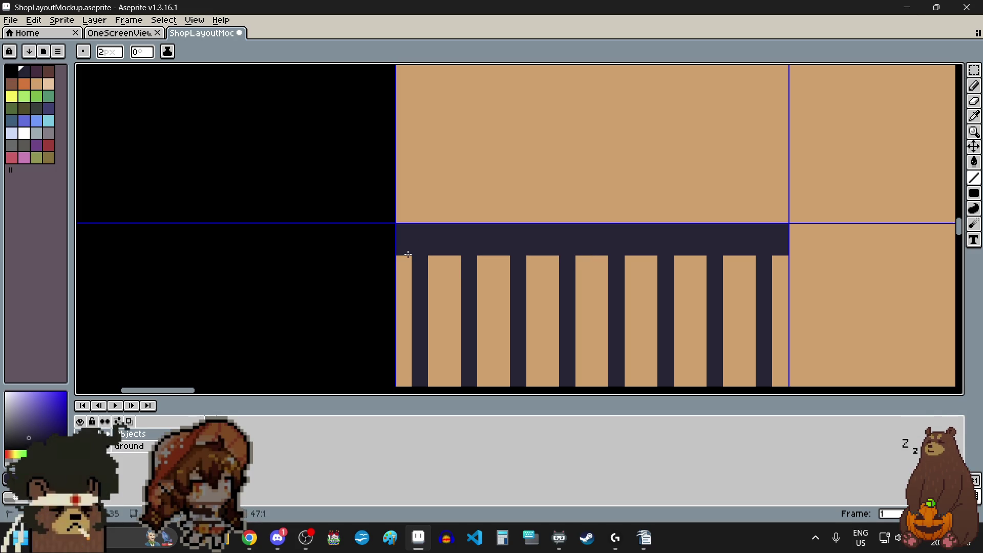
scroll(408, 254, "down", 2)
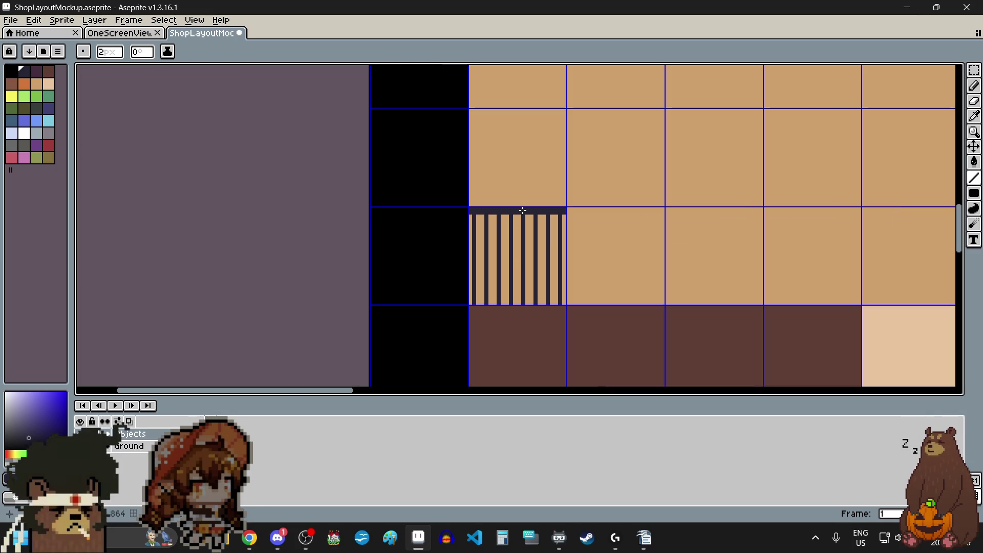
scroll(522, 210, "up", 1)
Select the dark top rail band along the counter, lower it a few pixels, and deselect
left_click(976, 70)
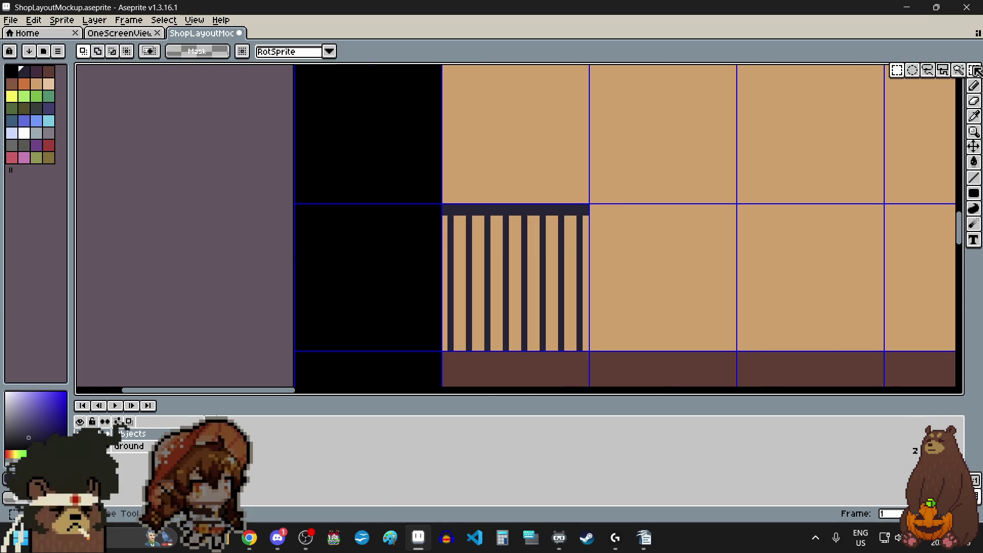
scroll(494, 212, "up", 2)
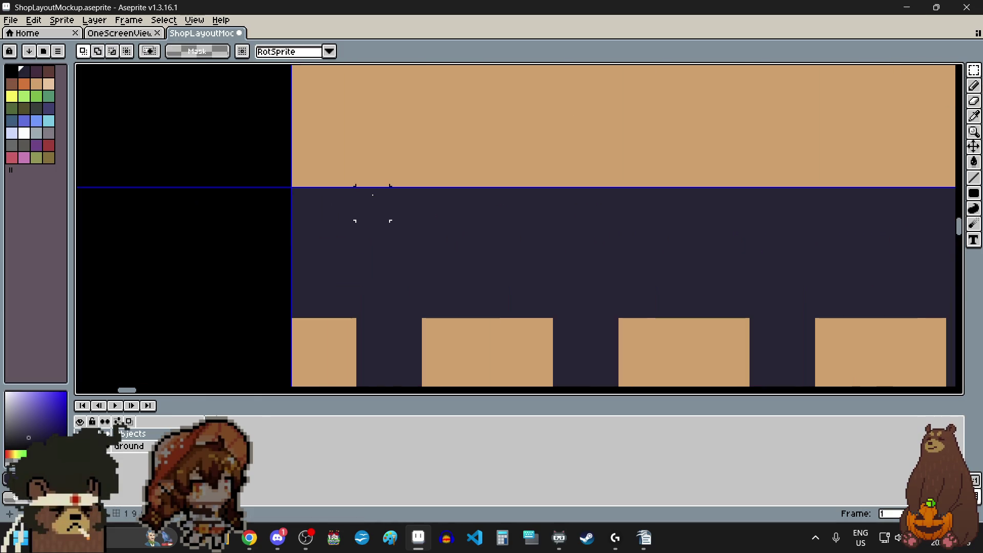
scroll(313, 196, "down", 2)
mouse_move(310, 195)
left_mouse_down()
mouse_move(864, 210)
mouse_move(894, 241)
left_mouse_up()
key("Down")
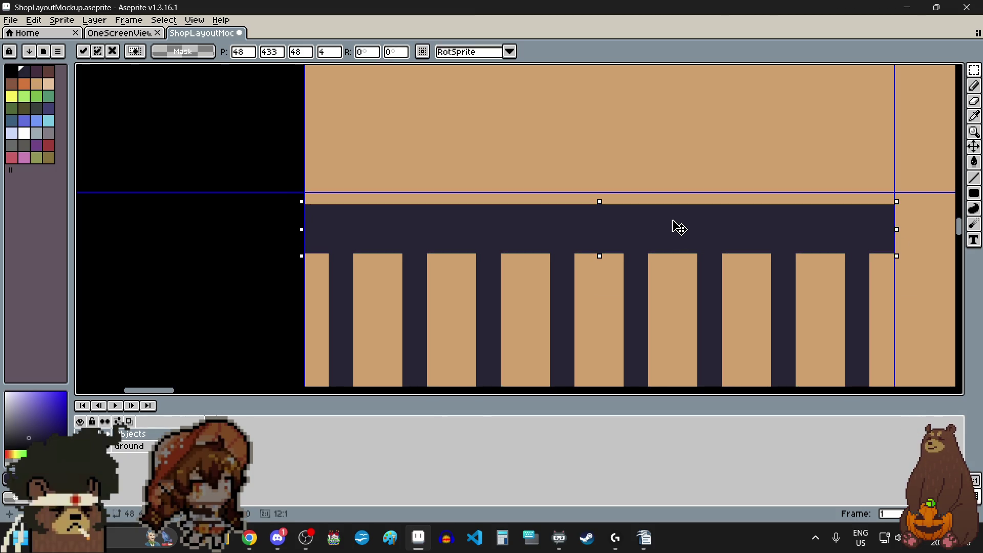
mouse_move(679, 228)
left_mouse_down()
mouse_move(663, 235)
mouse_move(677, 236)
mouse_move(679, 266)
left_mouse_up()
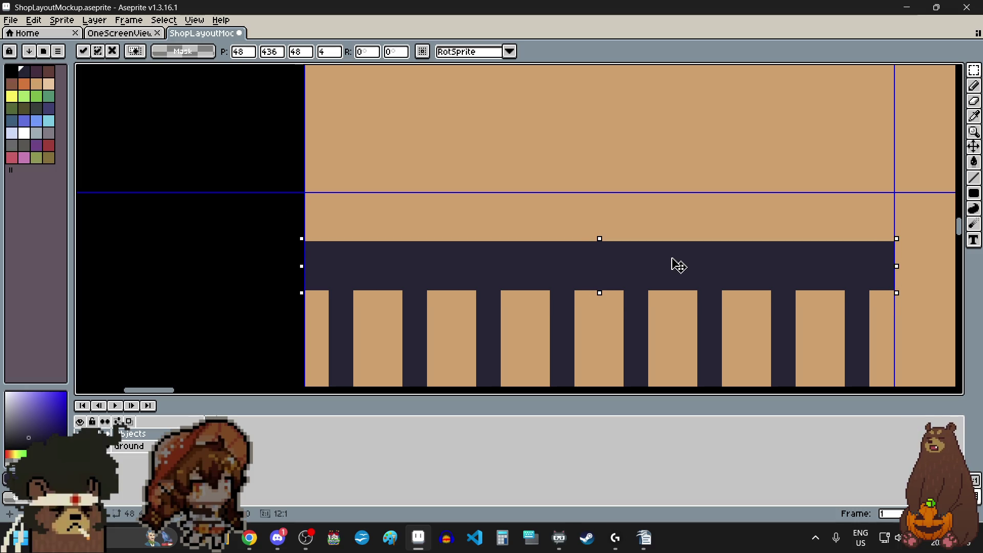
scroll(582, 209, "down", 4)
key("ctrl+d")
scroll(613, 230, "down", 5)
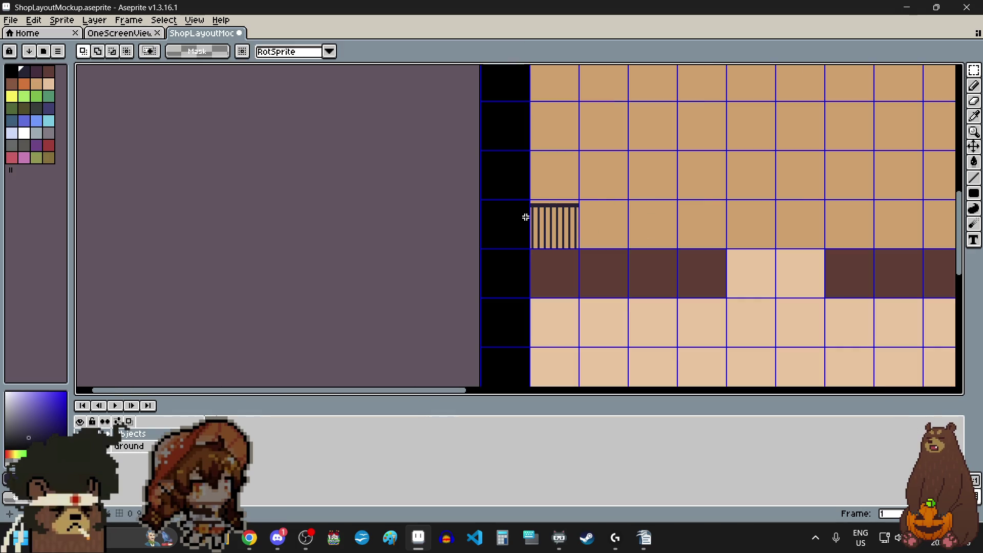
Select the railing tile and shift it down into place above the left counter
scroll(531, 210, "up", 5)
scroll(373, 174, "down", 3)
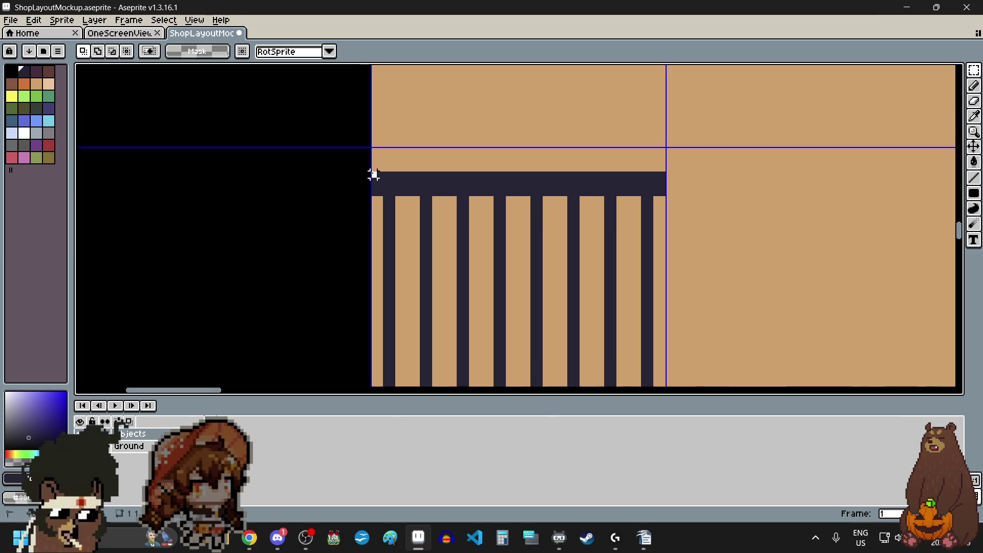
mouse_move(373, 171)
left_mouse_down()
mouse_move(641, 180)
mouse_move(706, 198)
mouse_move(735, 219)
left_mouse_up()
scroll(641, 180, "up", 3)
mouse_move(600, 201)
left_mouse_down()
mouse_move(599, 296)
mouse_move(589, 293)
left_mouse_up()
left_click(637, 234)
scroll(630, 228, "down", 8)
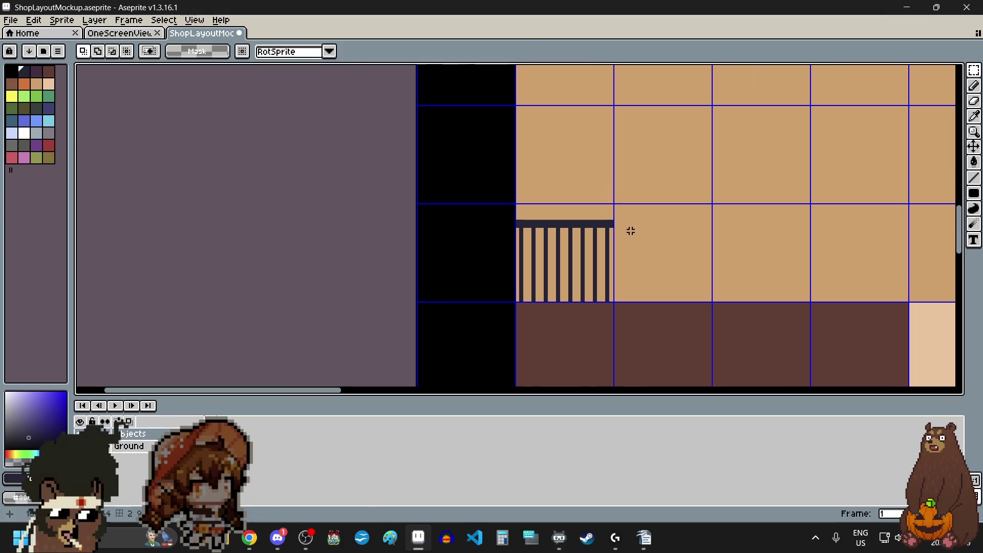
scroll(632, 263, "up", 5)
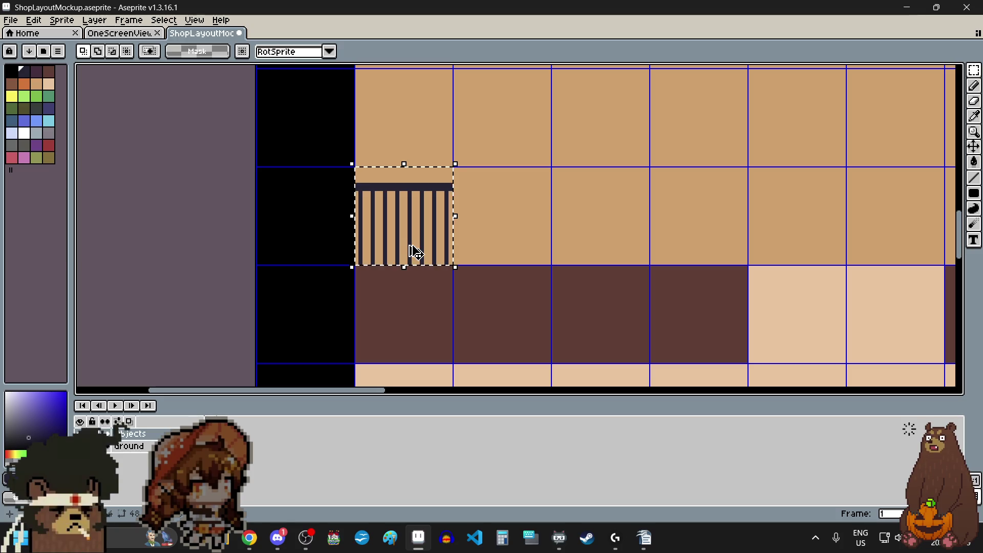
Copy the left railing tile into the next cell and align it with its neighbour
mouse_move(398, 213)
left_mouse_down()
mouse_move(533, 220)
mouse_move(488, 199)
mouse_move(470, 210)
left_mouse_up()
scroll(487, 199, "up", 5)
scroll(470, 210, "down", 5)
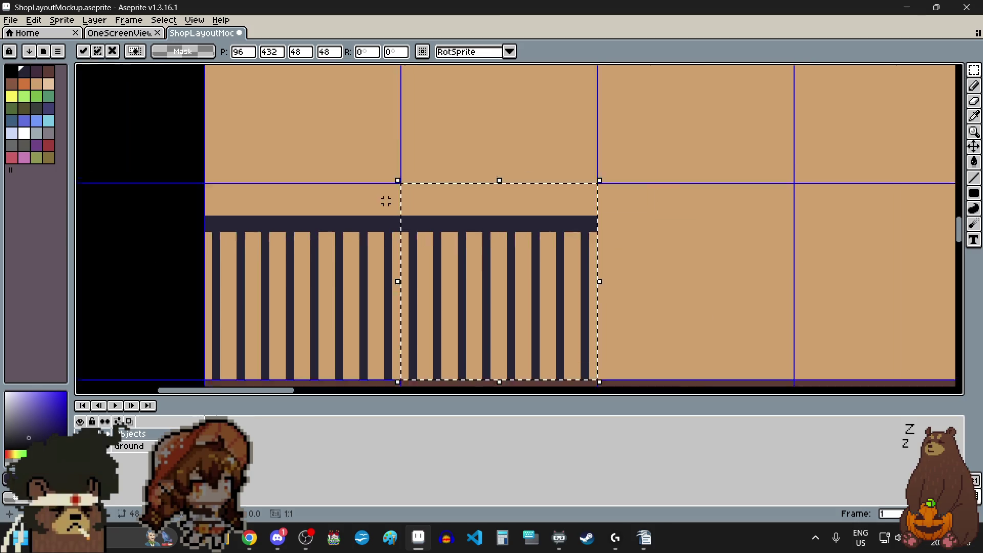
left_click(565, 256)
left_click_drag(295, 195, 393, 291)
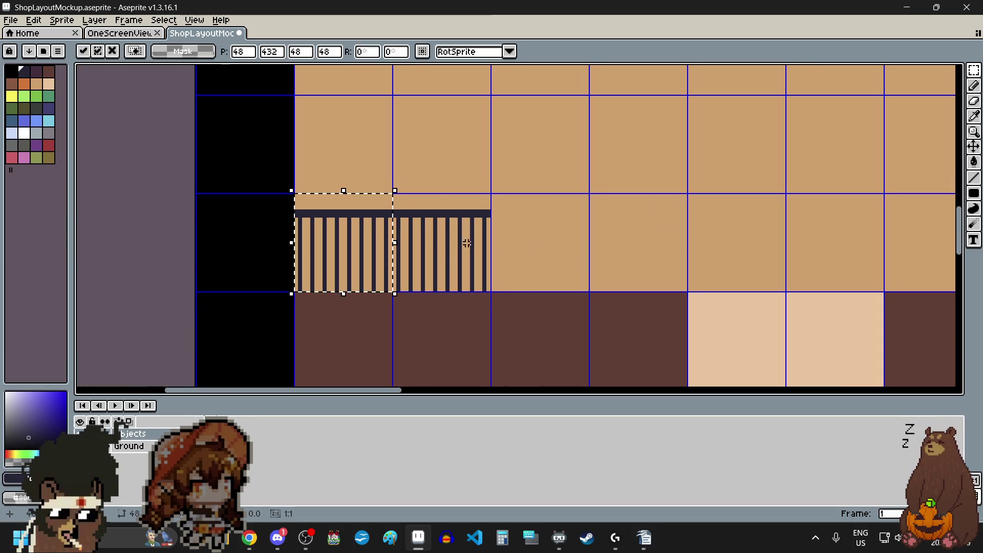
left_click_drag(348, 240, 540, 243)
scroll(505, 202, "up", 7)
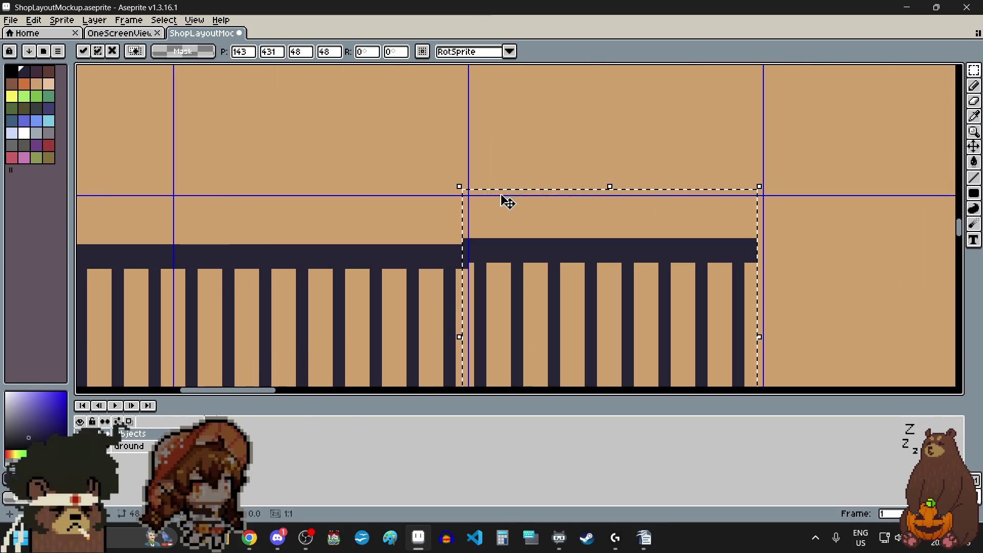
mouse_move(467, 213)
left_mouse_down()
mouse_move(487, 237)
mouse_move(477, 233)
left_mouse_up()
scroll(463, 226, "down", 7)
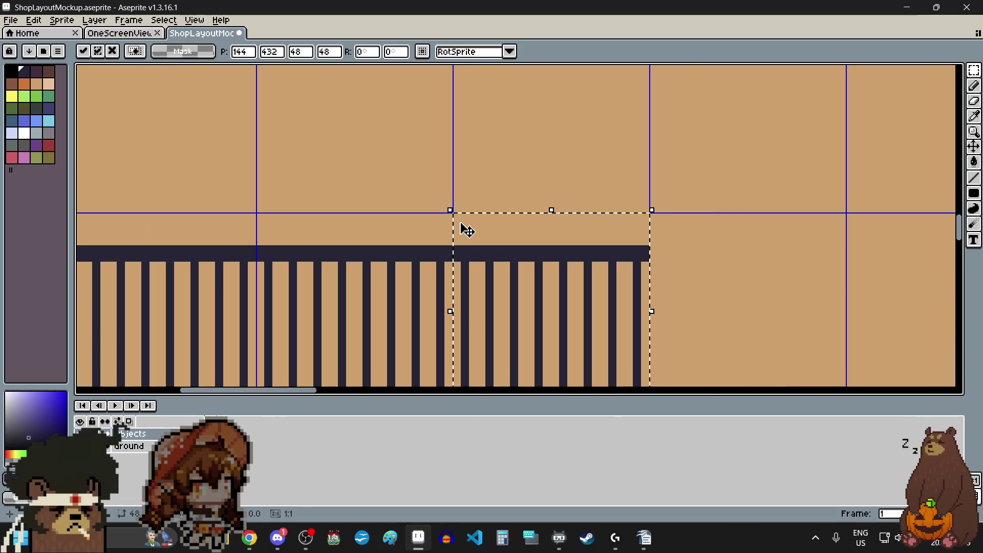
key("Return")
Paste another railing copy and line it up flush further along the counter
scroll(620, 286, "up", 2)
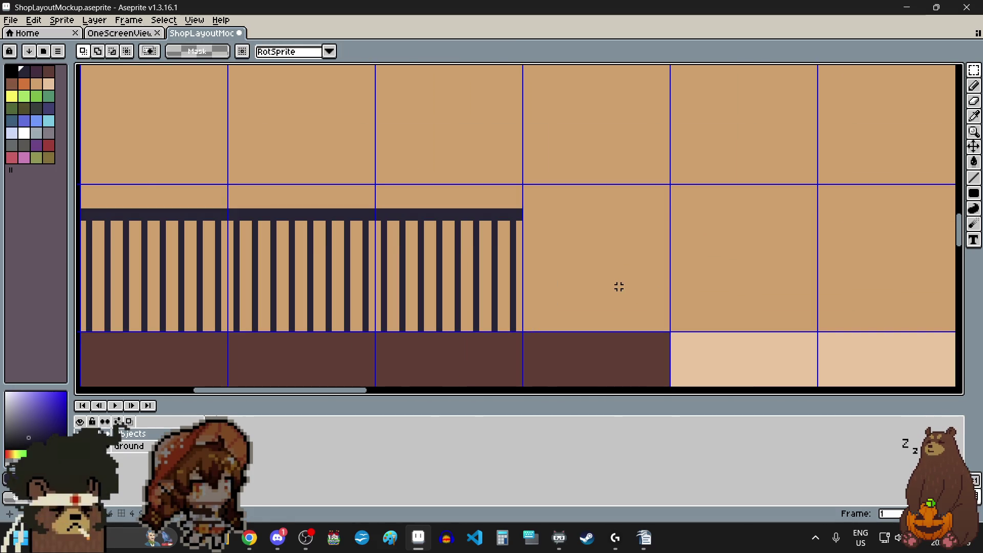
key("ctrl+v")
mouse_move(190, 248)
left_mouse_down()
mouse_move(658, 237)
mouse_move(628, 237)
left_mouse_up()
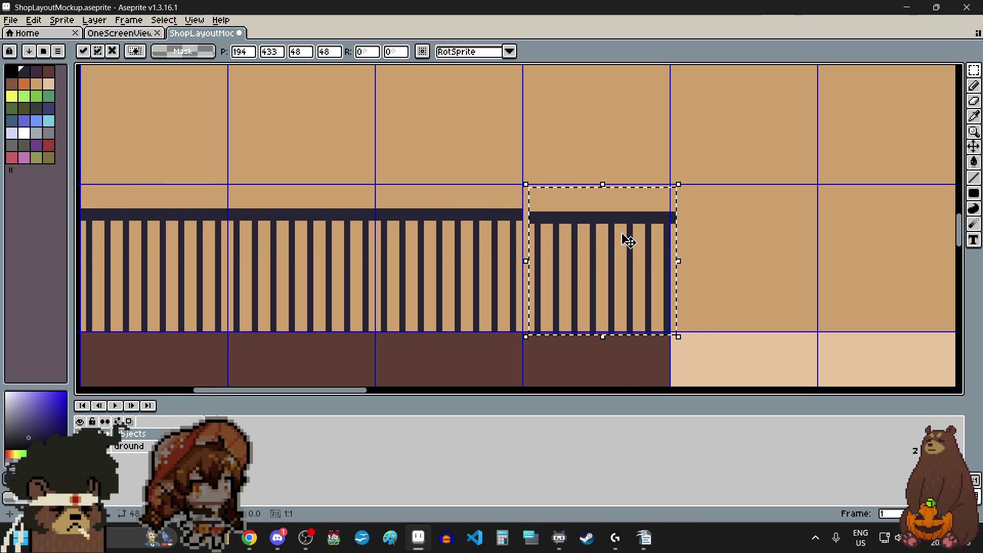
scroll(536, 228, "up", 6)
left_click_drag(536, 291, 494, 266)
scroll(491, 262, "down", 8)
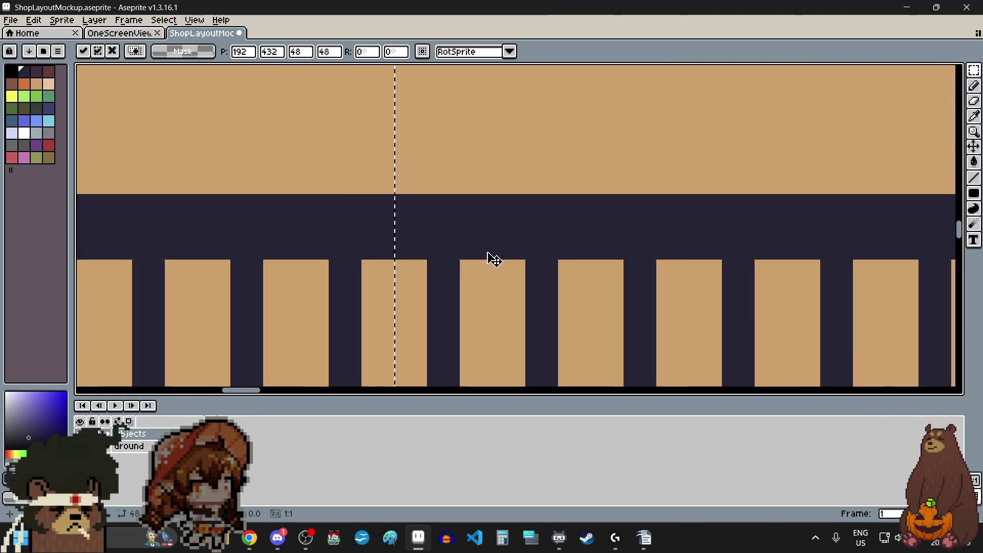
key("Return")
scroll(503, 263, "up", 4)
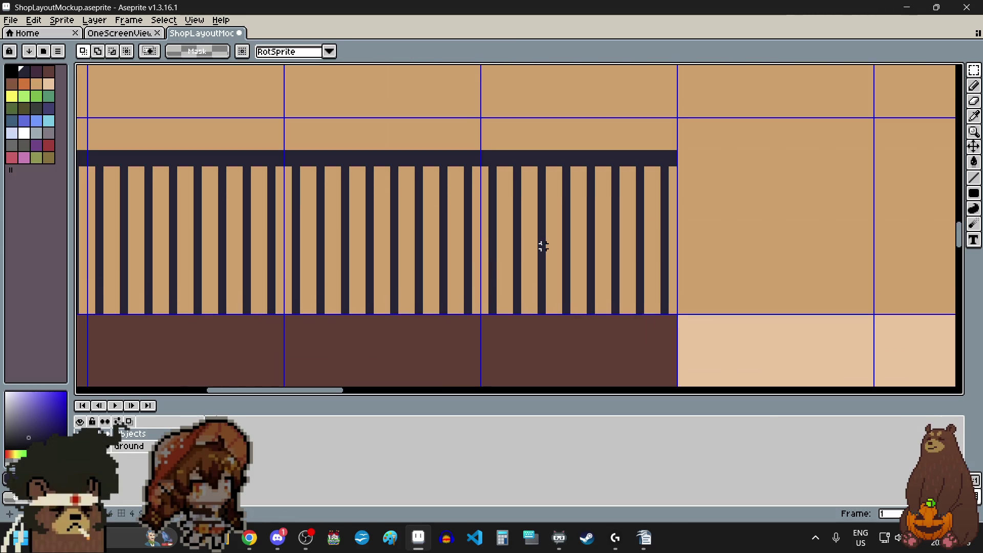
scroll(200, 266, "up", 5)
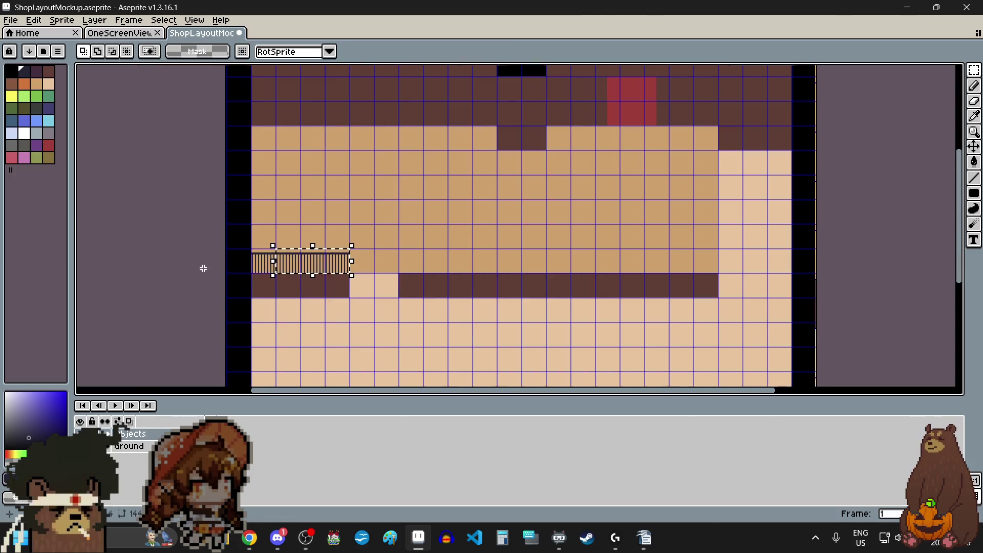
scroll(201, 266, "down", 7)
scroll(267, 252, "down", 6)
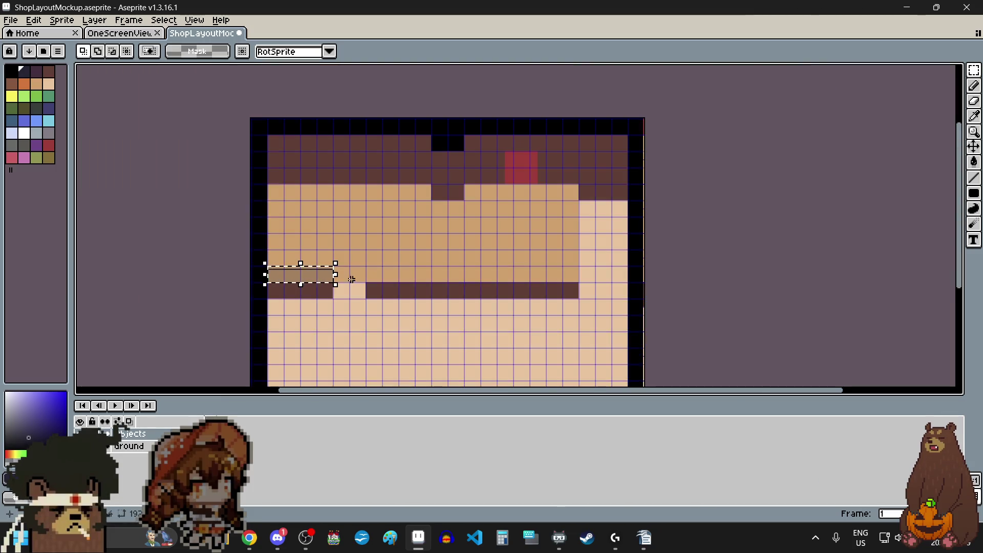
scroll(341, 279, "up", 1)
Copy the railing onto the start of the long right counter
mouse_move(299, 272)
left_mouse_down("ctrl")
mouse_move(451, 279)
mouse_move(441, 239)
mouse_move(427, 244)
left_mouse_up("ctrl")
scroll(373, 276, "up", 1)
scroll(372, 275, "up", 4)
scroll(418, 256, "down", 5)
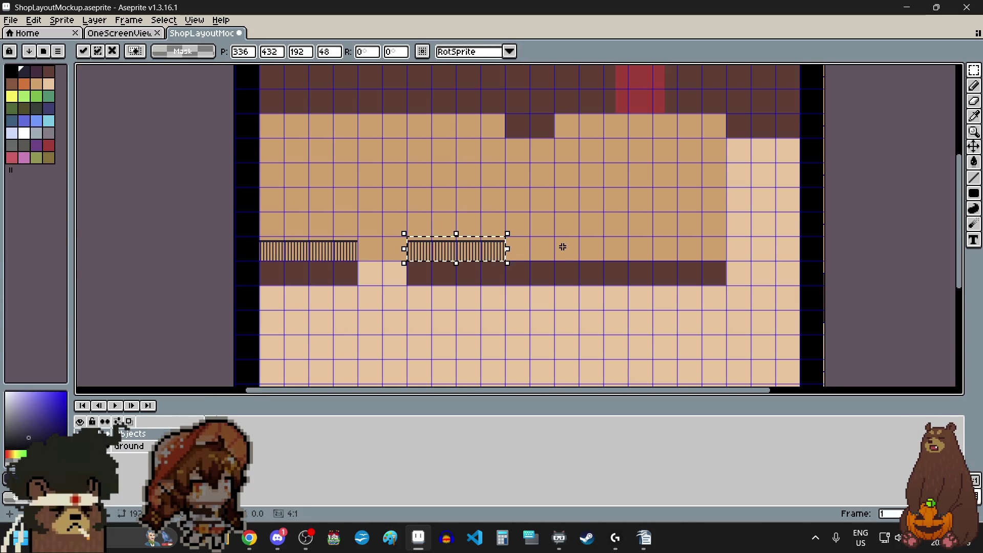
scroll(561, 248, "up", 4)
scroll(562, 248, "down", 2)
key("Return")
Paste a railing copy and place it next along the right counter
key("ctrl+v")
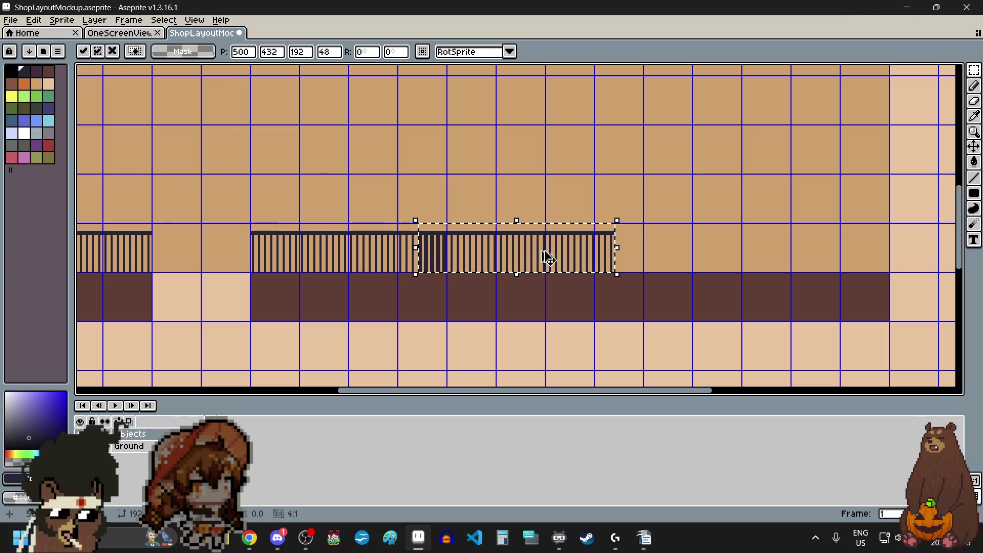
mouse_move(548, 258)
left_mouse_down()
mouse_move(582, 258)
mouse_move(525, 246)
left_mouse_up()
scroll(527, 193, "up", 6)
scroll(518, 241, "down", 5)
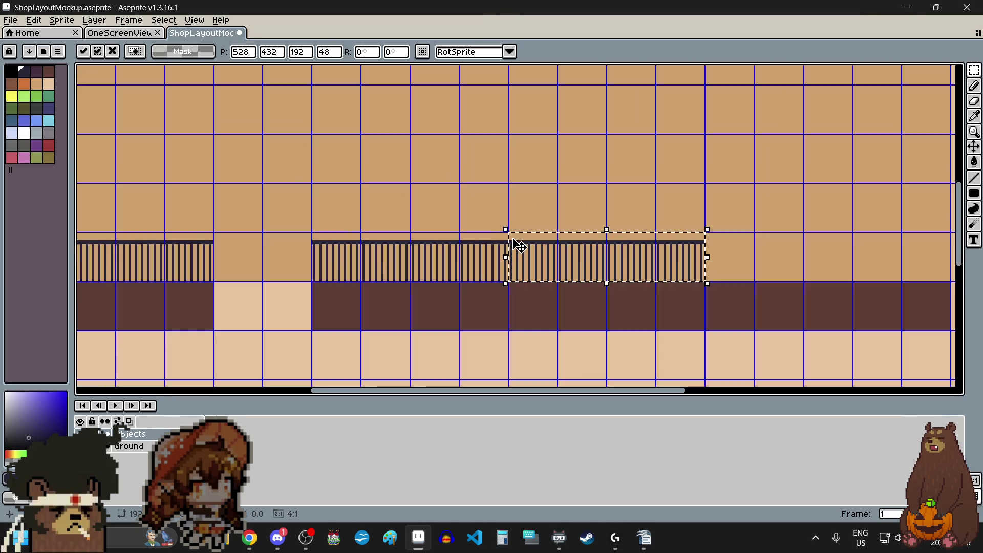
scroll(659, 244, "down", 2)
scroll(650, 255, "up", 4)
left_click(651, 256)
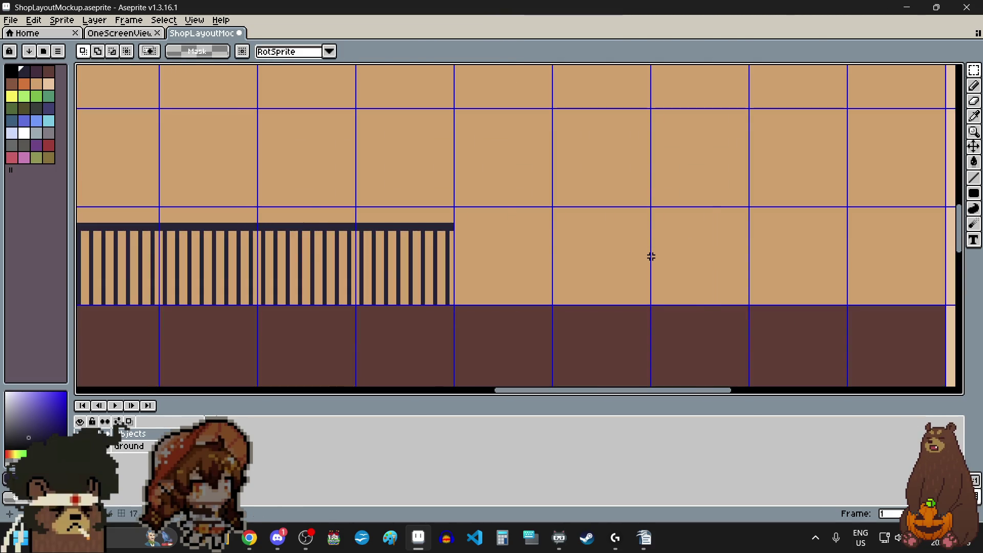
Paste one more railing copy further right, leaving the counter's last cell bare
key("ctrl+v")
scroll(445, 217, "up", 3)
mouse_move(486, 276)
left_mouse_down()
mouse_move(654, 278)
mouse_move(776, 264)
left_mouse_up()
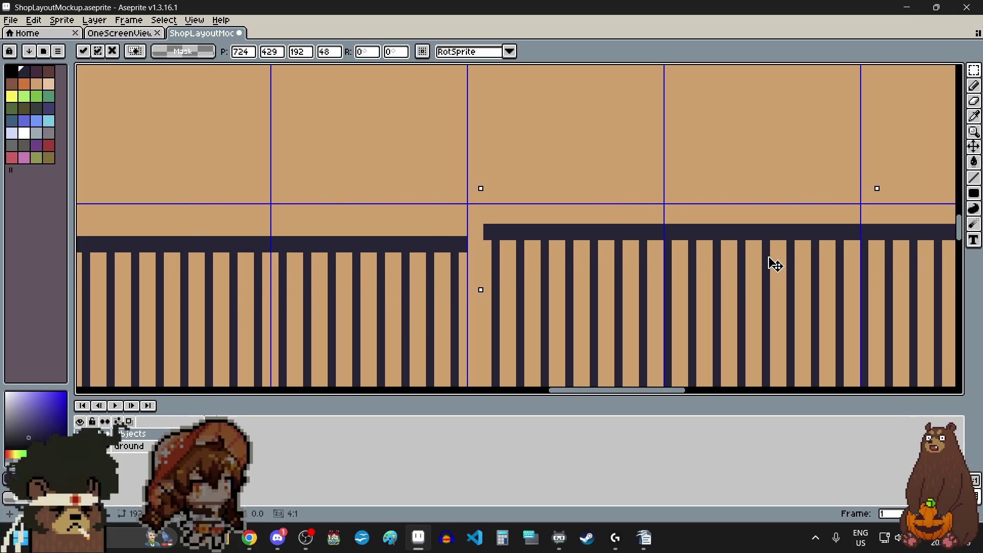
scroll(528, 210, "up", 2)
mouse_move(527, 210)
left_mouse_down()
mouse_move(507, 257)
mouse_move(485, 278)
mouse_move(484, 265)
left_mouse_up()
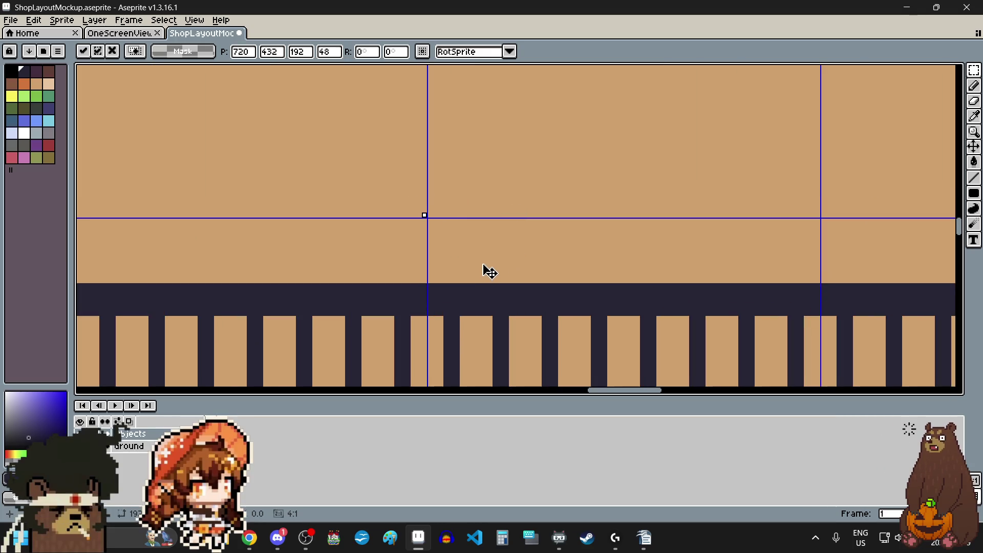
scroll(481, 266, "down", 4)
scroll(522, 263, "up", 2)
left_click(583, 228)
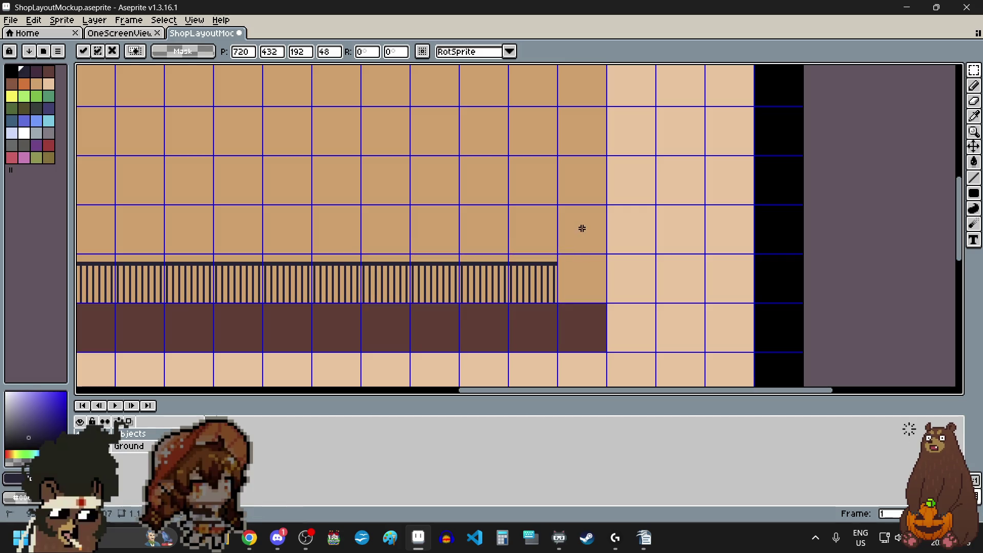
left_click(582, 228)
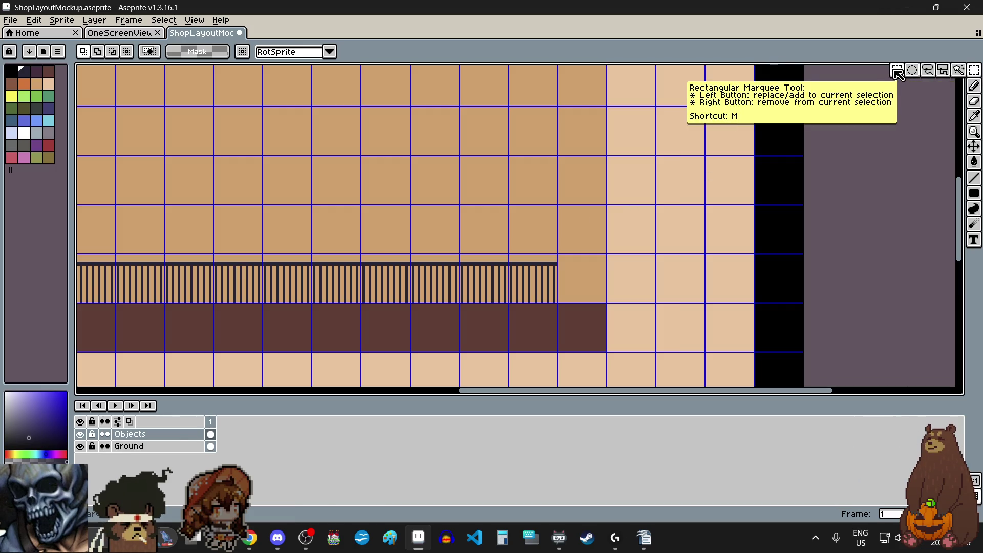
Copy the railing cell at the counter's end one cell right and nudge it into place
scroll(546, 284, "up", 2)
scroll(545, 285, "up", 1)
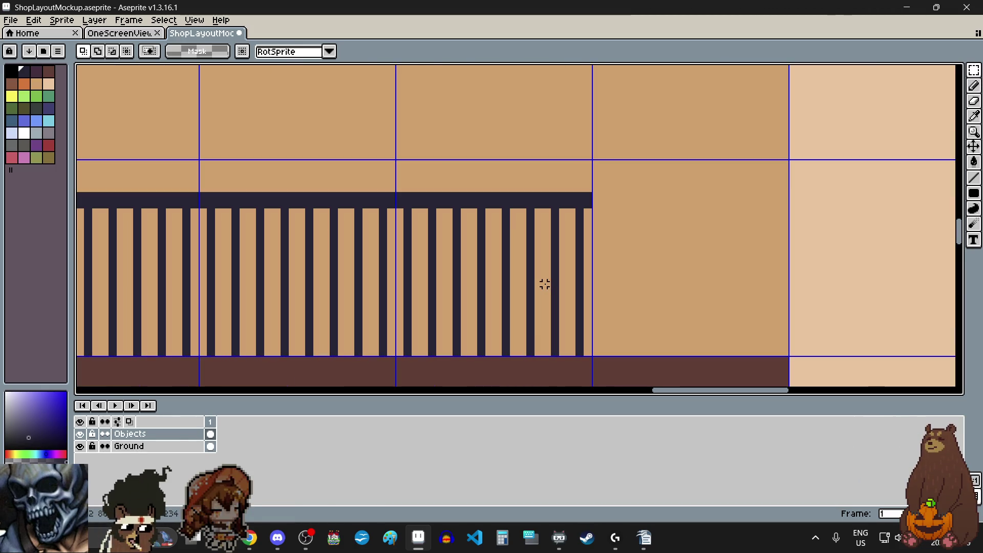
left_click(548, 286)
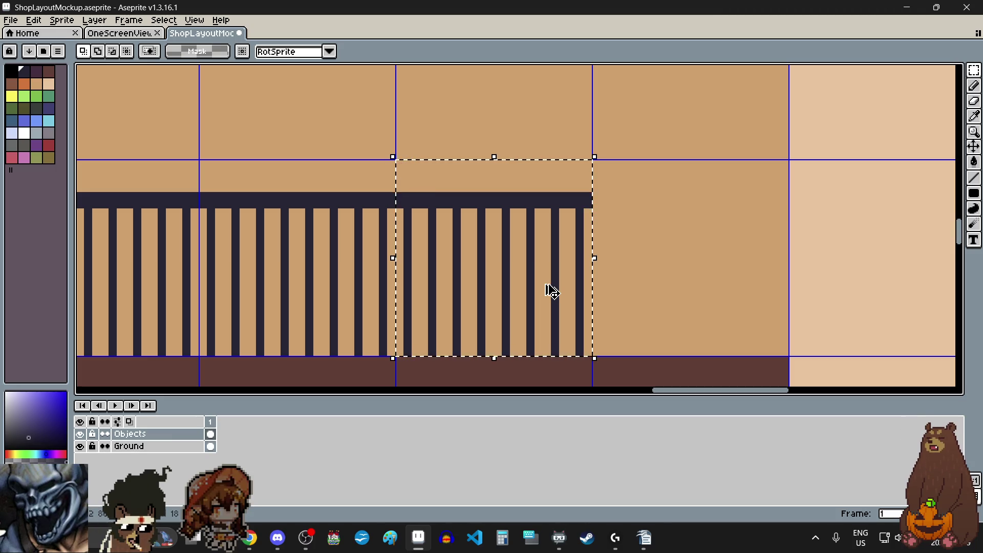
mouse_move(552, 291)
left_mouse_down()
mouse_move(726, 268)
mouse_move(718, 283)
left_mouse_up()
scroll(645, 191, "up", 3)
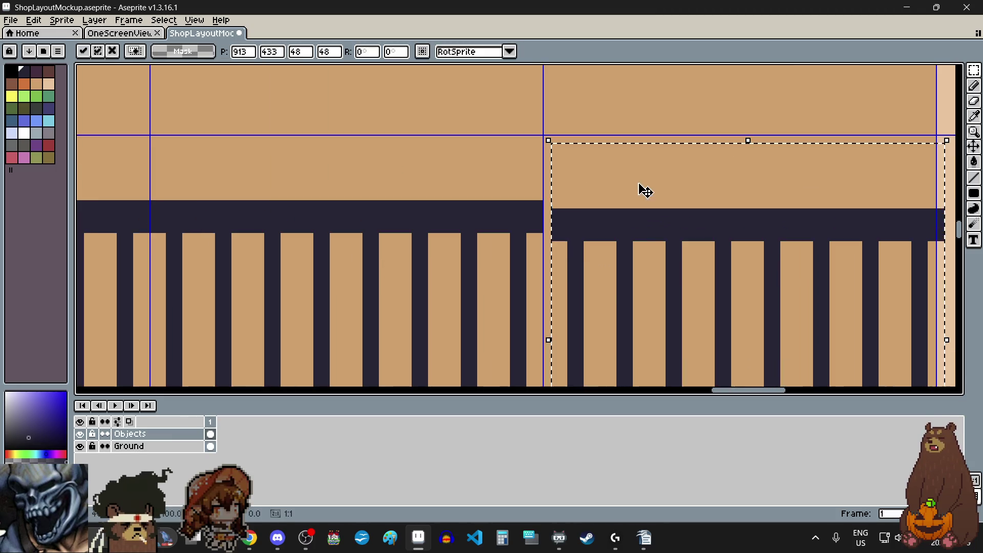
key("Up")
key("Left")
scroll(529, 222, "down", 6)
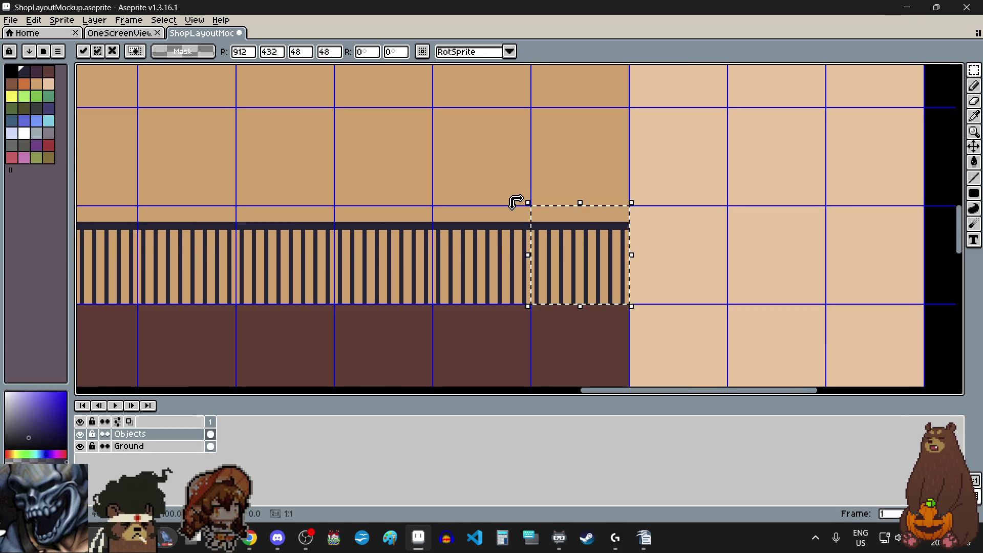
left_click(474, 174)
Erase the railing's overhanging end so it stops just short of the light floor column
scroll(622, 238, "up", 1)
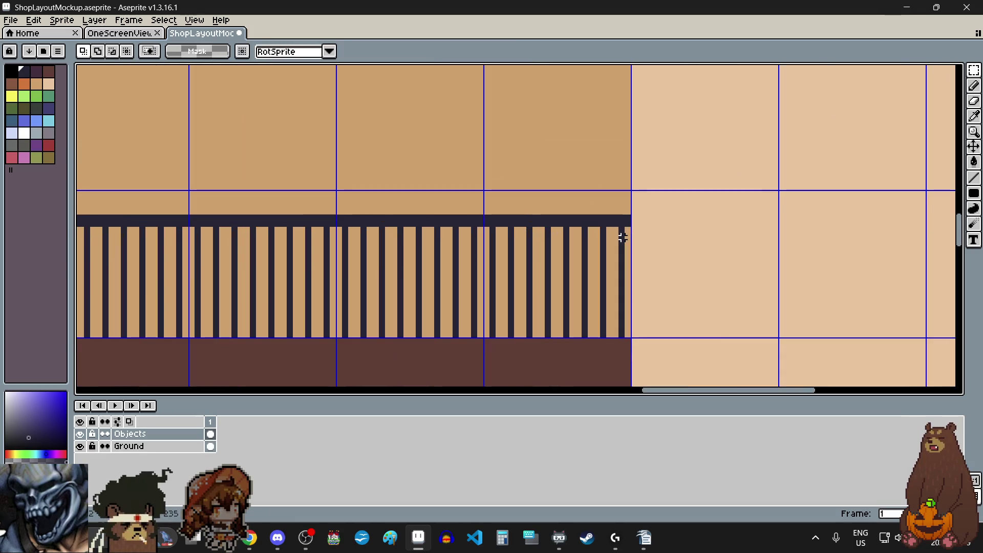
scroll(604, 221, "up", 1)
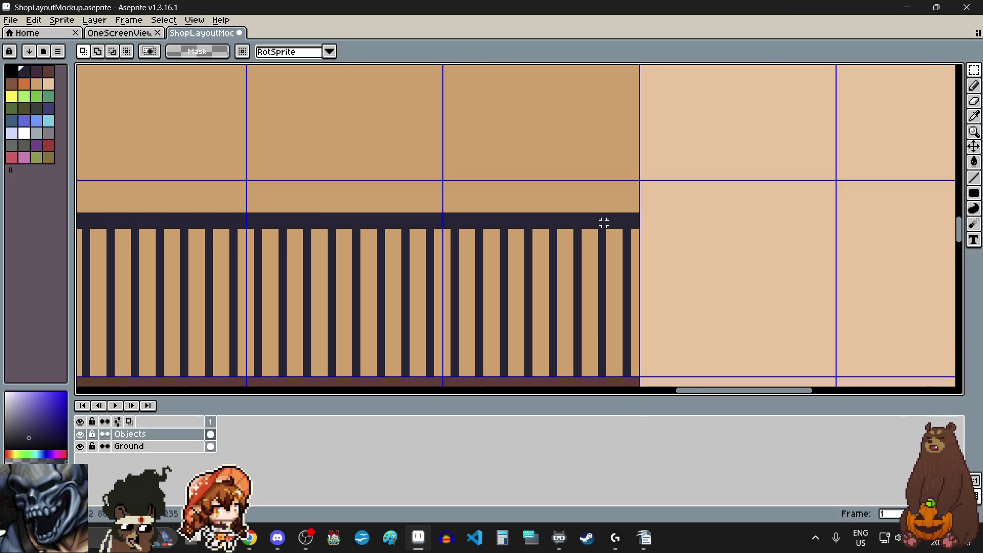
scroll(604, 219, "up", 1)
scroll(604, 219, "up", 6)
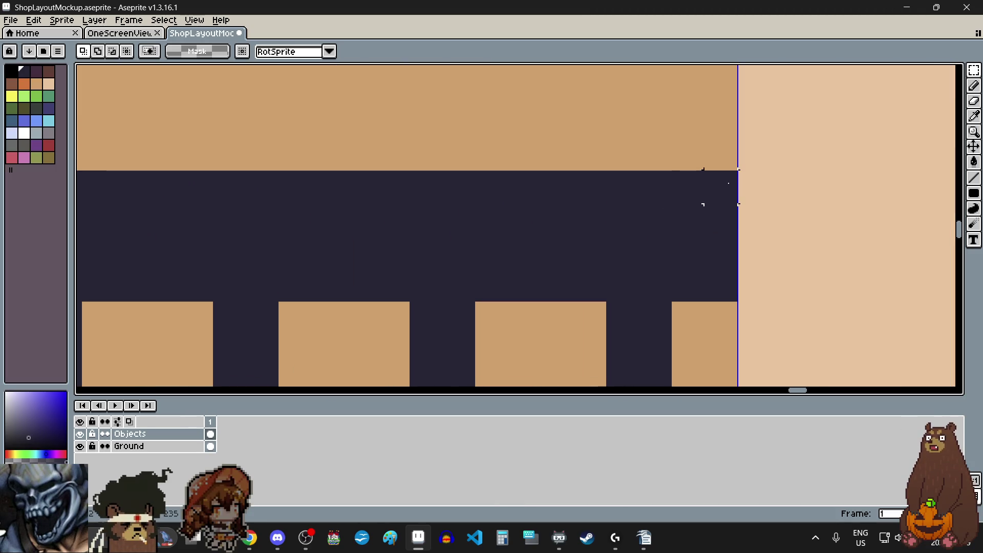
scroll(717, 185, "down", 4)
scroll(726, 184, "down", 4)
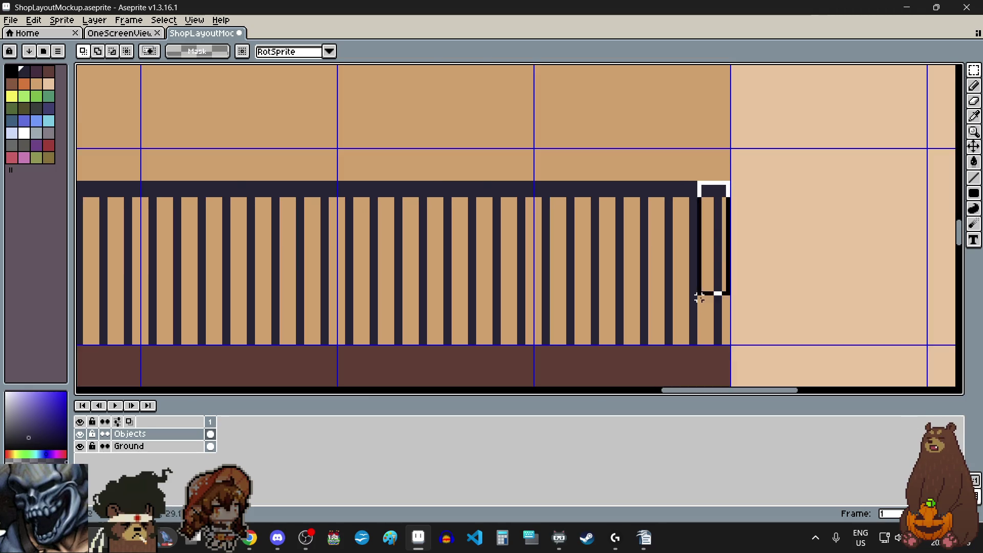
scroll(700, 299, "up", 1)
mouse_move(700, 298)
left_mouse_down()
mouse_move(680, 345)
mouse_move(680, 318)
mouse_move(646, 317)
left_mouse_up()
scroll(681, 344, "up", 1)
scroll(646, 317, "down", 4)
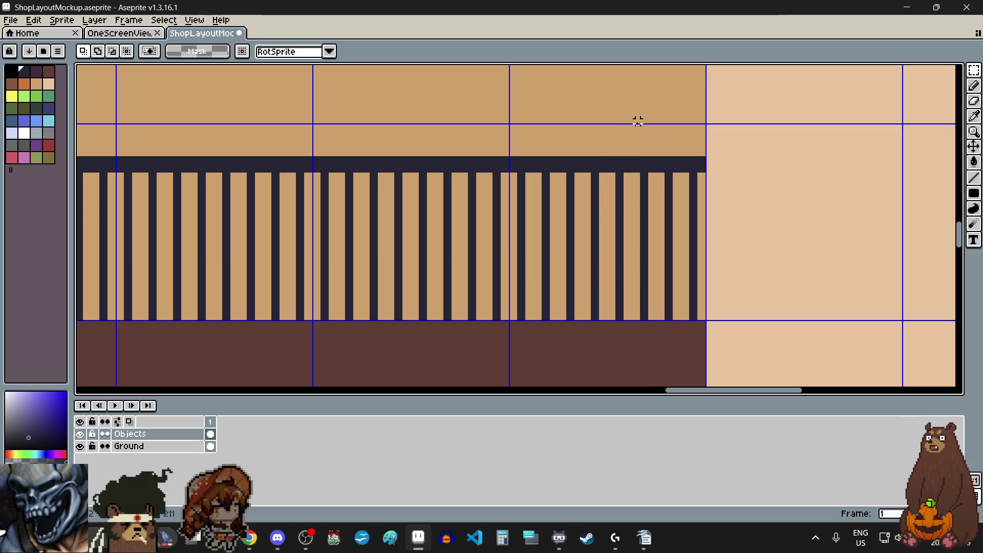
scroll(638, 121, "up", 2)
scroll(646, 177, "up", 2)
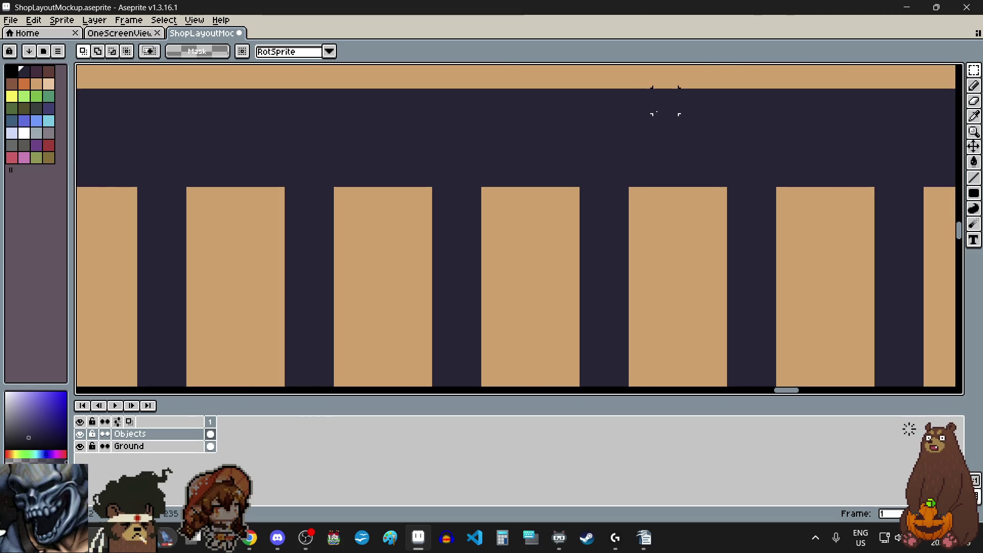
scroll(665, 101, "down", 3)
mouse_move(656, 98)
left_mouse_down()
mouse_move(758, 336)
mouse_move(781, 357)
left_mouse_up()
key("Delete")
scroll(775, 351, "down", 4)
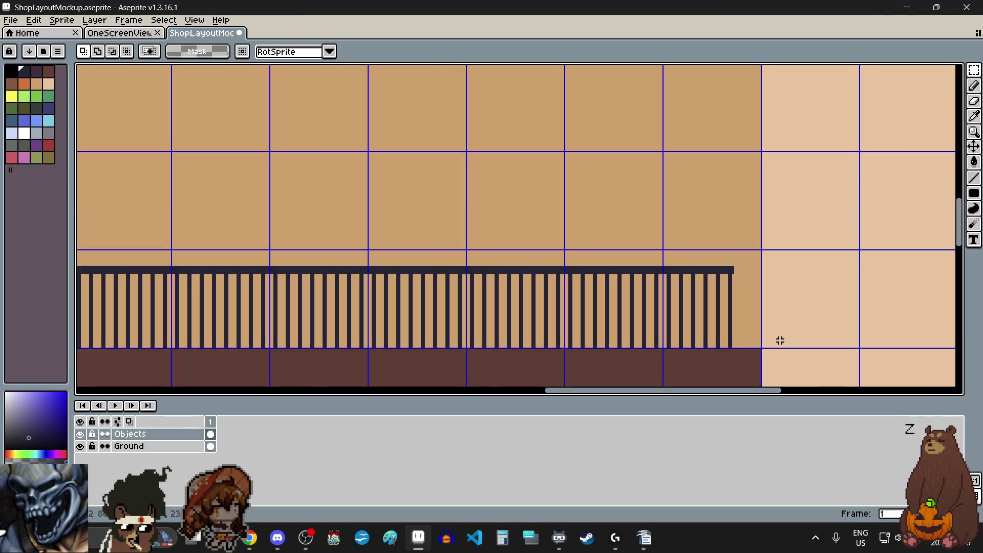
scroll(776, 236, "up", 2)
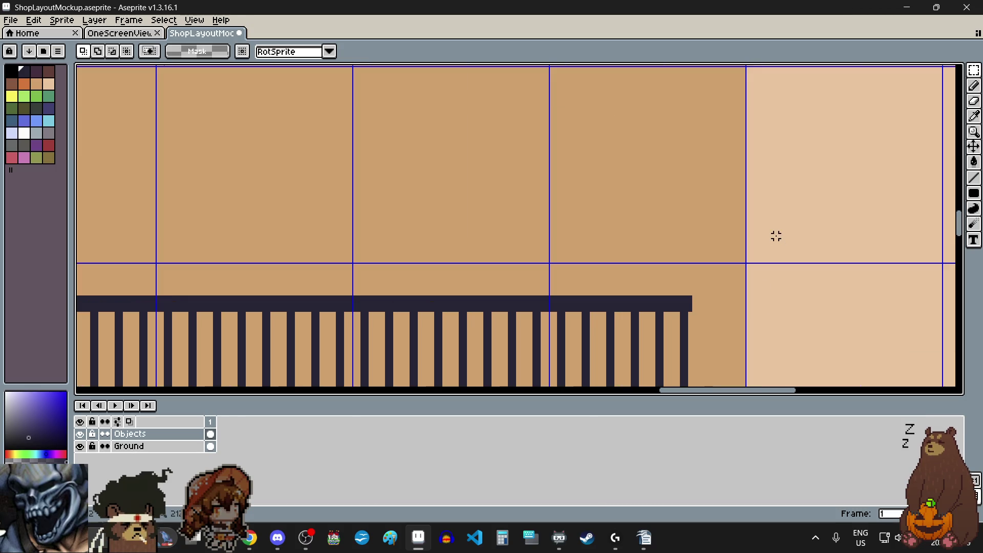
scroll(707, 275, "up", 1)
scroll(706, 275, "down", 5)
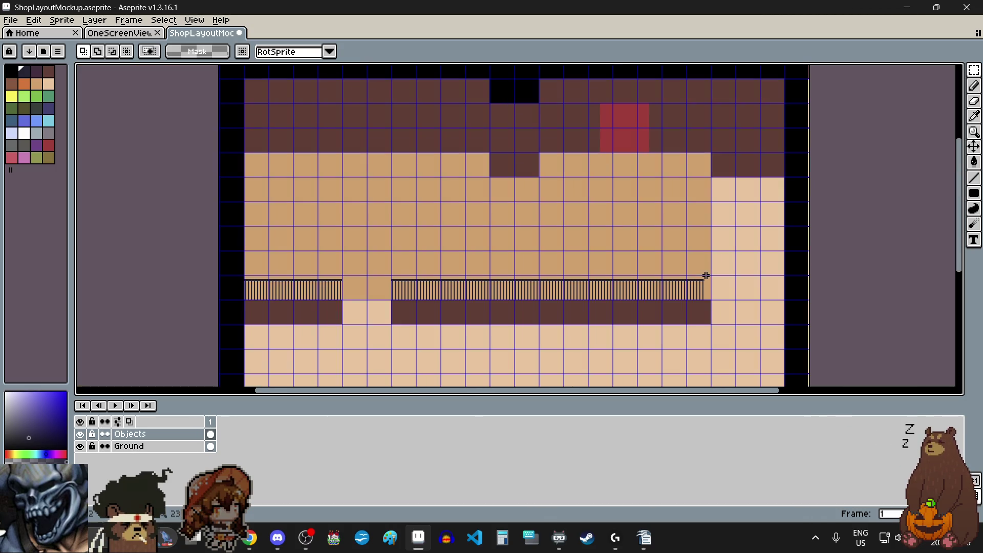
scroll(367, 302, "up", 5)
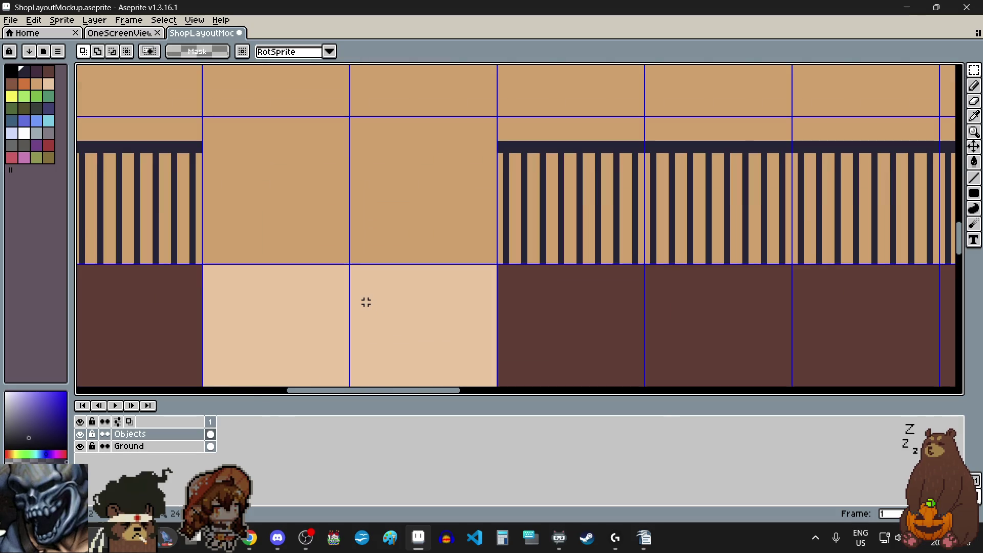
scroll(505, 99, "up", 1)
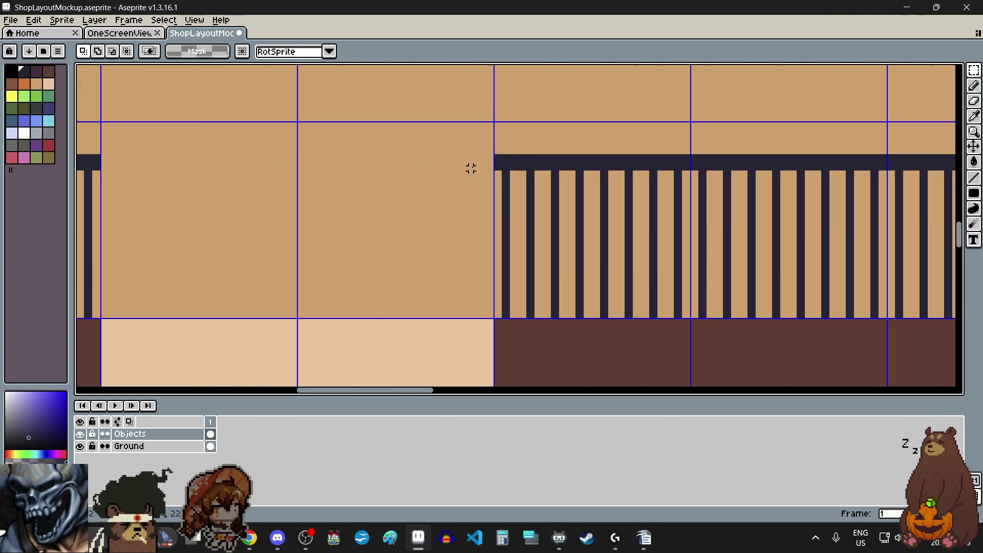
scroll(464, 215, "down", 5)
scroll(836, 150, "down", 1)
scroll(812, 132, "up", 1)
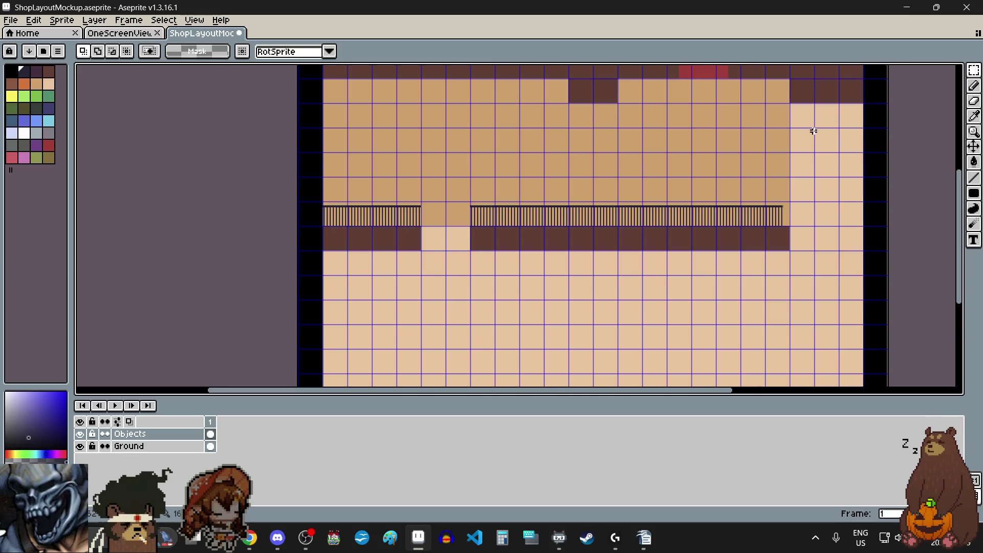
scroll(817, 155, "up", 2)
scroll(818, 161, "down", 1)
scroll(763, 292, "up", 5)
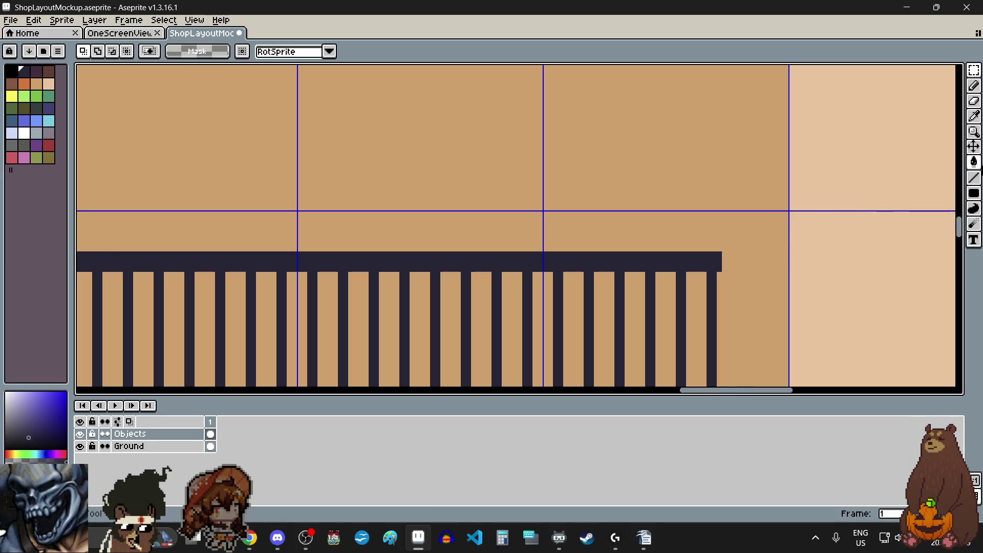
Square off the right end of the railing's top bar with the Pencil
left_click(974, 85)
scroll(717, 270, "up", 5)
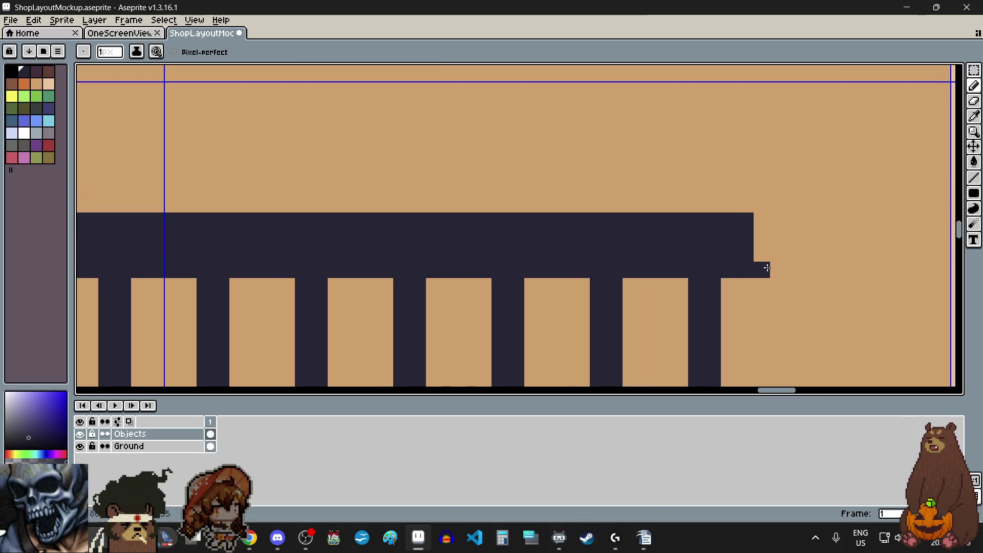
left_click_drag(768, 268, 767, 226)
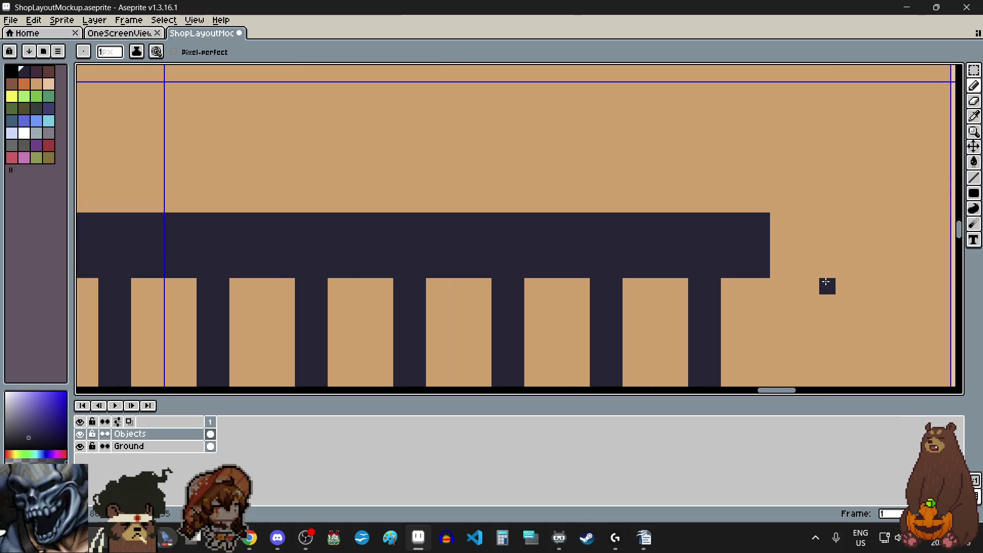
Draw a tall thin dark post rising from the railing's end with the Filled Rectangle tool
left_click(976, 197)
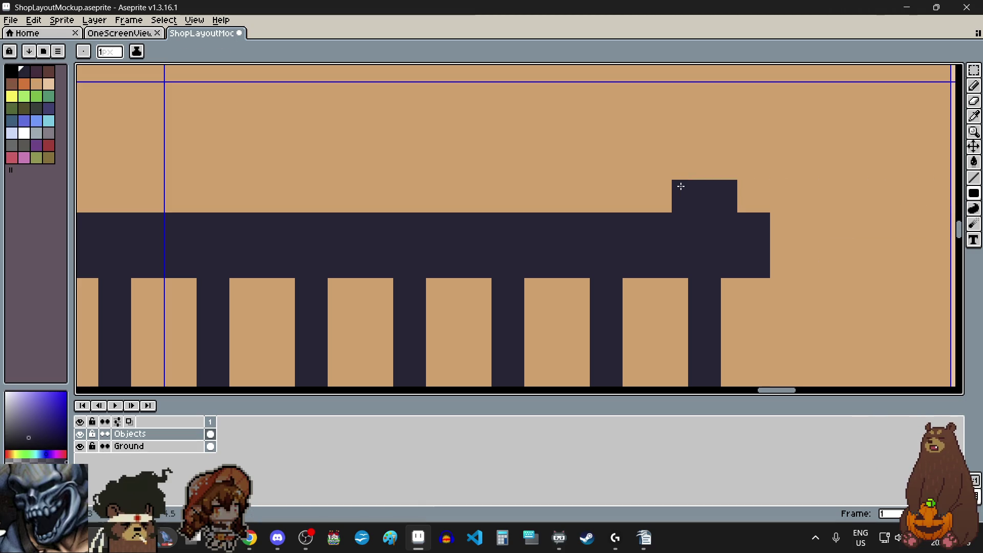
scroll(681, 186, "down", 4)
scroll(678, 177, "down", 3)
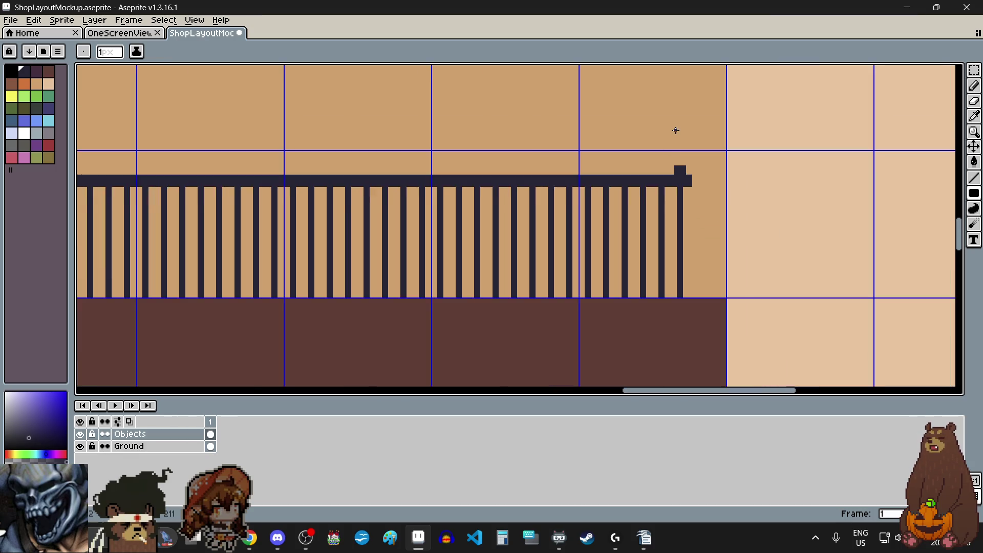
scroll(676, 129, "up", 4)
scroll(672, 215, "down", 2)
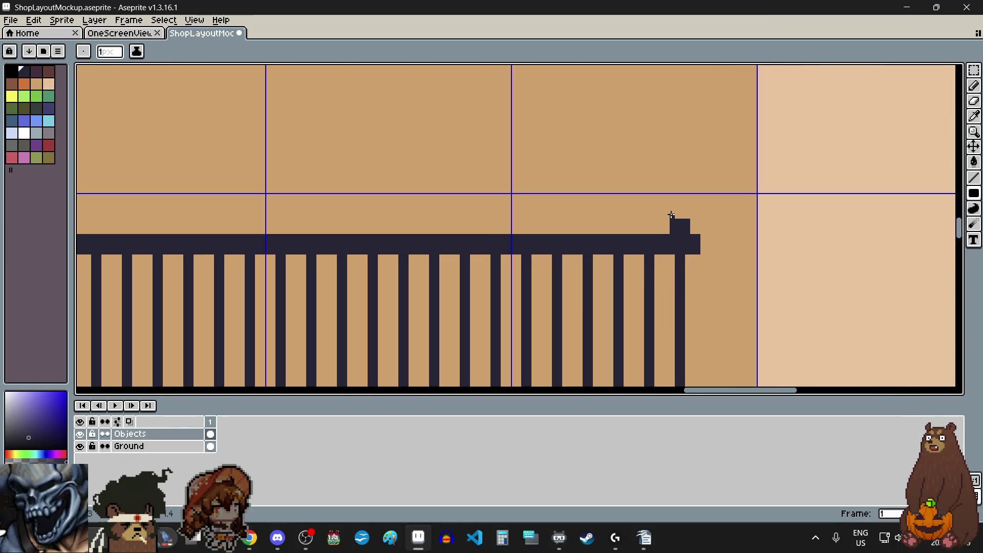
scroll(671, 216, "down", 4)
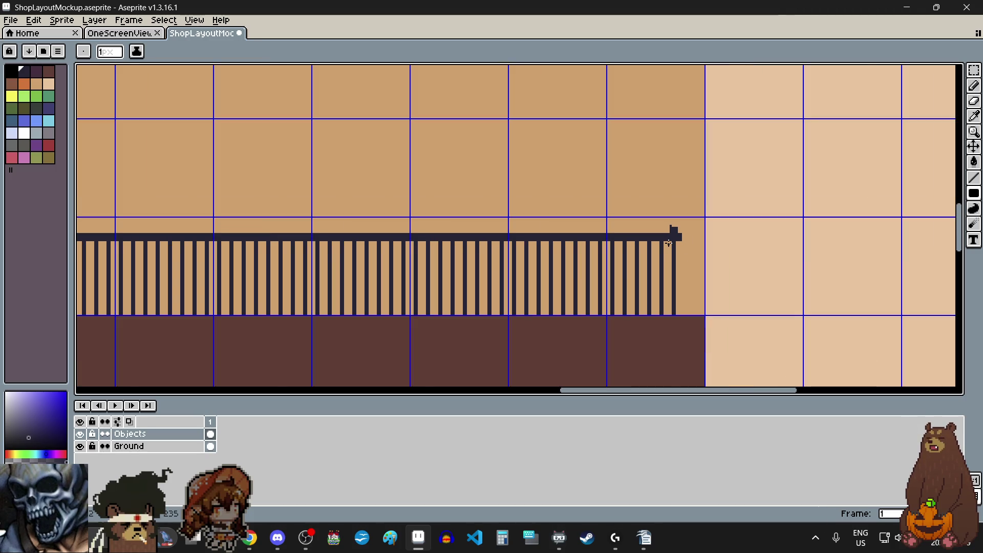
scroll(671, 221, "up", 5)
mouse_move(671, 209)
left_mouse_down()
mouse_move(694, 128)
mouse_move(693, 66)
left_mouse_up()
scroll(675, 246, "up", 4)
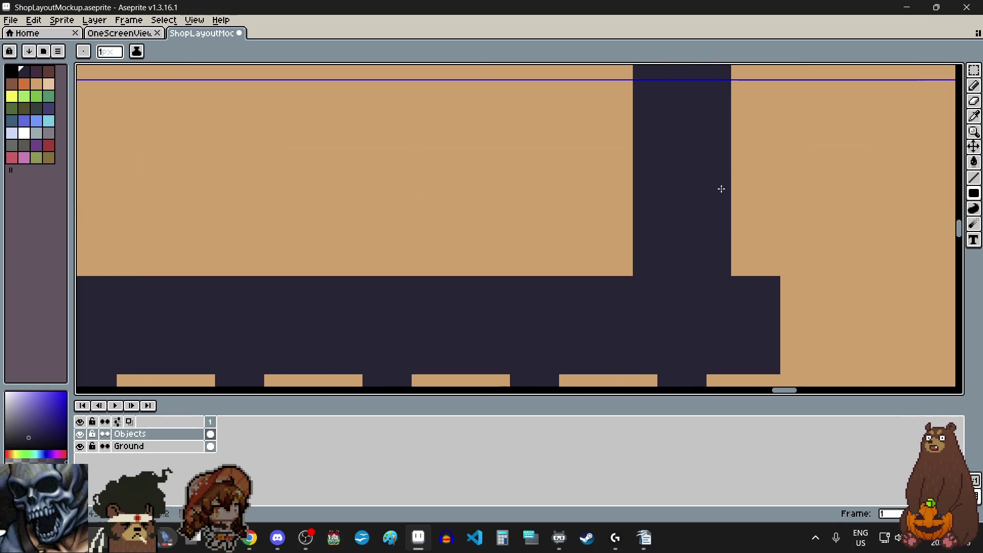
scroll(659, 256, "down", 5)
scroll(657, 157, "up", 3)
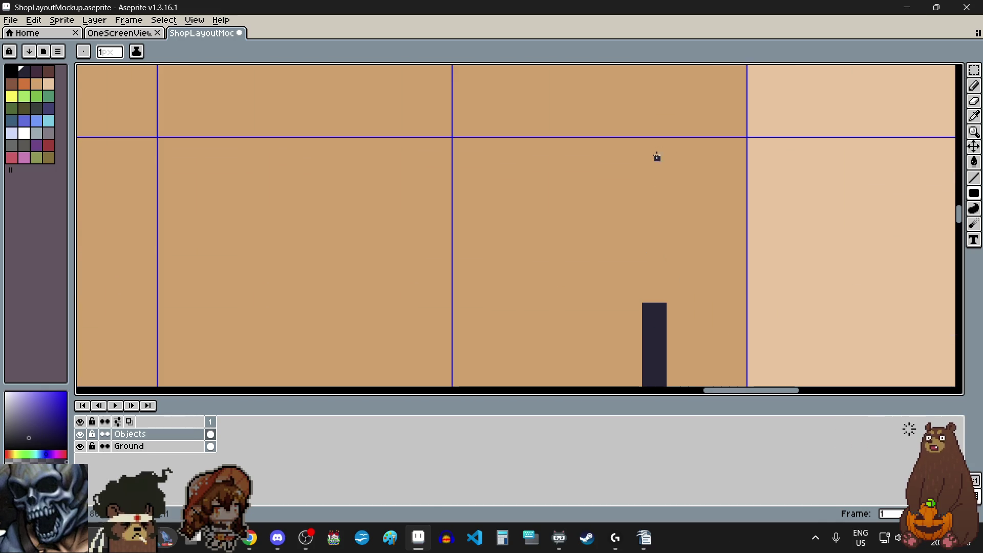
scroll(661, 287, "up", 1)
mouse_move(665, 301)
left_mouse_down()
mouse_move(638, 94)
mouse_move(641, 161)
left_mouse_up()
scroll(641, 187, "down", 4)
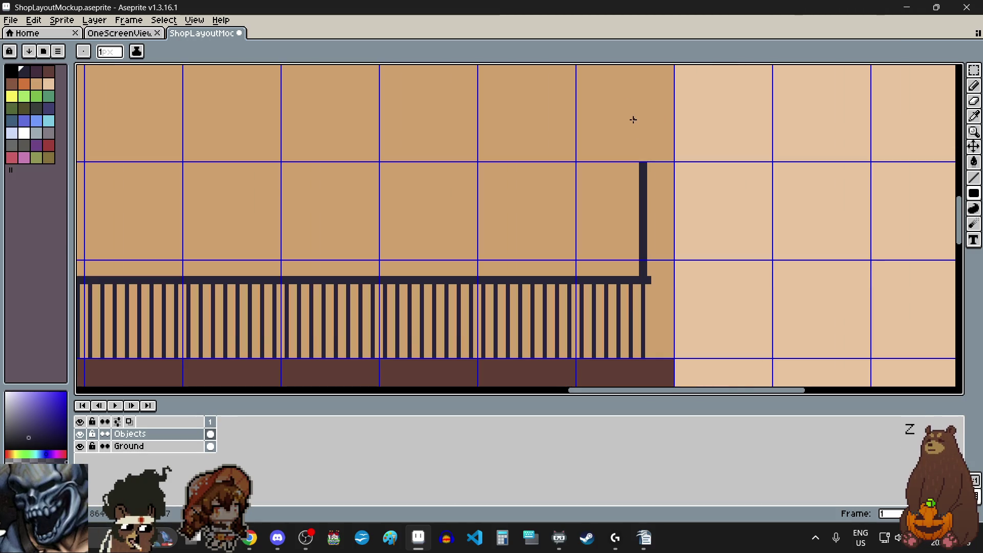
scroll(634, 120, "down", 3)
scroll(759, 200, "up", 3)
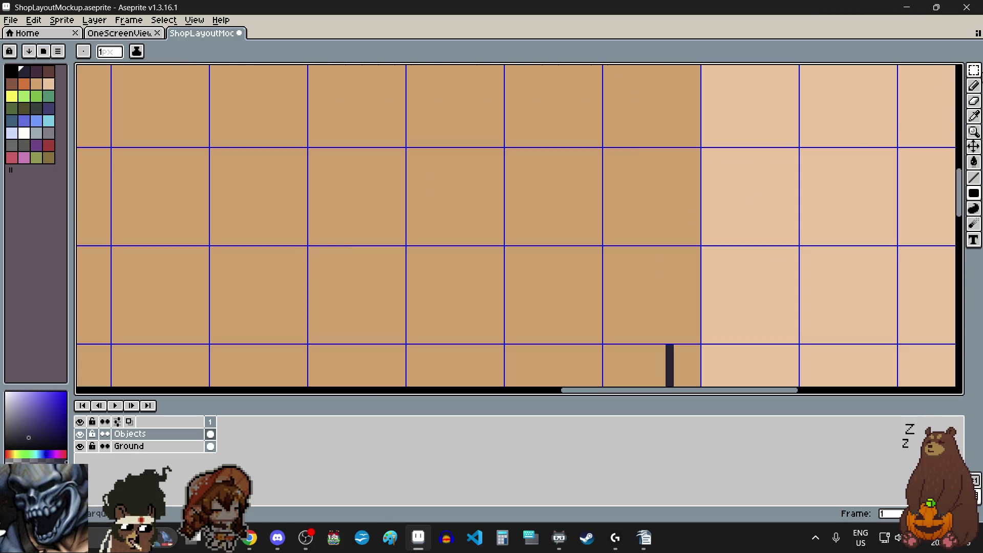
left_click(974, 69)
Select the new post and nudge it pixel by pixel until it meets the dark wall
scroll(687, 263, "down", 3)
scroll(691, 316, "up", 2)
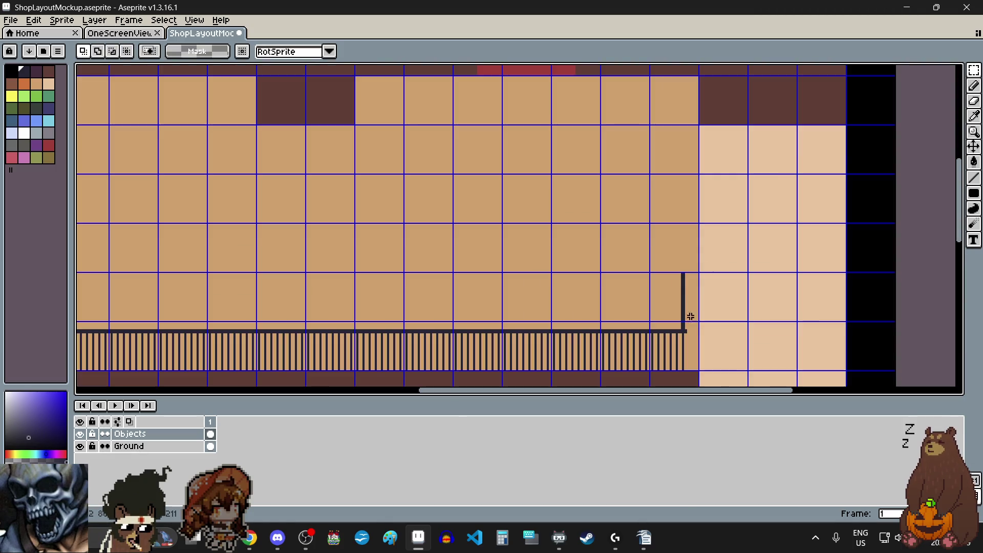
left_click_drag(650, 273, 699, 320)
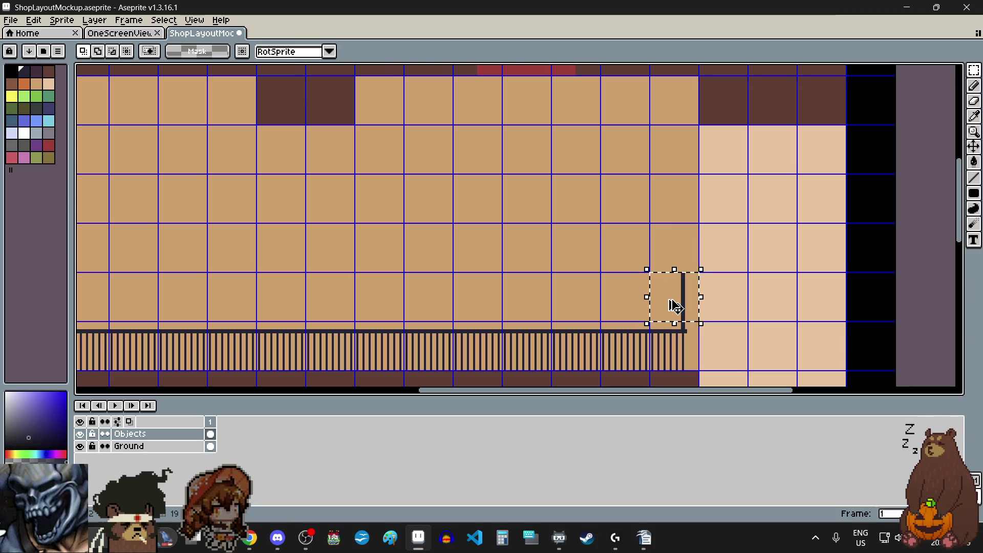
left_click(676, 306)
scroll(690, 253, "up", 3)
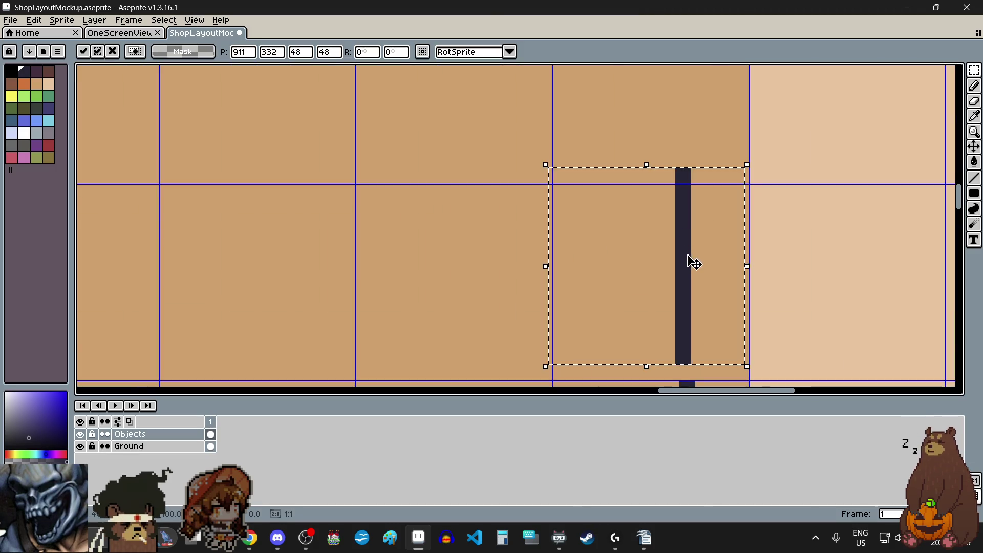
left_click_drag(687, 234, 692, 241)
scroll(681, 230, "down", 3)
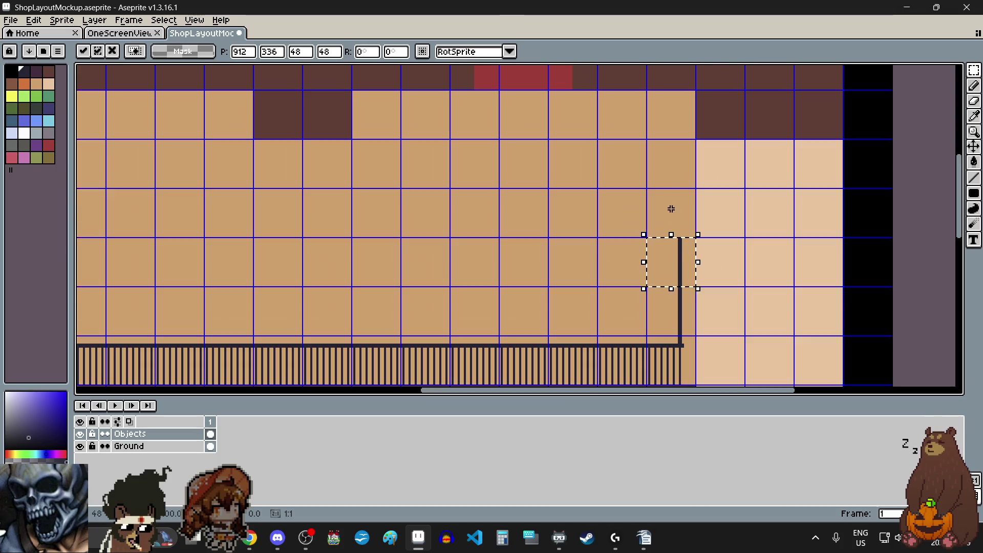
scroll(671, 209, "up", 2)
key("ctrl+d")
key("ctrl+z")
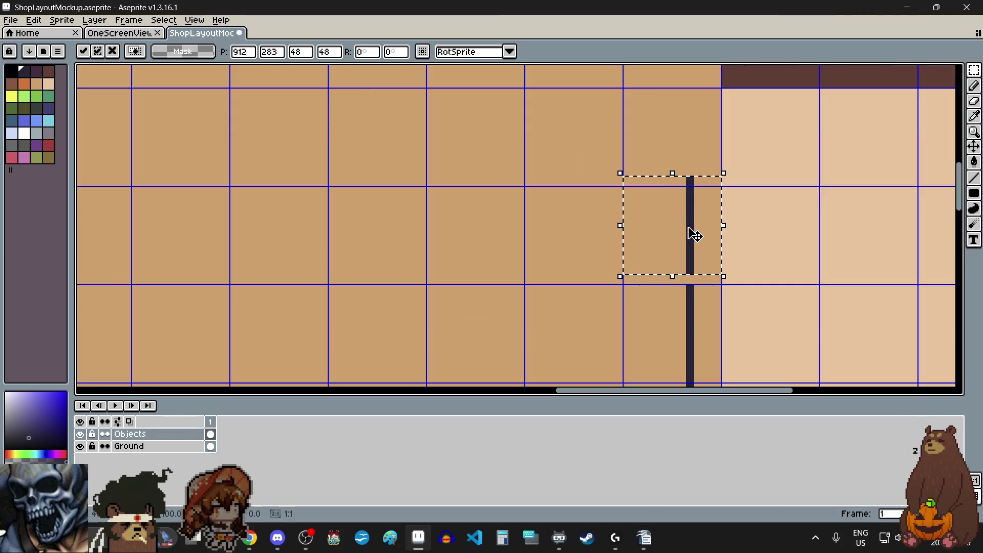
scroll(693, 245, "down", 2)
scroll(674, 254, "up", 1)
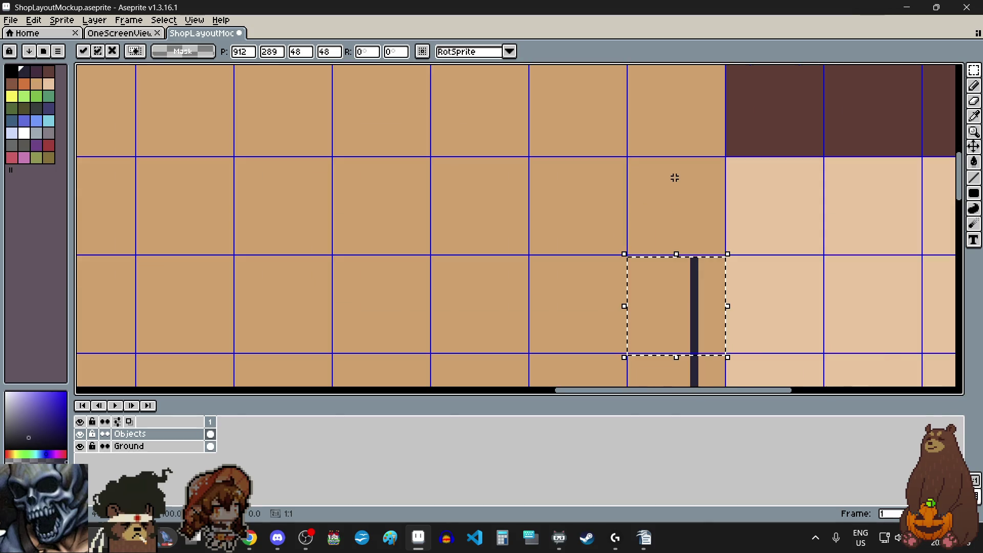
key("ctrl+z")
key("ctrl+z")
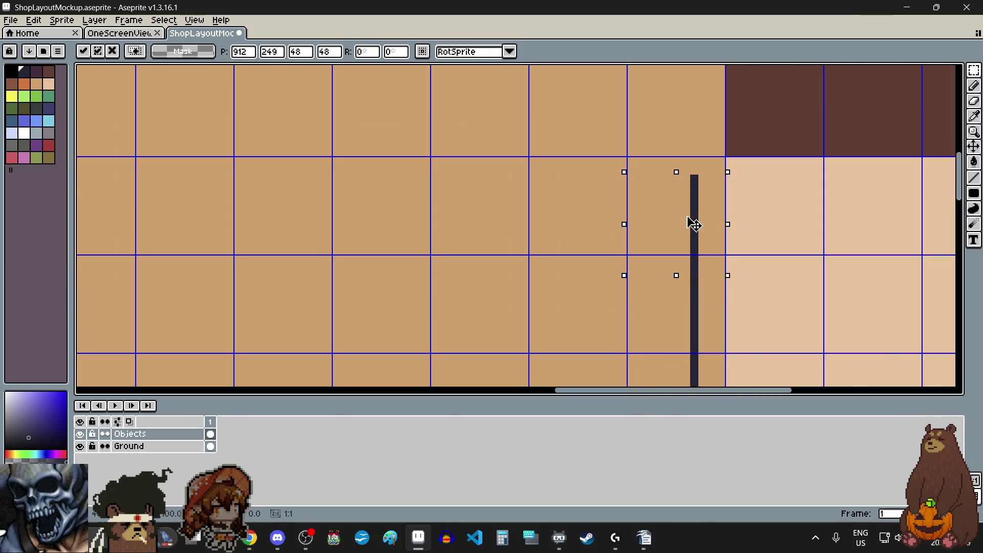
left_click_drag(688, 198, 689, 199)
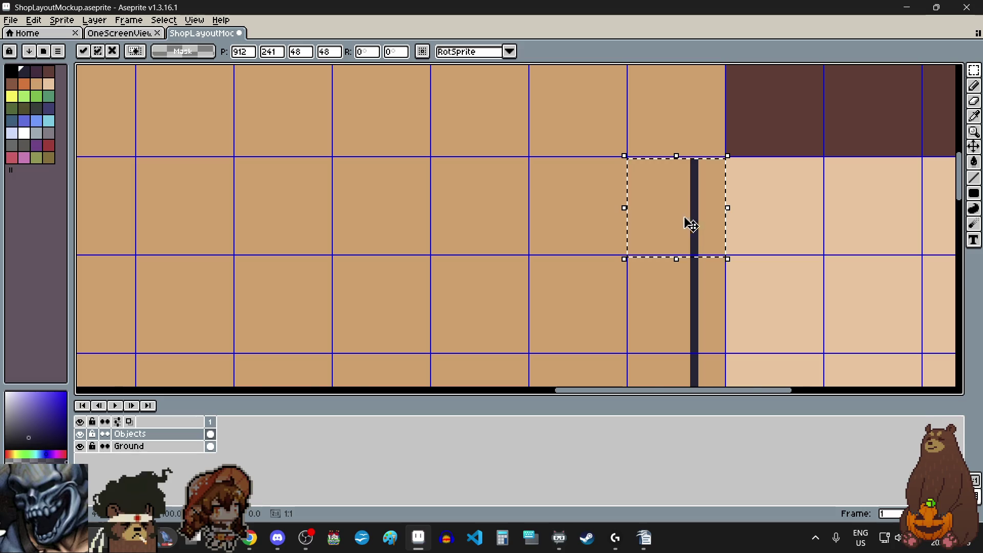
scroll(676, 215, "down", 2)
scroll(681, 230, "up", 2)
key("ctrl+z")
key("ctrl+z")
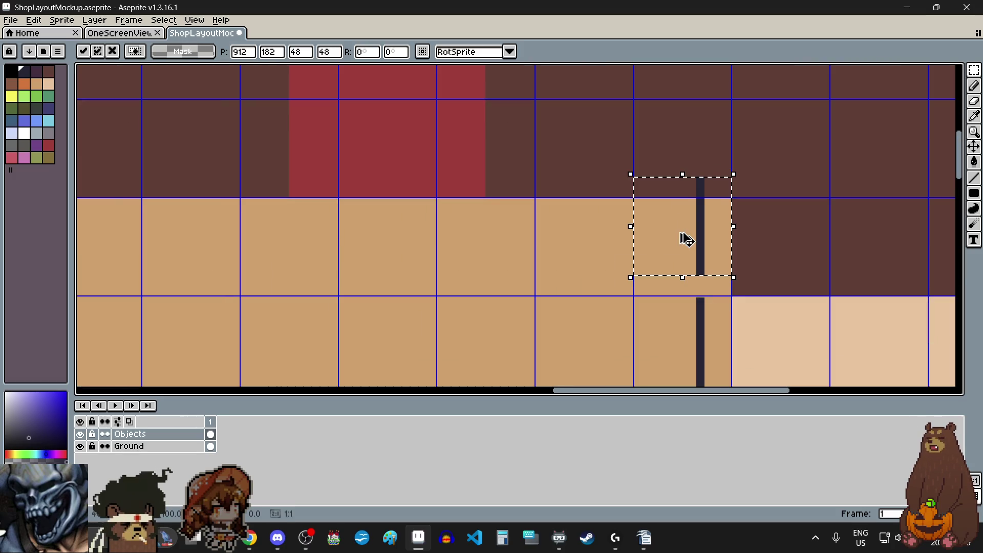
left_click_drag(712, 226, 711, 247)
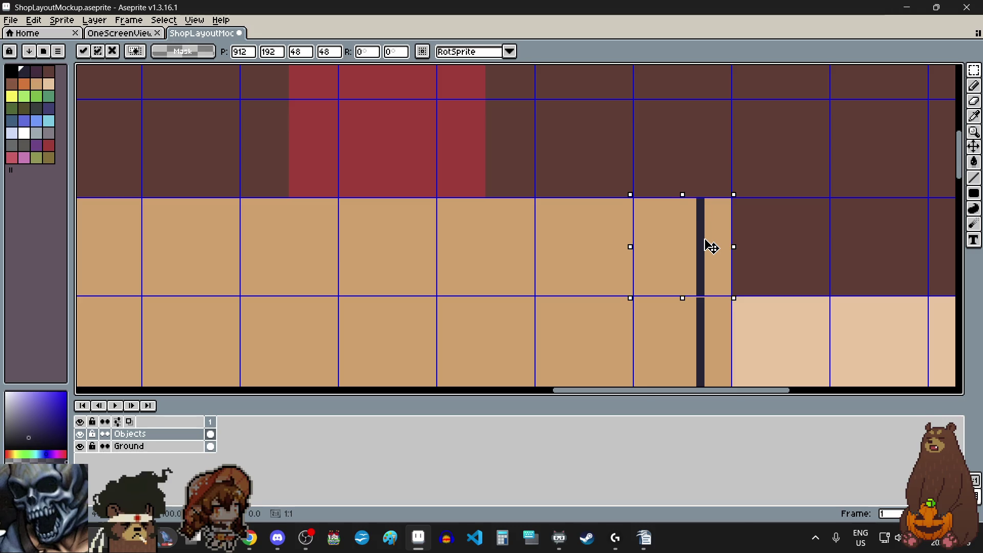
scroll(641, 257, "down", 4)
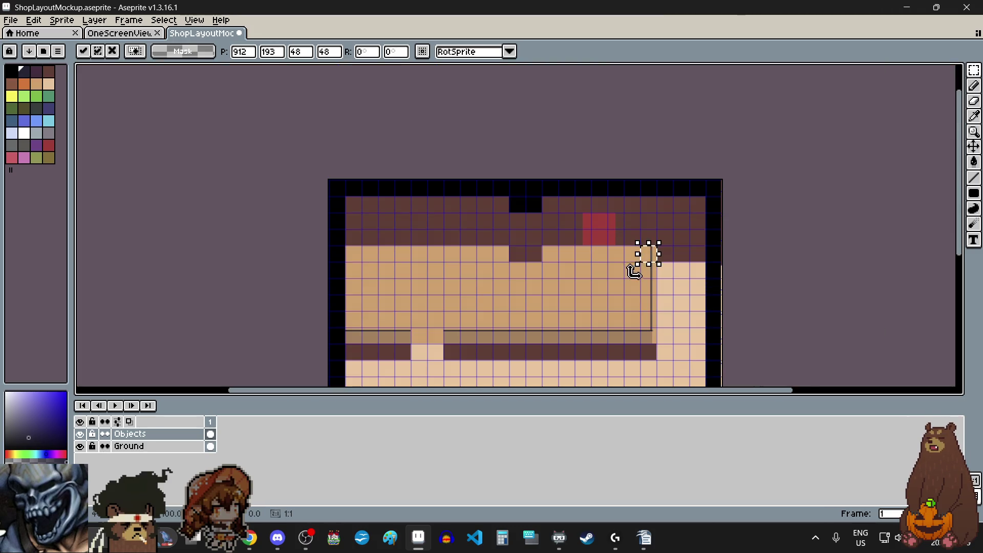
scroll(643, 266, "up", 4)
scroll(616, 296, "down", 2)
scroll(622, 305, "up", 3)
left_click_drag(622, 306, 619, 300)
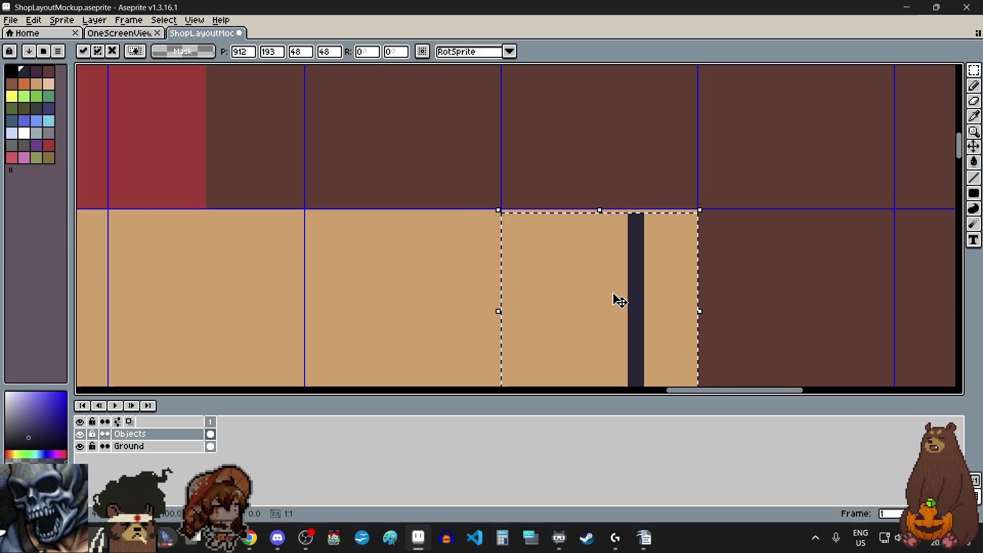
scroll(619, 301, "up", 1)
scroll(605, 308, "down", 4)
scroll(605, 309, "up", 2)
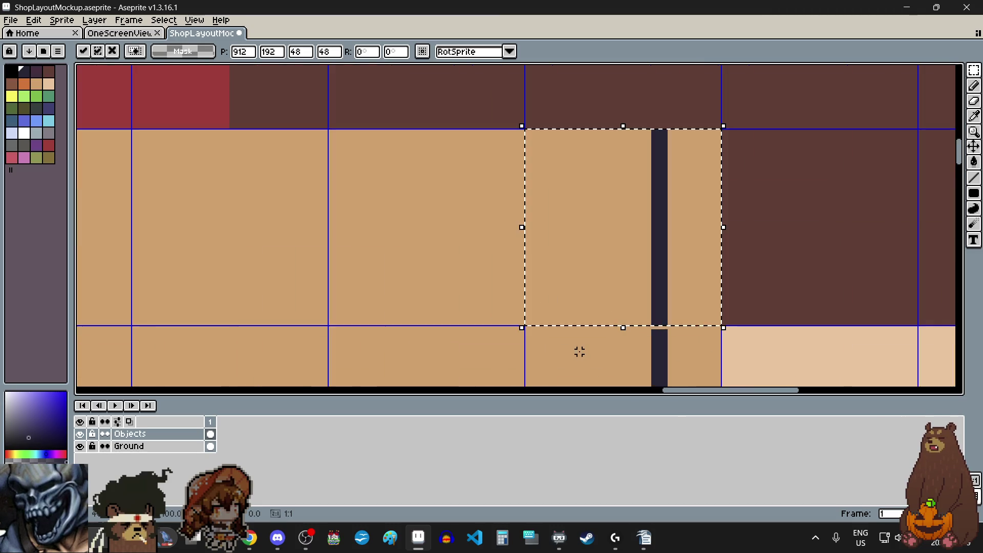
left_click(637, 302)
scroll(637, 303, "down", 2)
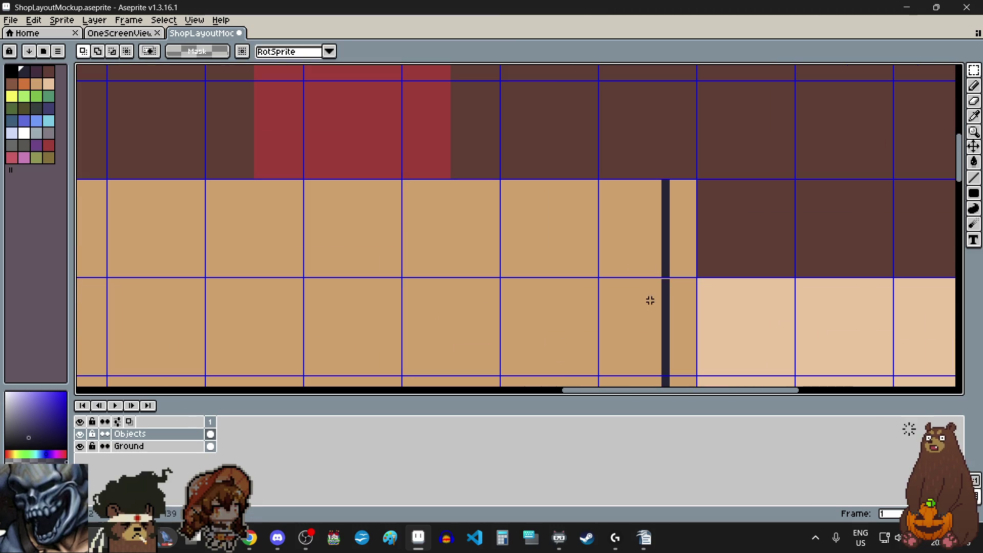
Move the lower railing section one cell to the right and commit it
left_click(638, 330)
scroll(653, 322, "up", 4)
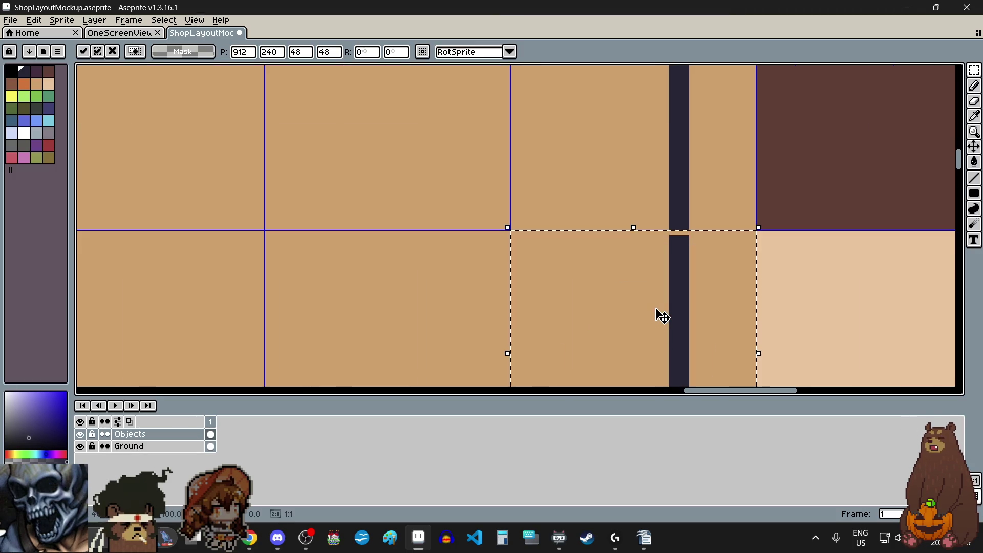
scroll(640, 287, "down", 5)
left_click(547, 299)
scroll(574, 276, "down", 2)
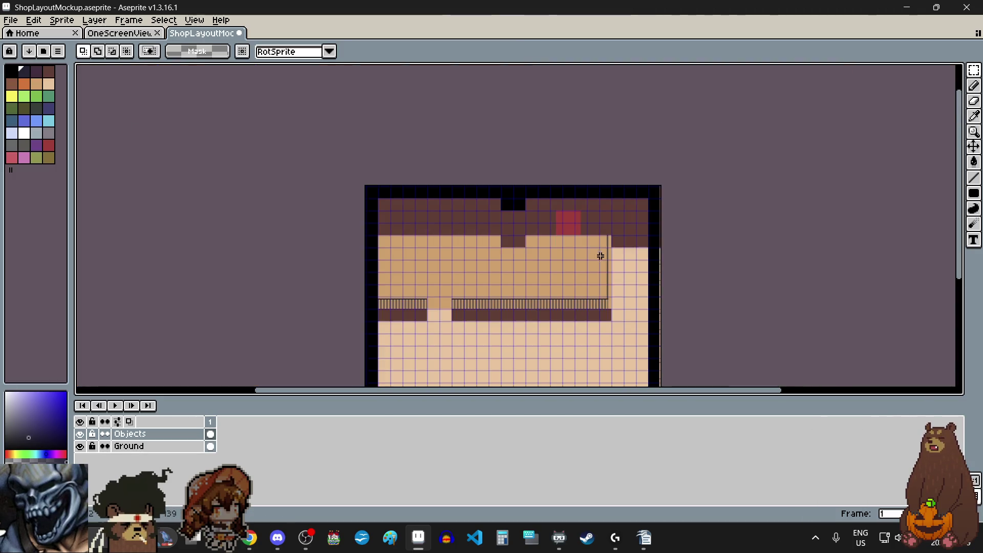
scroll(600, 310, "up", 1)
scroll(601, 309, "up", 5)
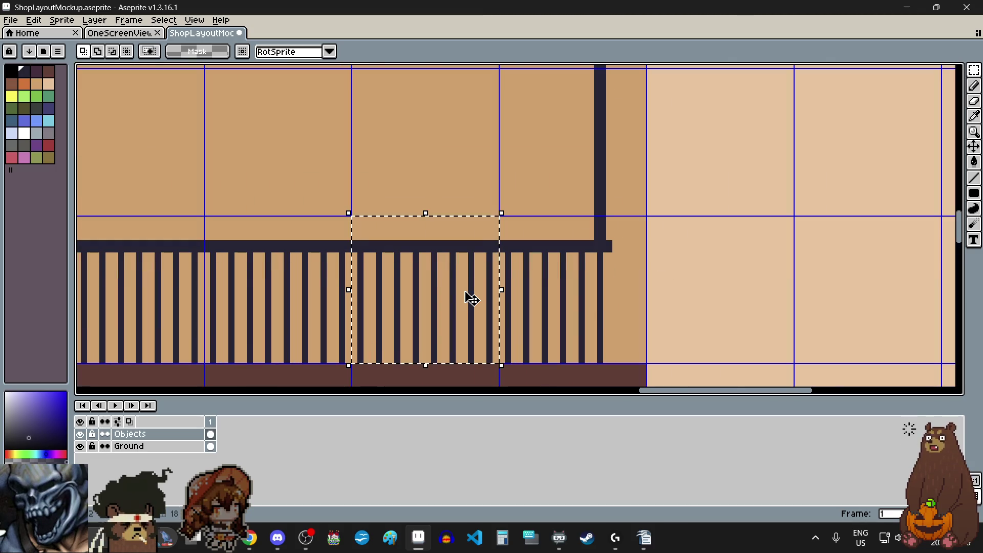
mouse_move(471, 298)
left_mouse_down()
mouse_move(461, 297)
mouse_move(622, 287)
mouse_move(615, 300)
left_mouse_up()
scroll(621, 283, "up", 3)
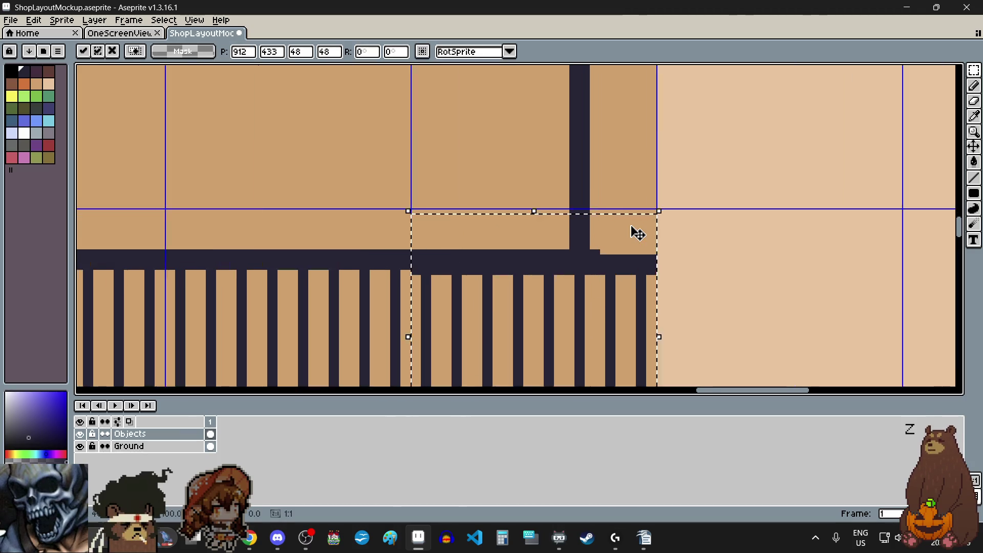
key("Return")
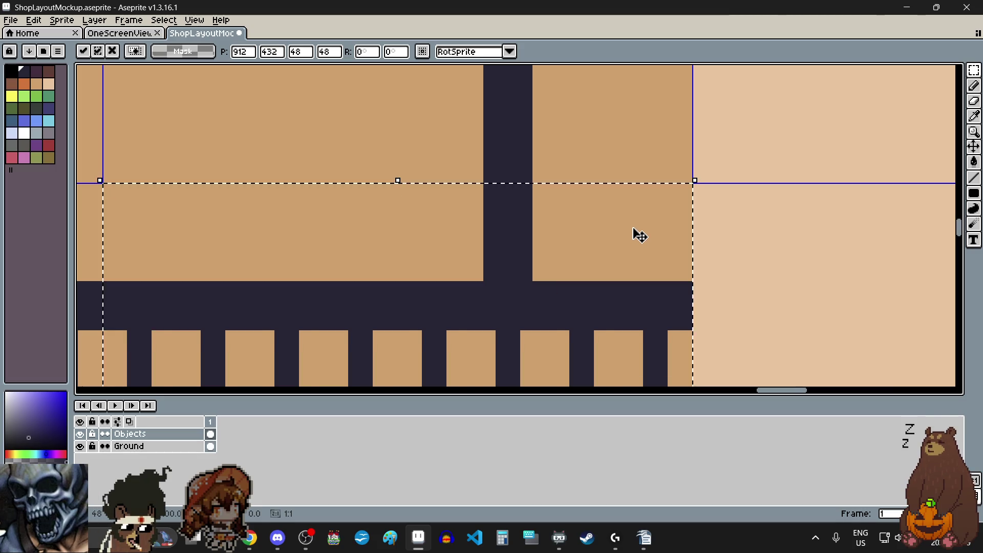
scroll(635, 232, "down", 2)
key("ctrl+d")
scroll(601, 224, "up", 2)
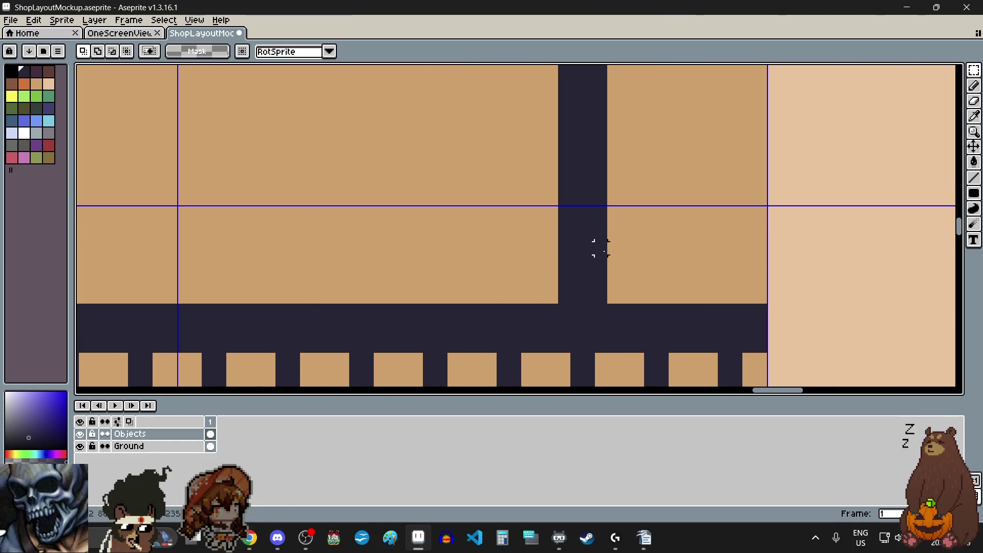
Shift the dark corner post right so it sits flush at the railing's end
scroll(601, 297, "down", 5)
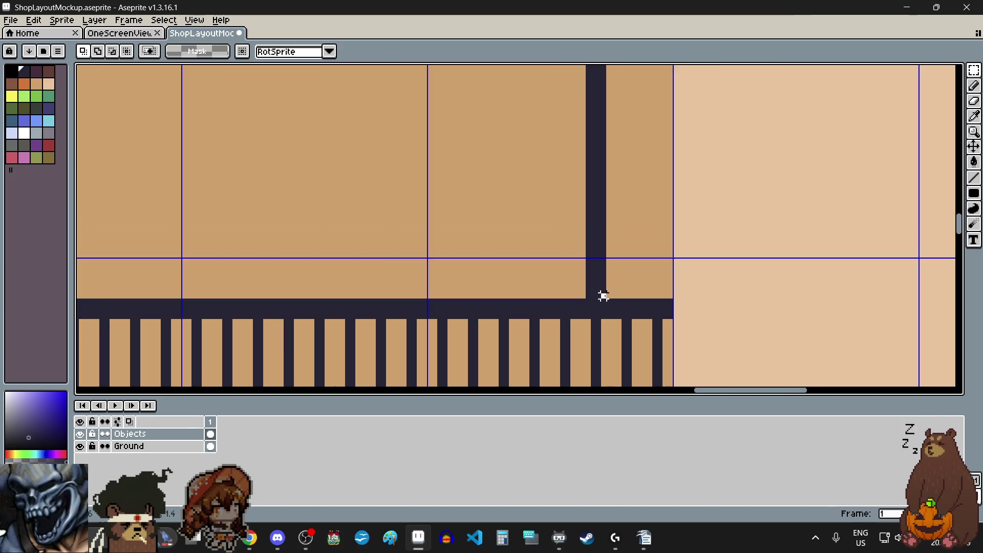
scroll(595, 154, "up", 5)
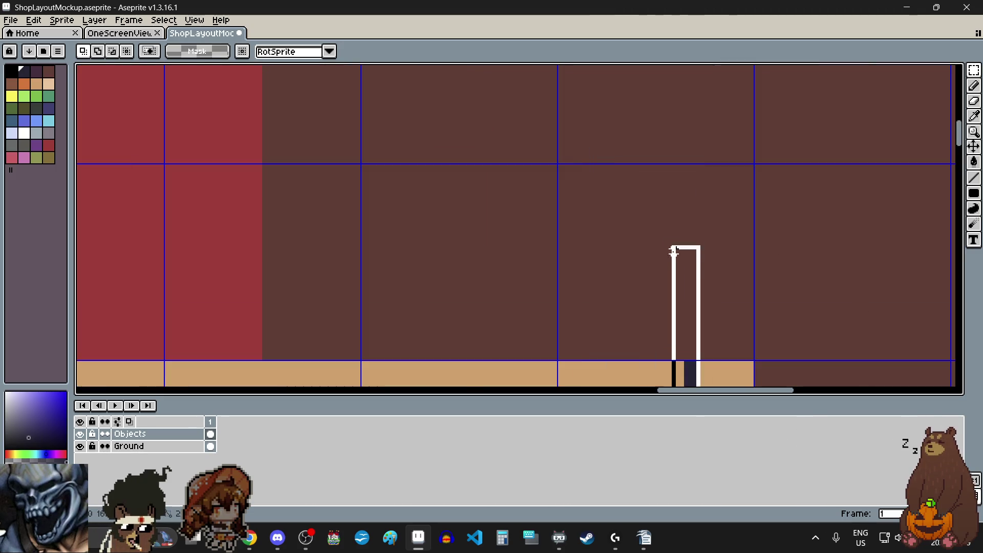
scroll(674, 252, "down", 3)
scroll(680, 314, "up", 4)
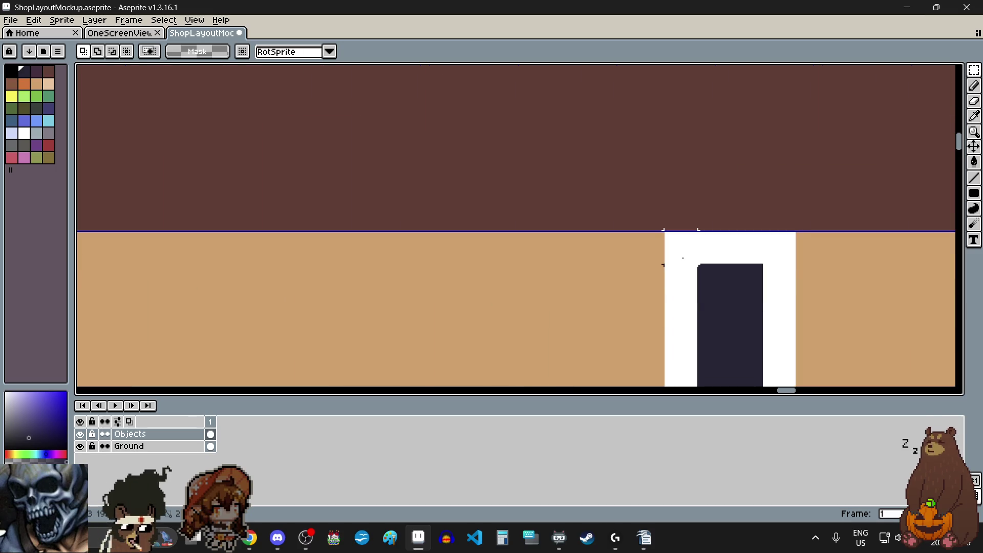
scroll(656, 235, "down", 4)
scroll(657, 241, "down", 4)
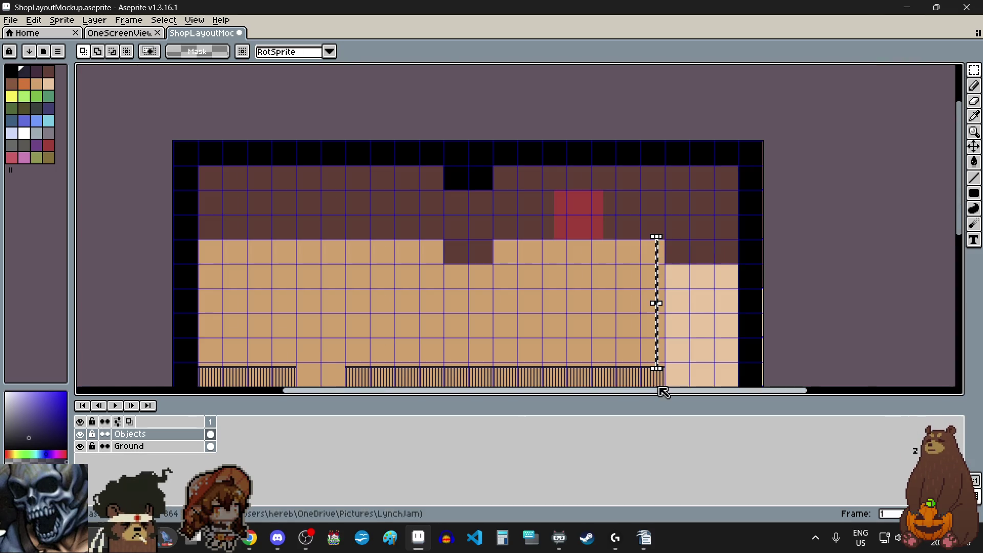
scroll(653, 376, "up", 4)
scroll(679, 213, "up", 1)
scroll(679, 214, "up", 2)
scroll(648, 263, "down", 1)
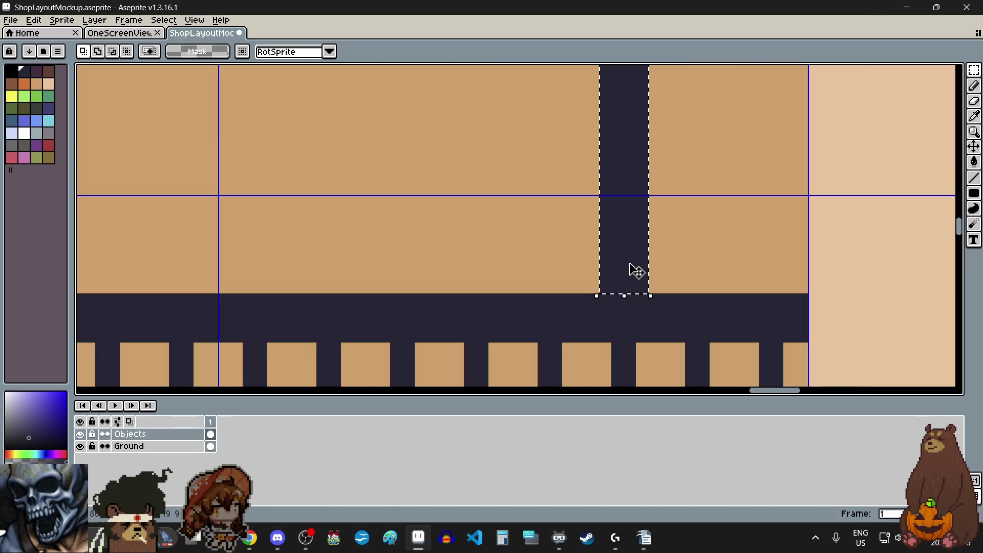
mouse_move(632, 269)
left_mouse_down()
mouse_move(687, 257)
mouse_move(710, 269)
left_mouse_up()
left_click(763, 235)
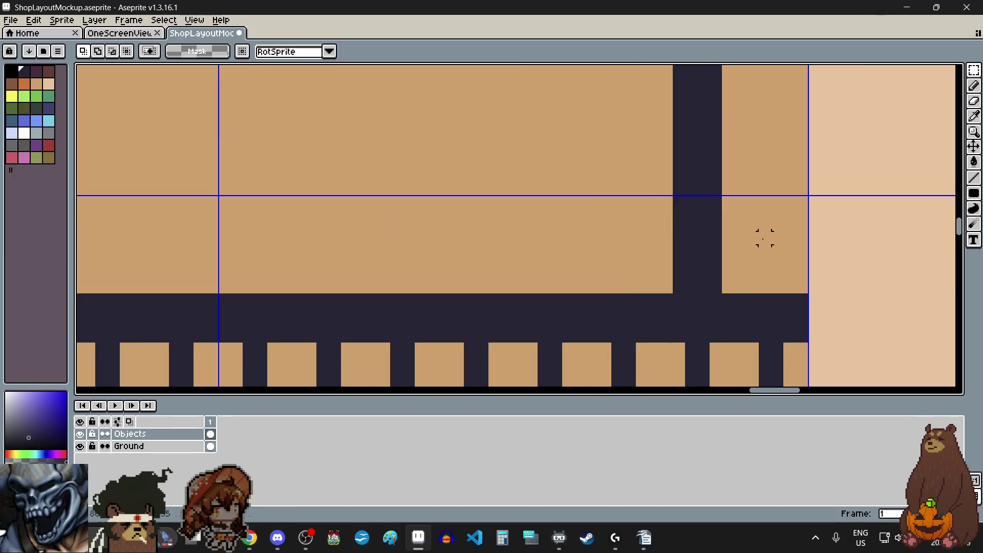
scroll(746, 296, "down", 1)
scroll(747, 292, "up", 3)
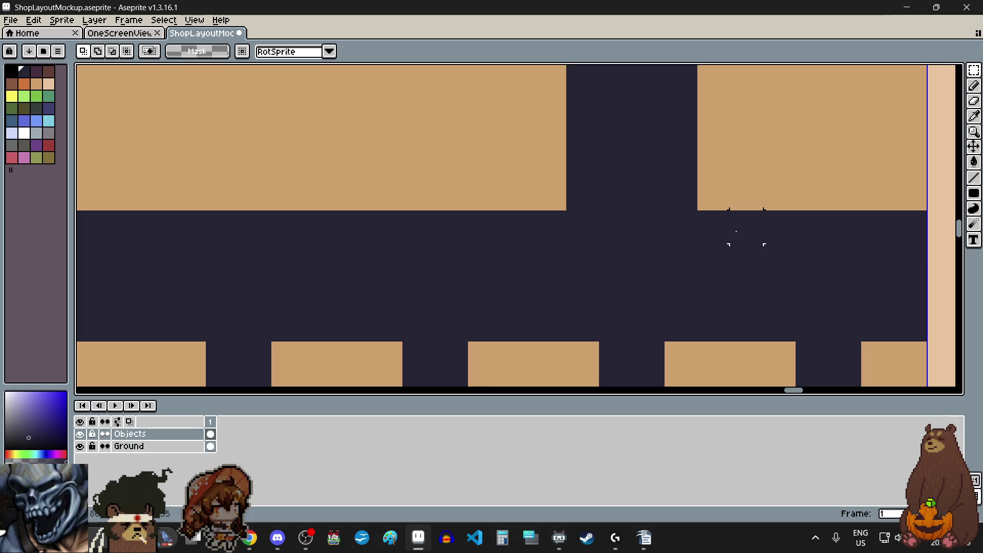
scroll(774, 229, "down", 3)
scroll(773, 232, "up", 1)
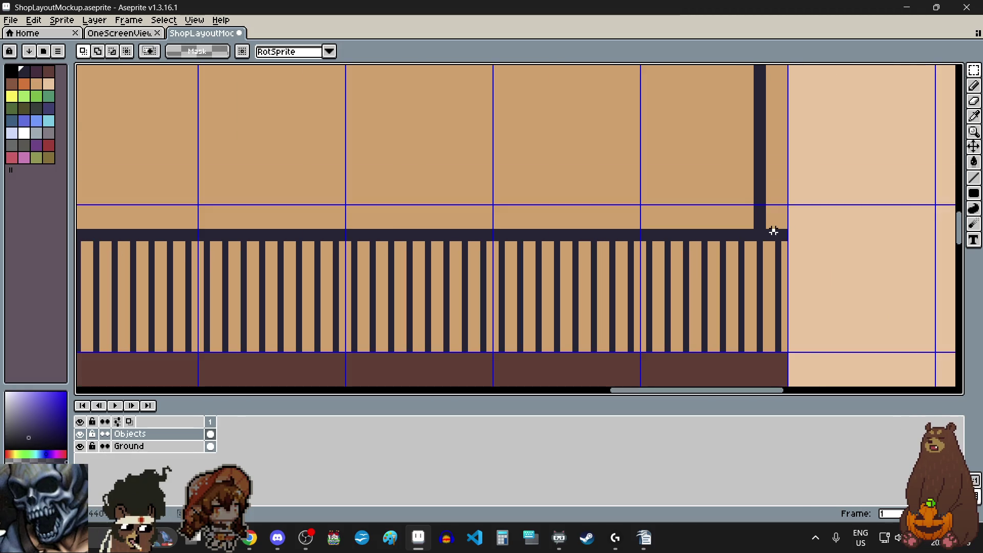
left_click_drag(810, 361, 812, 363)
left_click(810, 362)
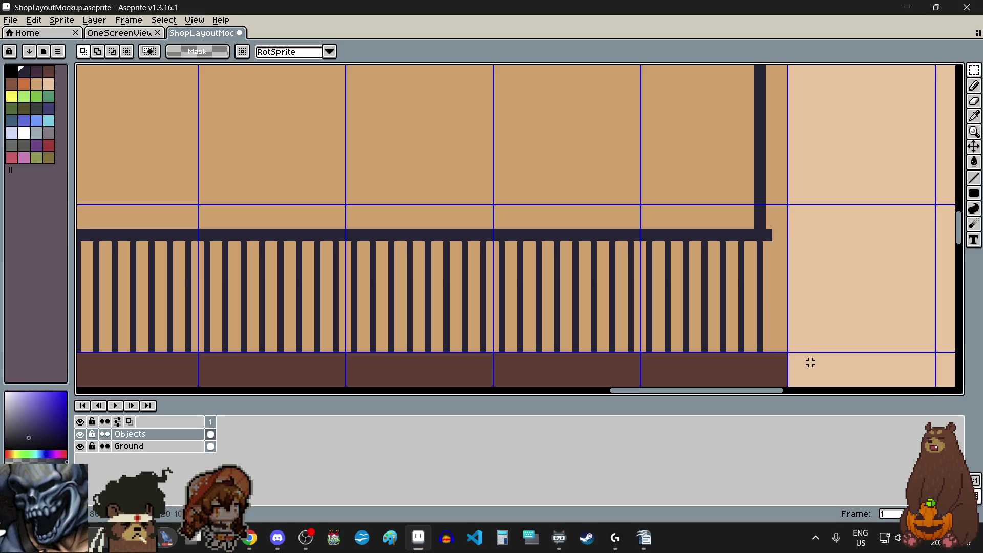
scroll(756, 294, "down", 3)
scroll(756, 294, "down", 2)
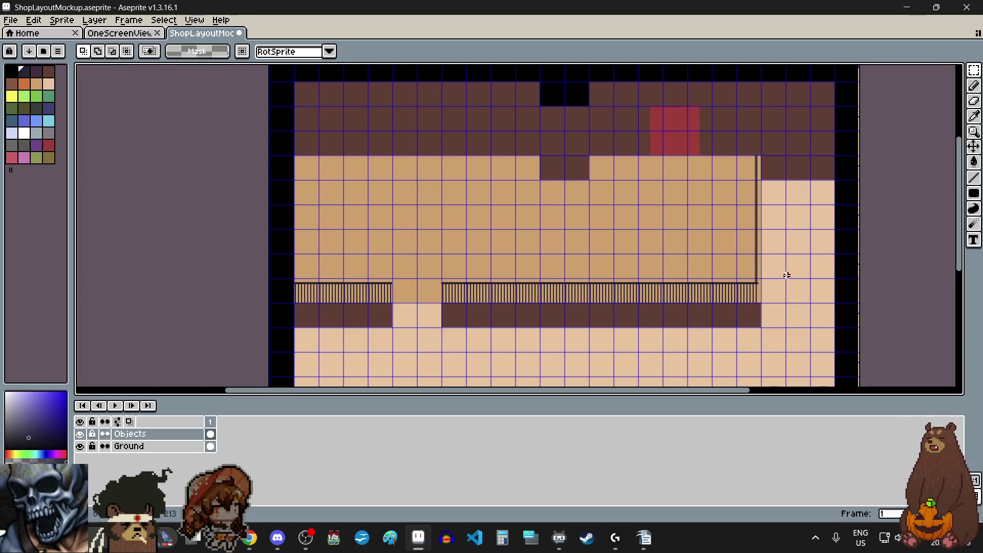
scroll(766, 287, "up", 2)
scroll(603, 215, "up", 1)
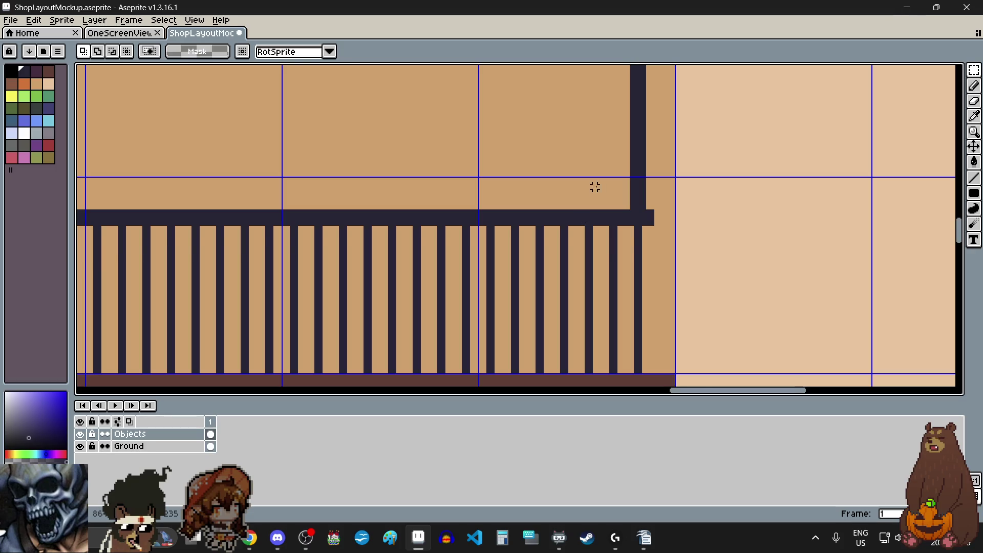
scroll(599, 173, "up", 3)
Sample the dark railing colour and pencil six pixels into the post–rail joint corners
left_click(975, 118)
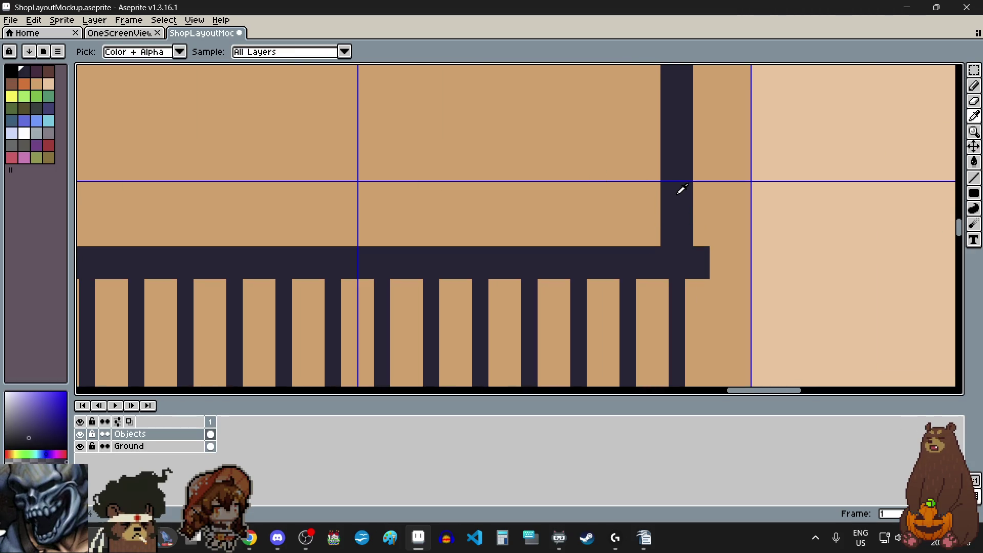
left_click(974, 86)
scroll(672, 236, "up", 3)
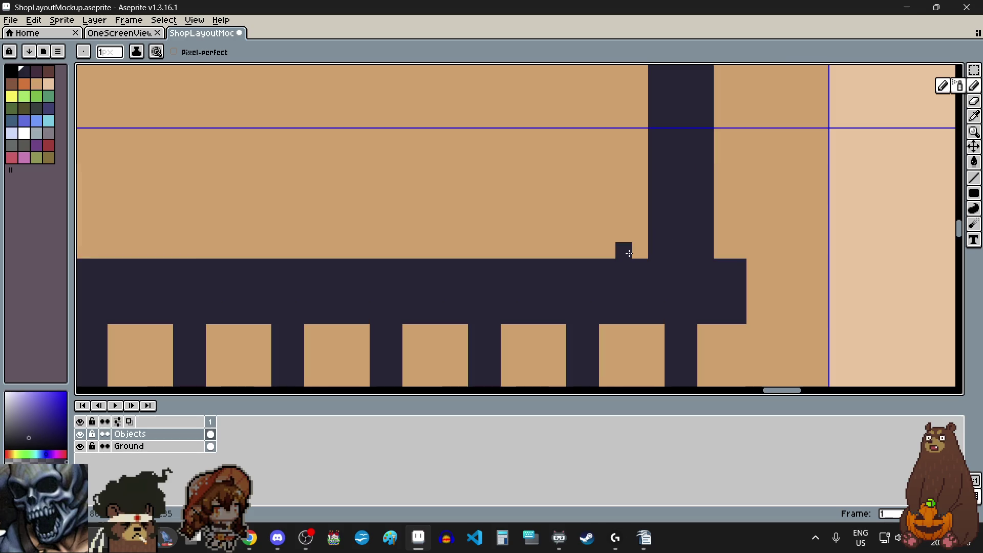
left_click(640, 249)
scroll(639, 249, "down", 1)
scroll(663, 318, "up", 1)
left_click(648, 308)
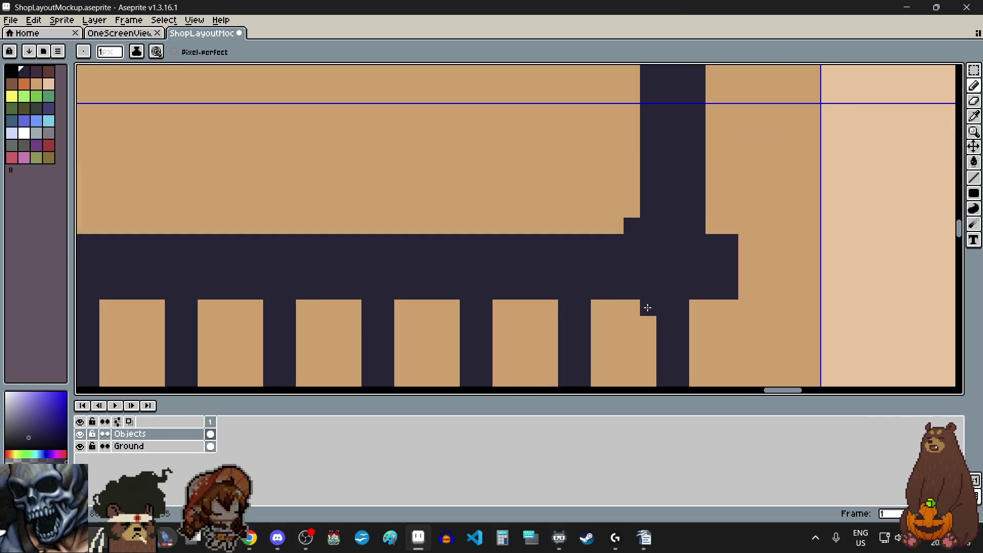
left_click(632, 307)
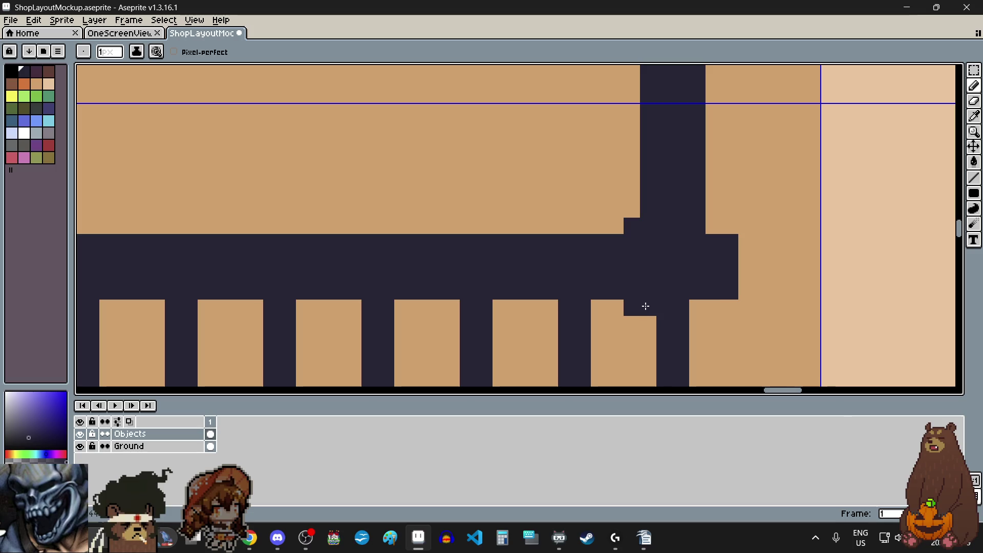
left_click(698, 308)
left_click(712, 307)
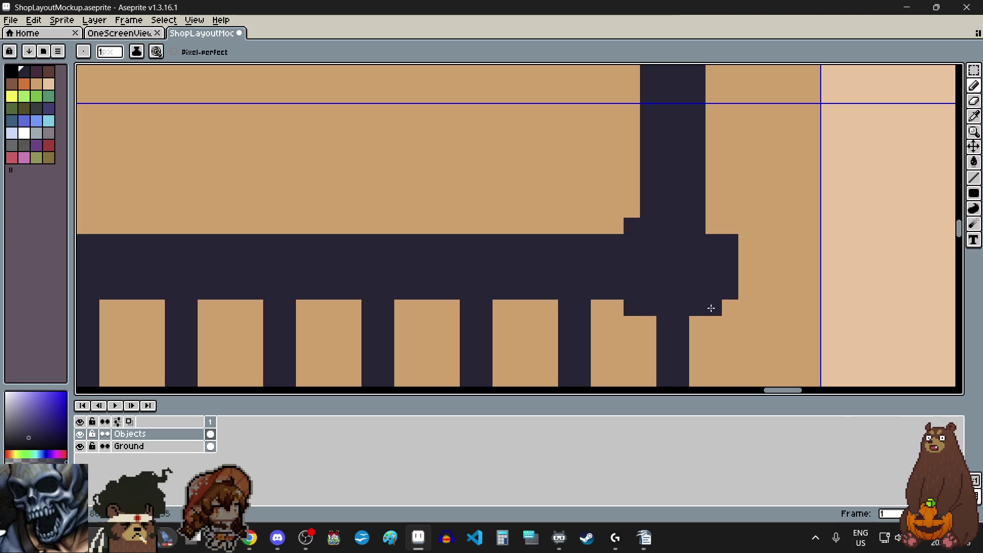
left_click(712, 228)
scroll(712, 224, "down", 5)
scroll(710, 301, "down", 2)
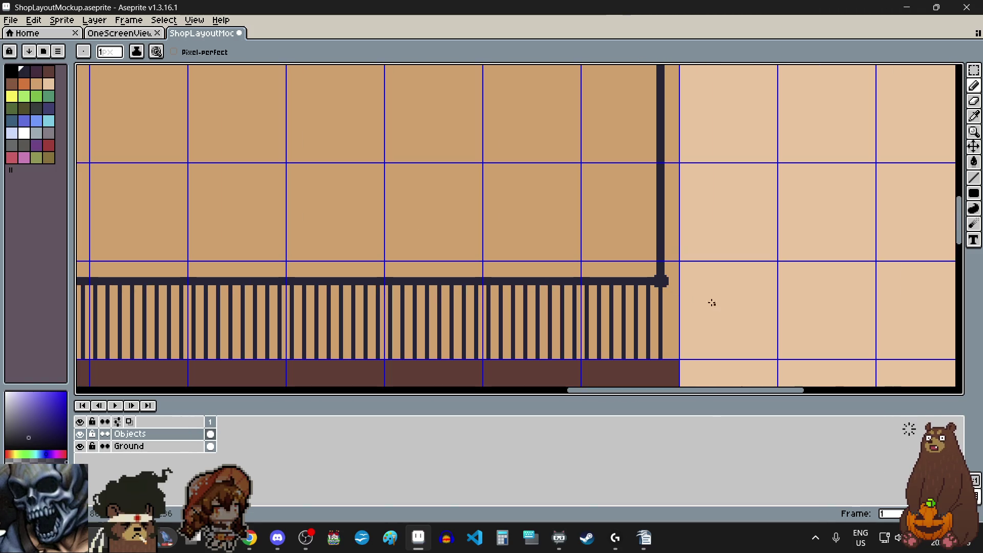
scroll(651, 282, "up", 1)
scroll(651, 282, "up", 2)
scroll(654, 280, "down", 3)
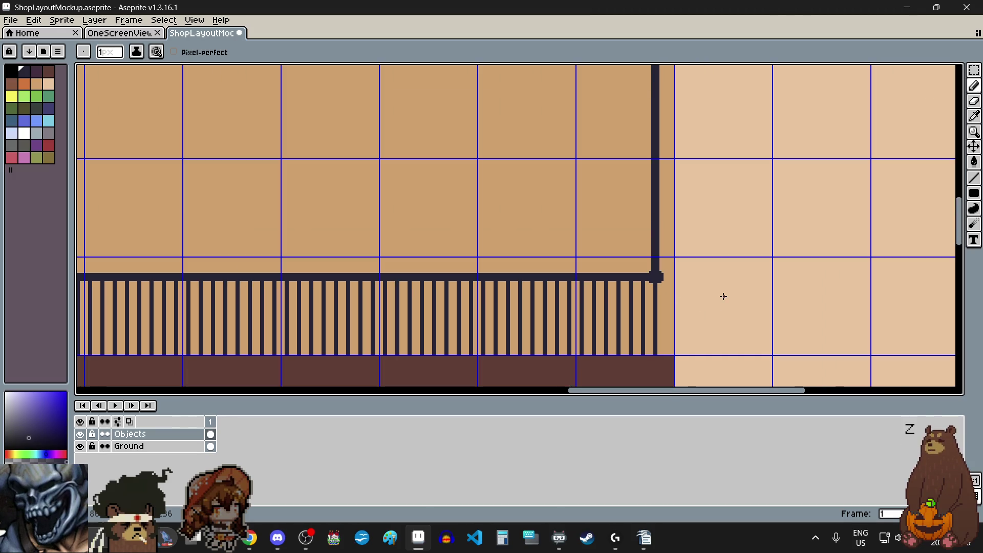
scroll(722, 294, "down", 3)
scroll(693, 199, "up", 4)
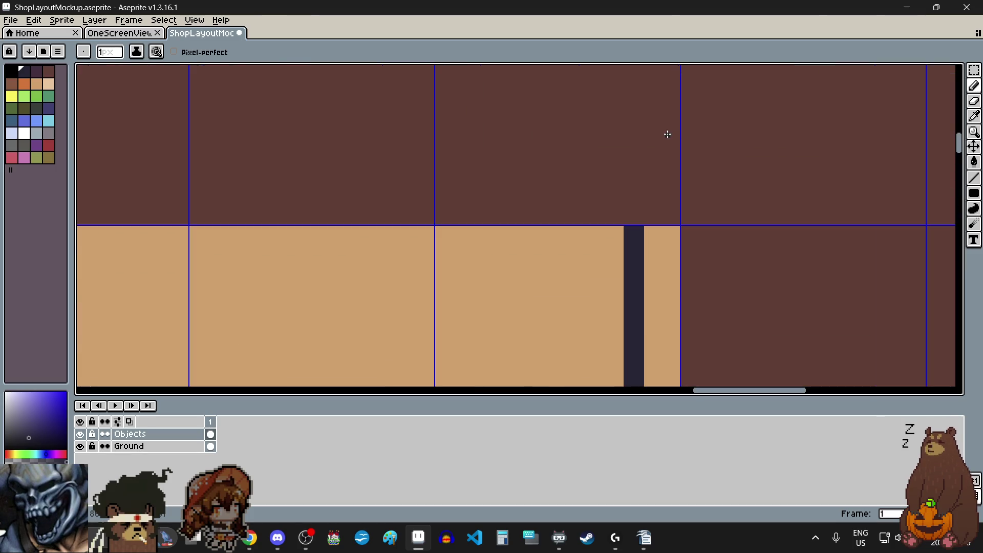
Switch to the Filled Rectangle tool and draw a dark column up the wall above the pillar
left_click(974, 70)
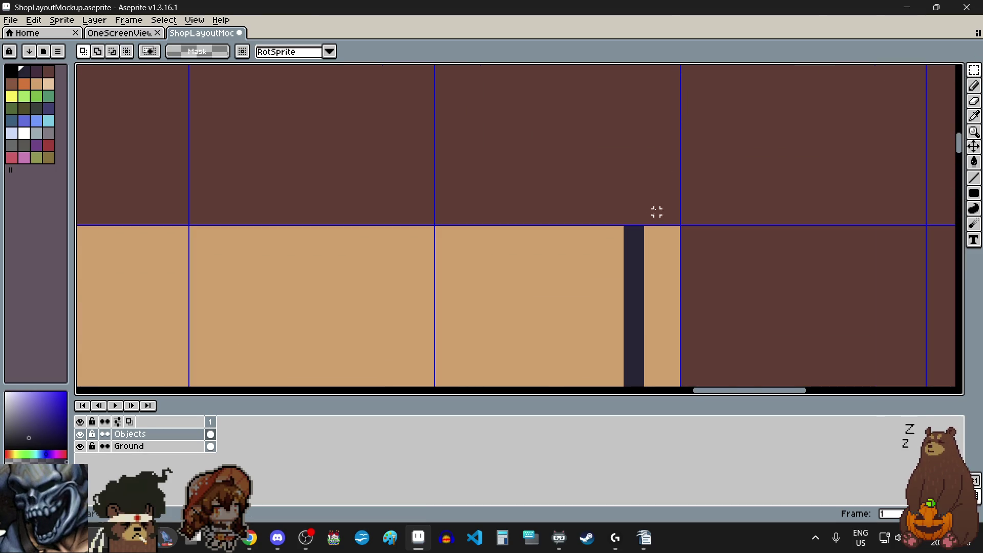
scroll(654, 211, "up", 4)
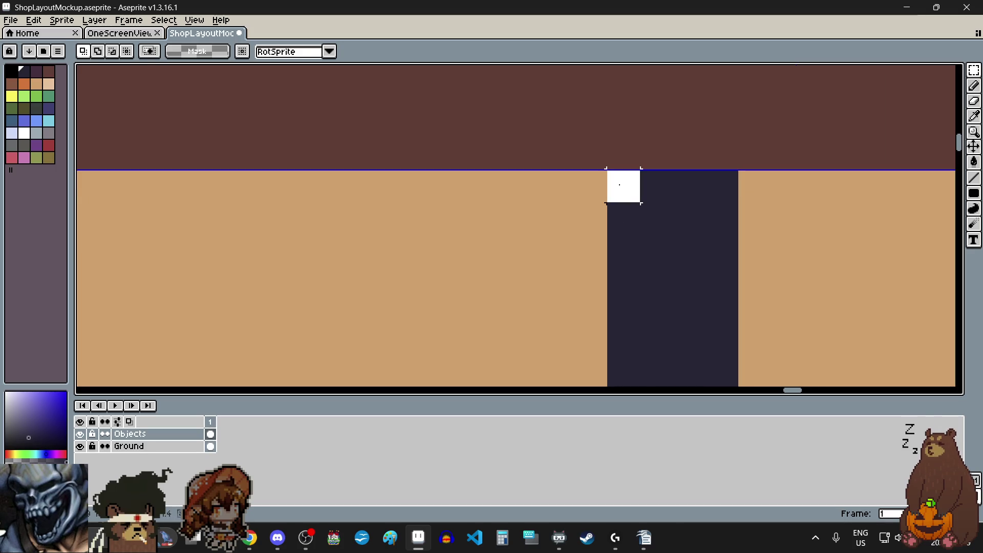
scroll(620, 185, "down", 4)
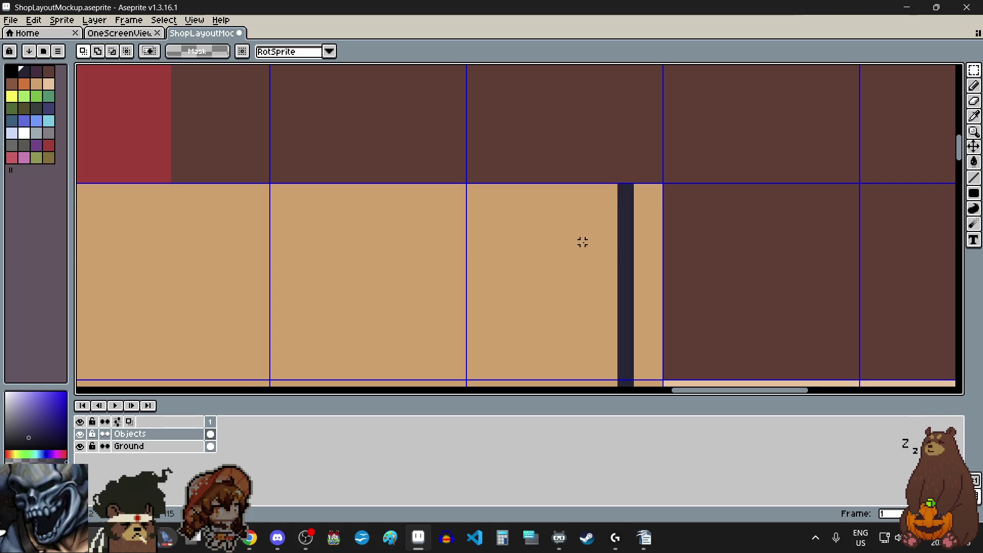
scroll(582, 241, "down", 1)
scroll(582, 174, "up", 2)
left_click(974, 193)
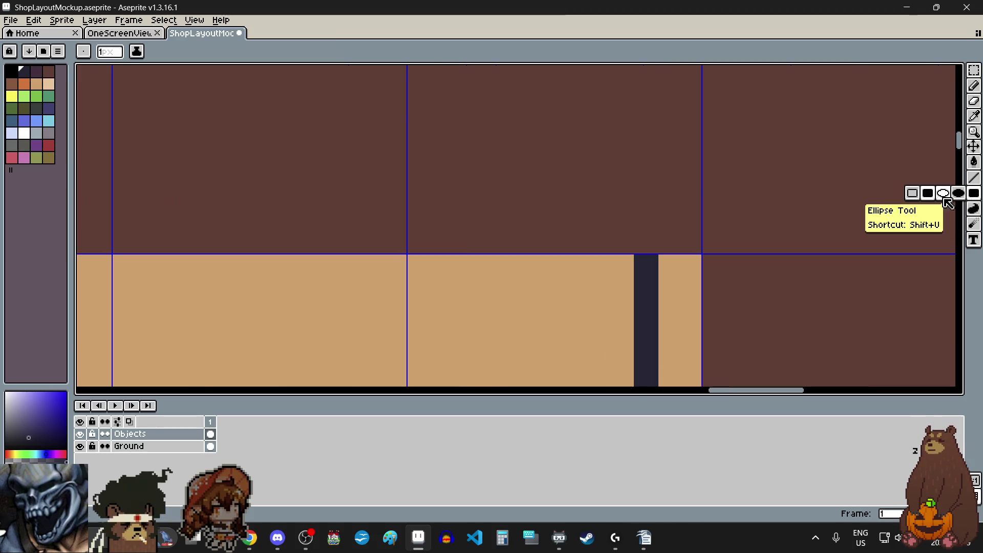
left_click(924, 190)
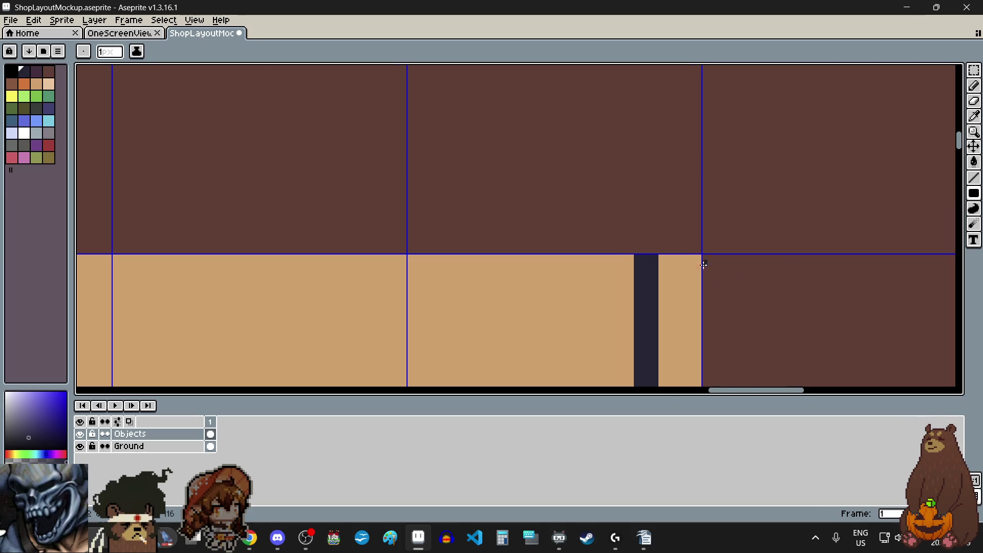
scroll(640, 248, "up", 5)
mouse_move(621, 269)
left_mouse_down()
mouse_move(632, 126)
mouse_move(650, 118)
left_mouse_up()
Add two dark rows across the post's top and fill the four corner pixels into a stepped cap
scroll(635, 242, "down", 5)
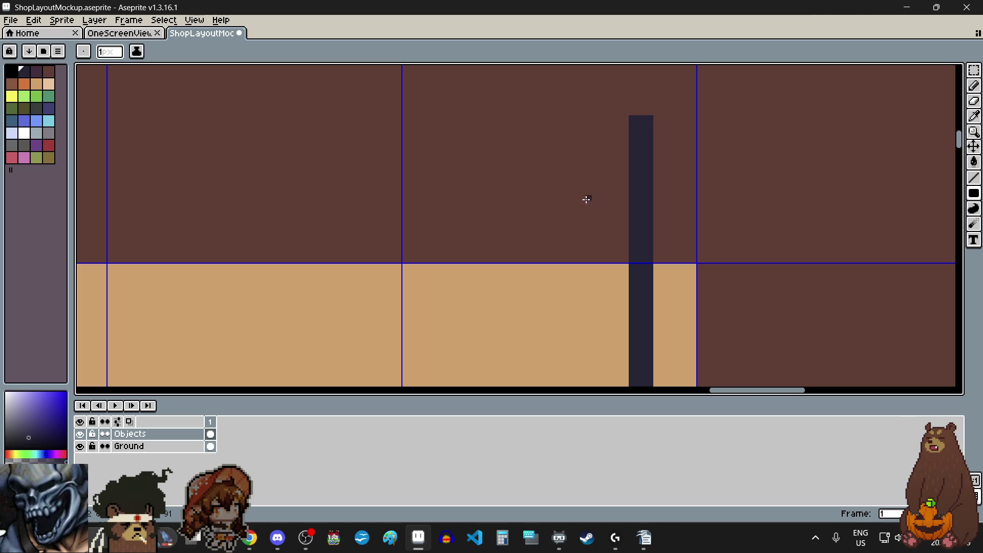
scroll(588, 203, "down", 3)
scroll(572, 251, "up", 7)
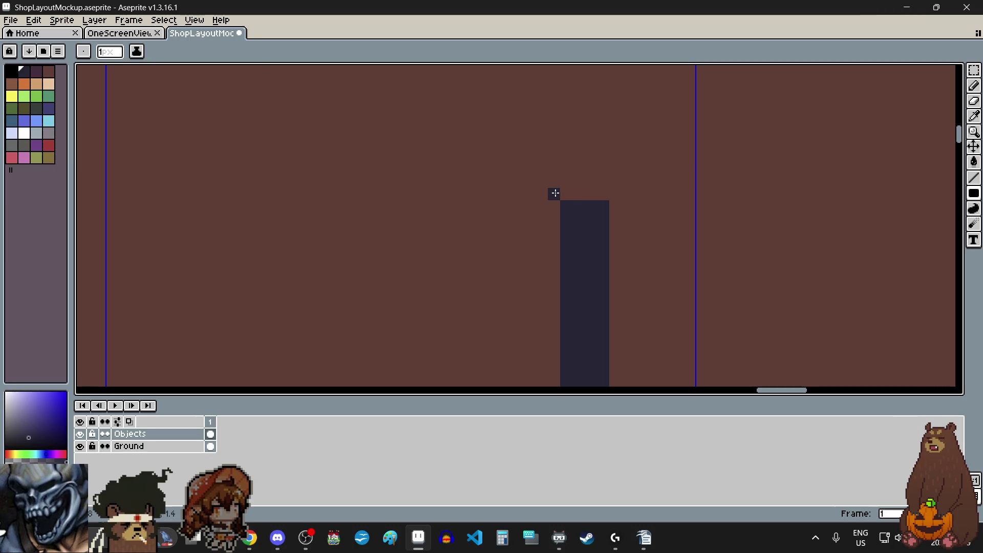
left_click_drag(553, 194, 618, 195)
mouse_move(554, 179)
left_mouse_down()
mouse_move(610, 178)
mouse_move(567, 167)
mouse_move(608, 170)
mouse_move(564, 156)
mouse_move(600, 157)
left_mouse_up()
left_click(554, 169)
left_click(615, 169)
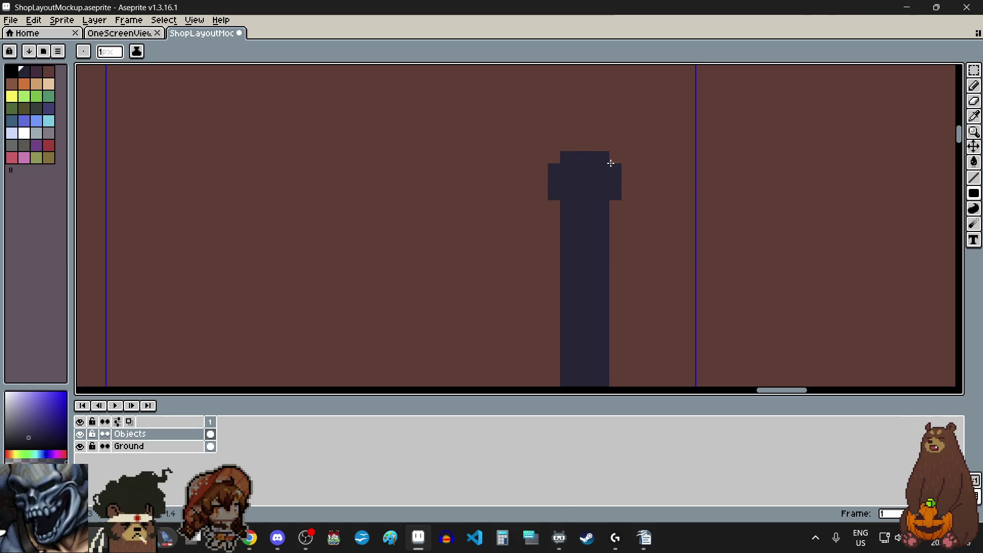
left_click(554, 156)
left_click(615, 156)
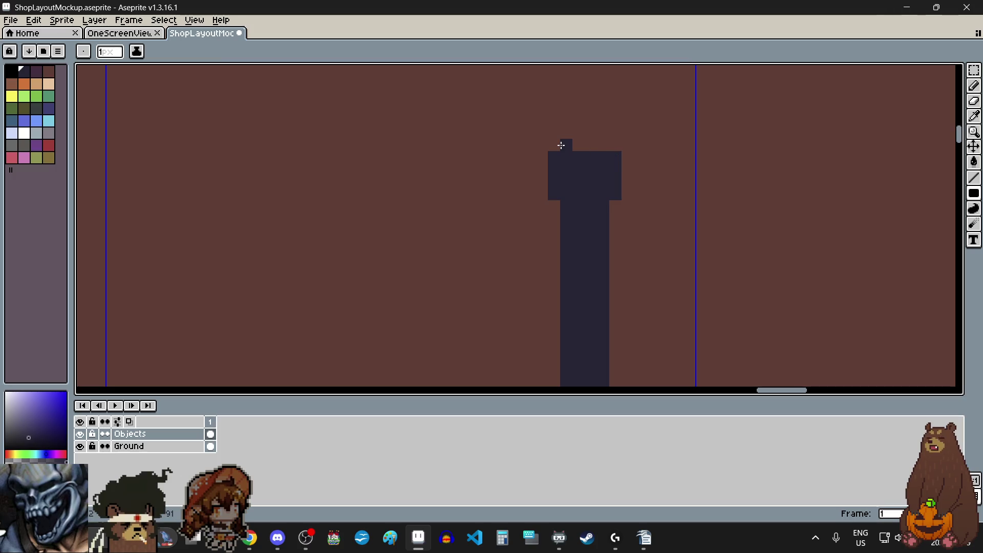
scroll(538, 198, "down", 6)
scroll(601, 190, "down", 4)
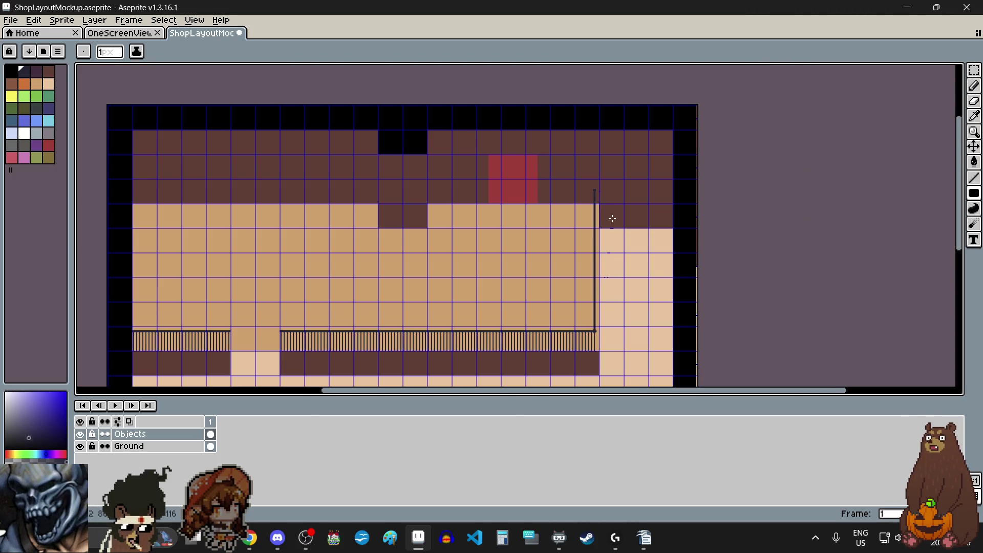
scroll(609, 212, "down", 1)
scroll(522, 352, "up", 1)
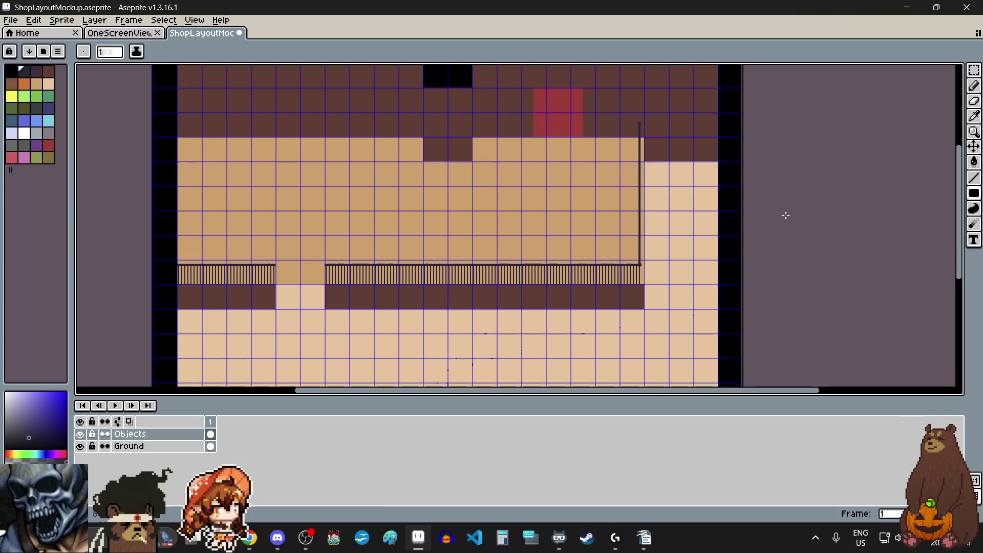
Zoom and pan around the shop layout to inspect it
scroll(786, 216, "down", 1)
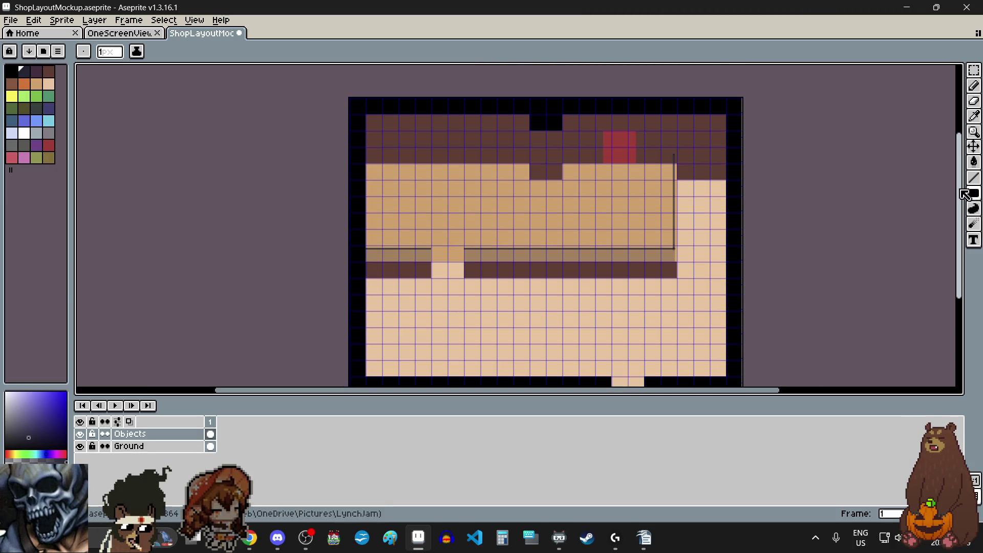
left_click_drag(962, 196, 962, 203)
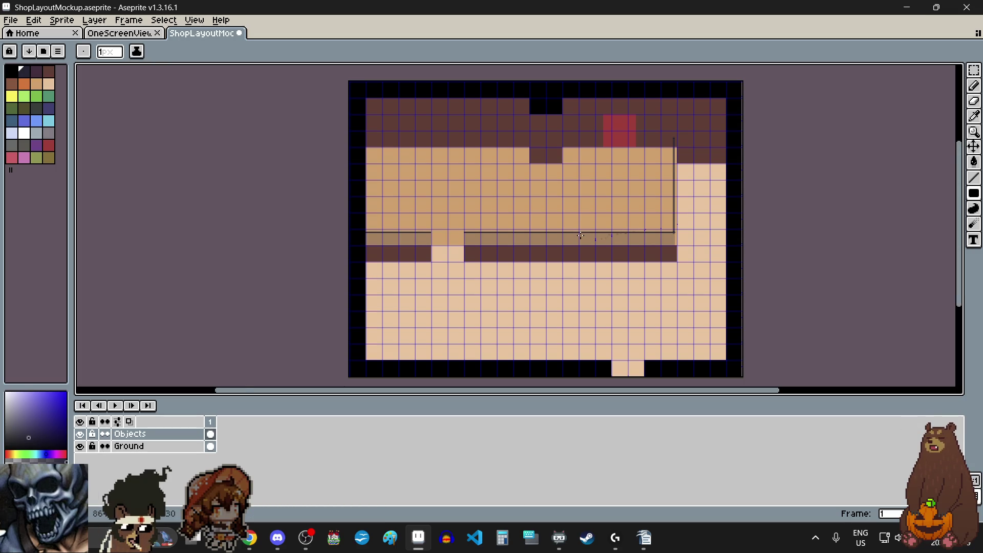
scroll(580, 235, "up", 4)
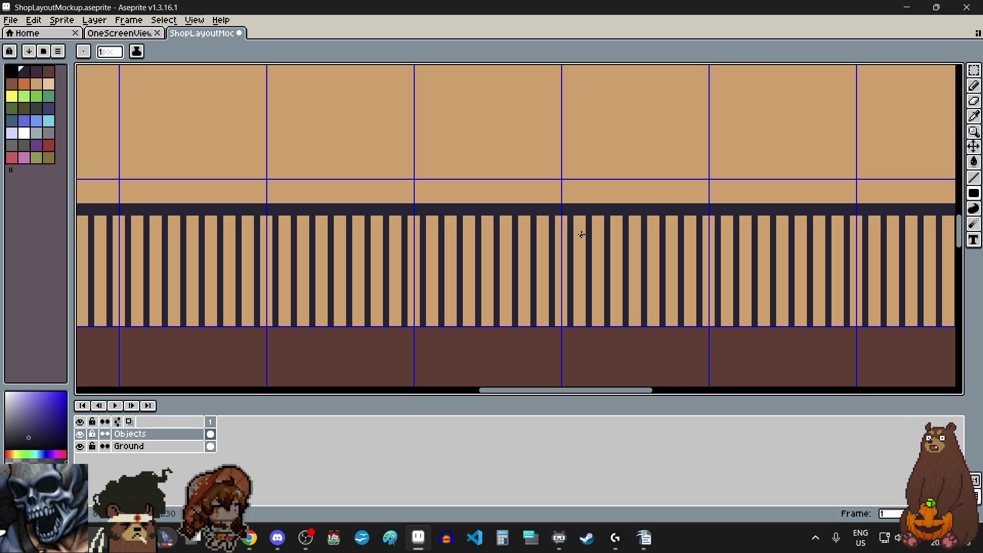
scroll(582, 235, "down", 3)
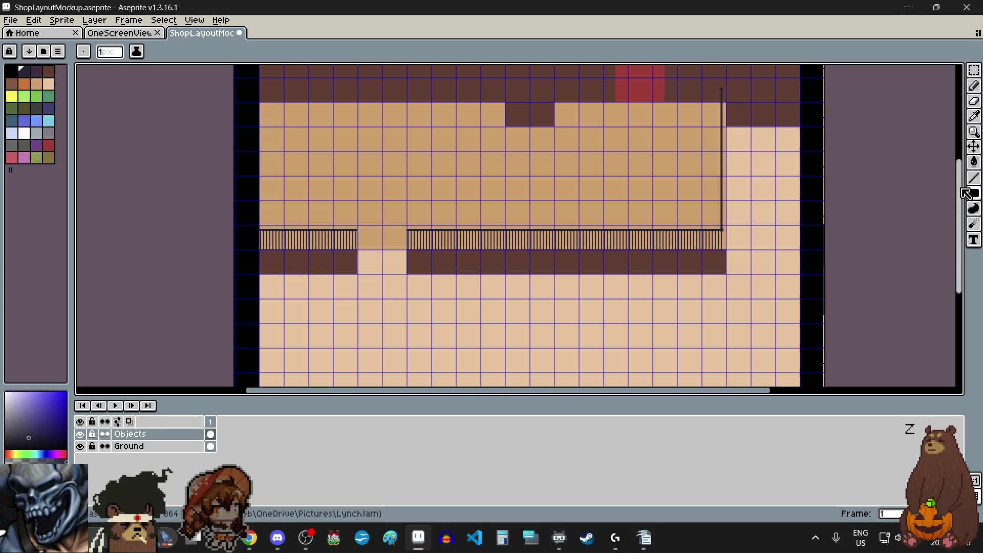
left_click_drag(963, 191, 961, 227)
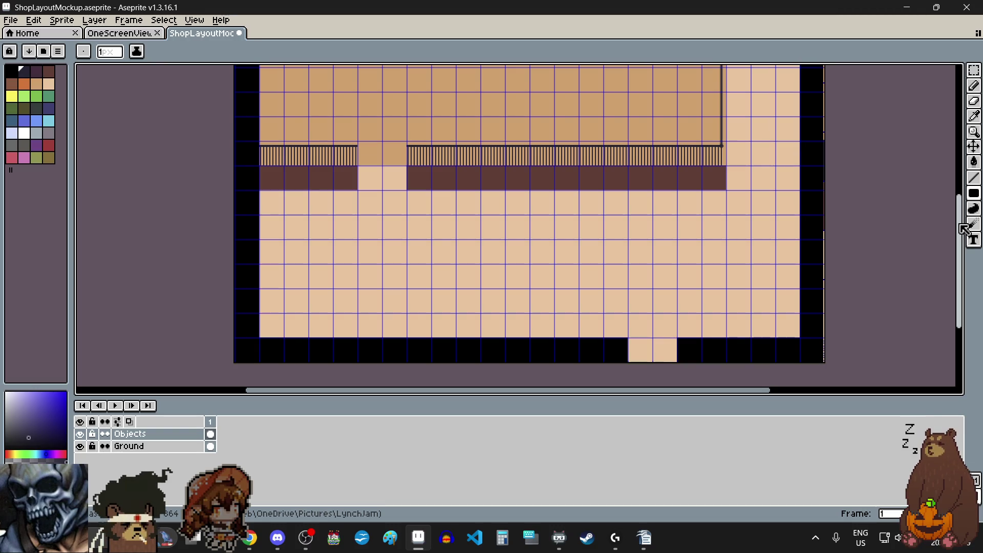
left_click_drag(963, 228, 967, 179)
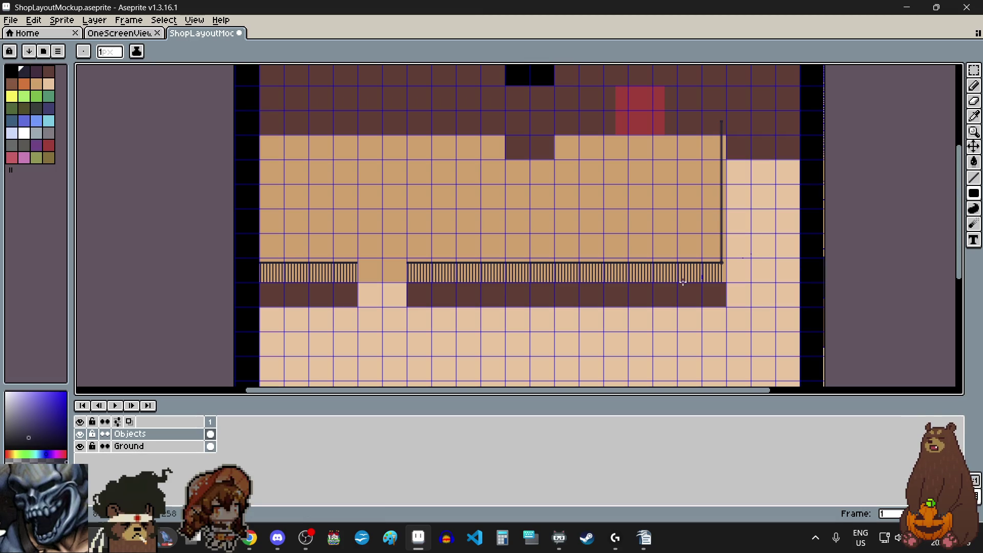
scroll(700, 277, "up", 3)
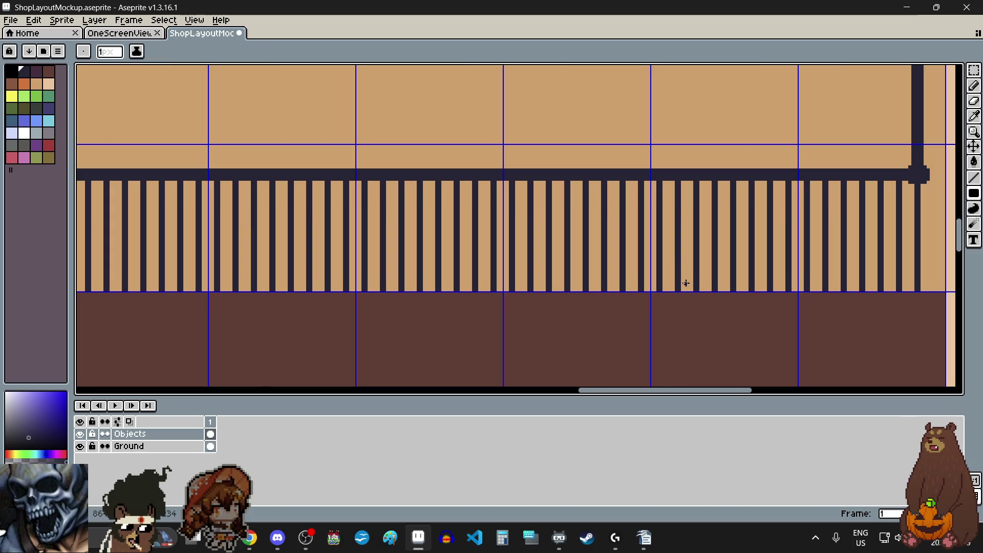
scroll(682, 268, "down", 4)
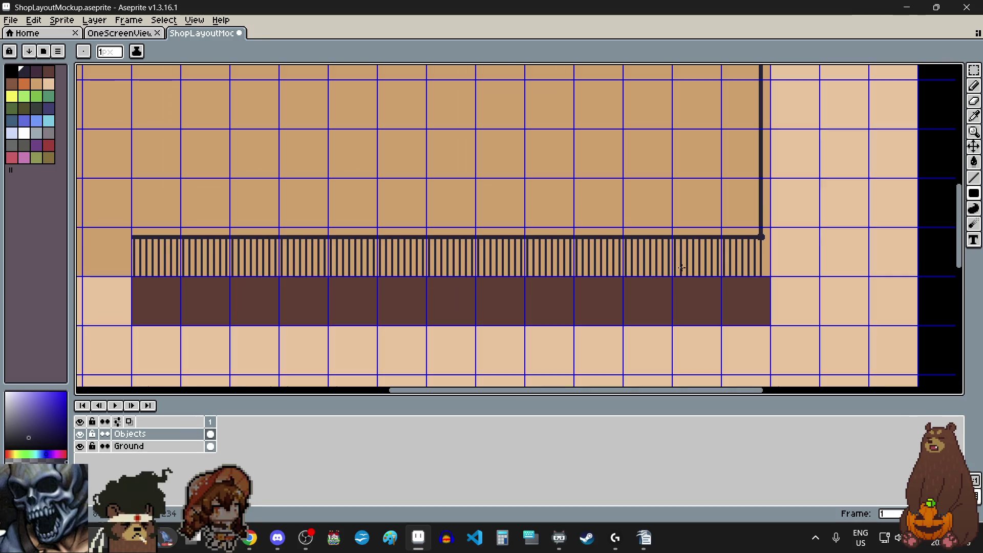
scroll(692, 260, "up", 1)
scroll(692, 260, "left", 3)
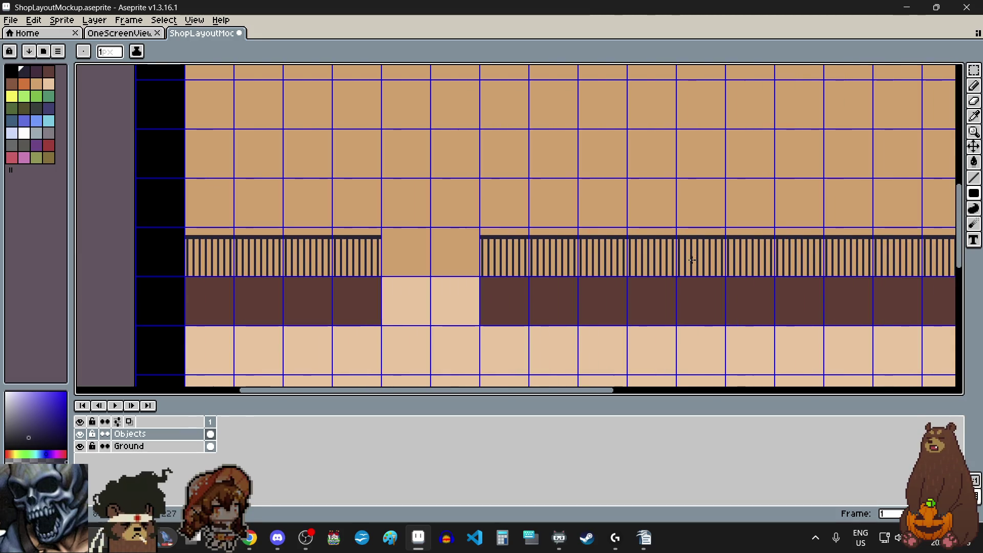
scroll(742, 261, "right", 3)
scroll(741, 261, "right", 3)
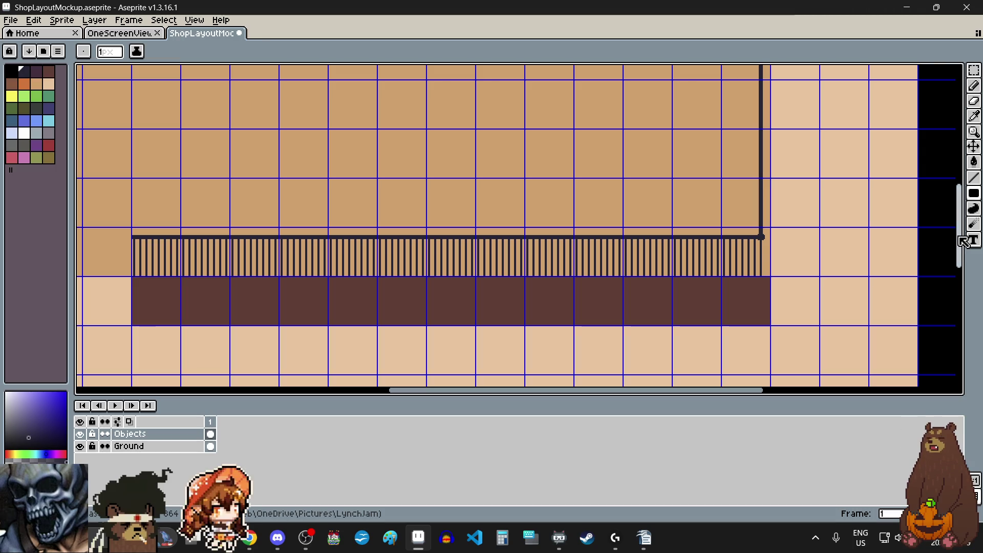
scroll(855, 270, "down", 2)
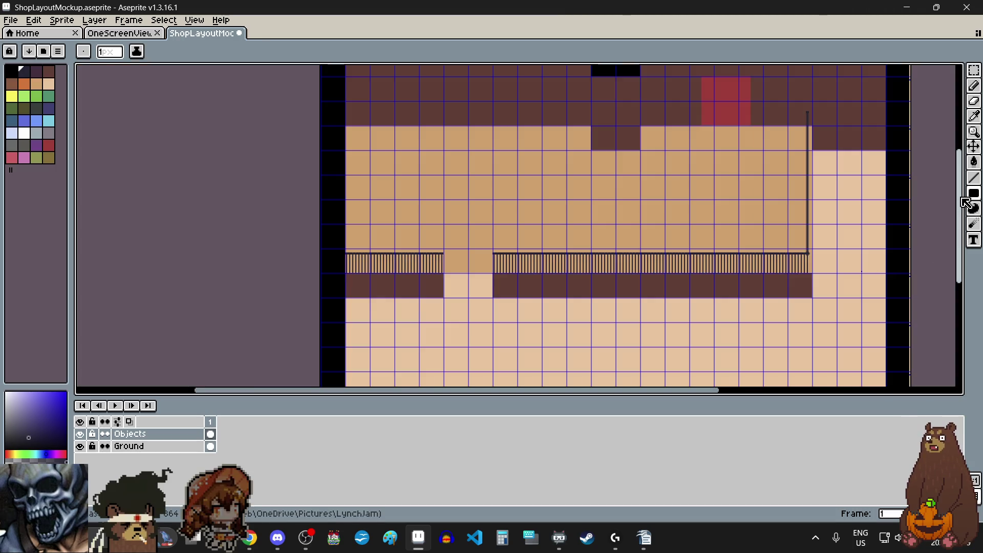
mouse_move(963, 201)
left_mouse_down()
mouse_move(953, 265)
mouse_move(954, 187)
mouse_move(951, 199)
mouse_move(936, 196)
left_mouse_up()
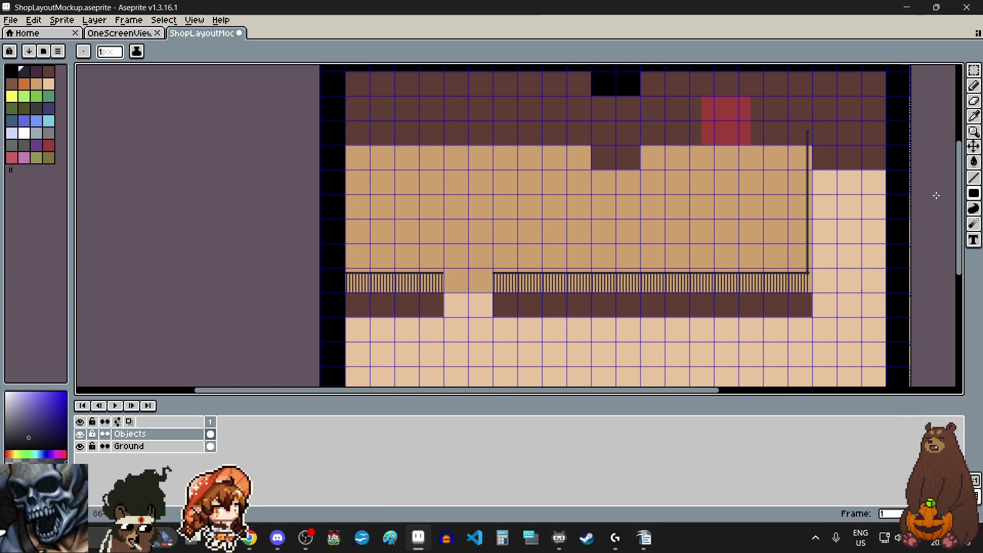
Hide the Objects layer to check the bare floor grid and walls
left_click(80, 435)
left_click(80, 435)
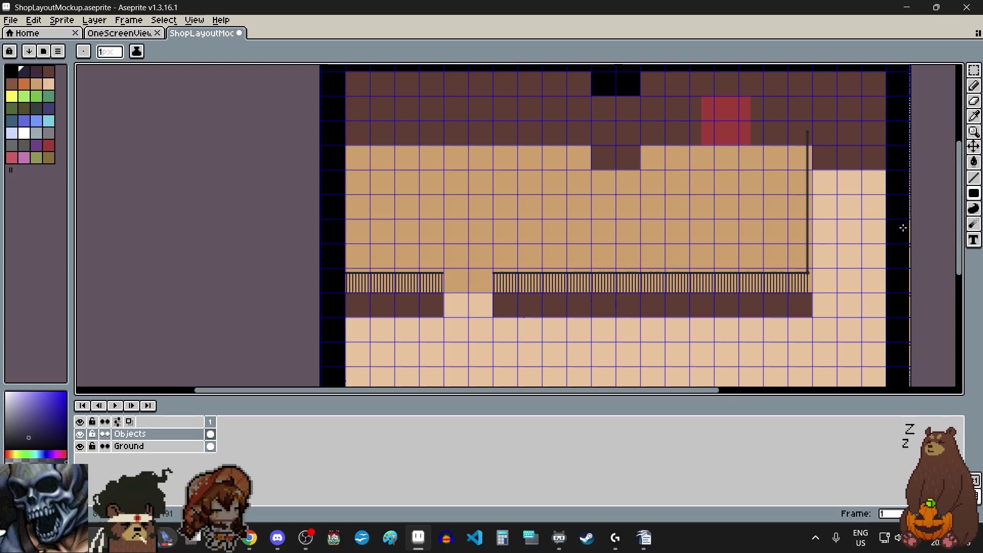
left_click_drag(963, 197, 954, 256)
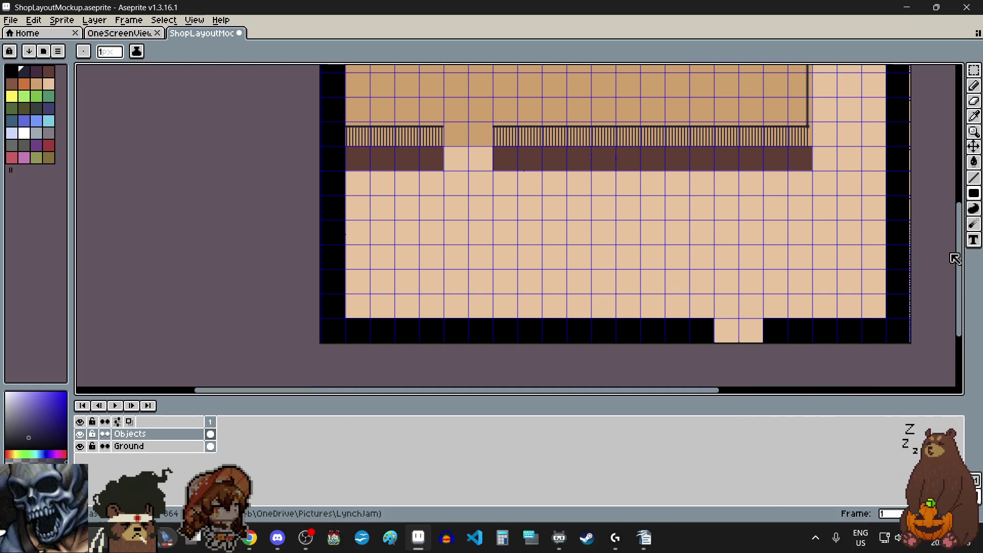
scroll(693, 313, "right", 4)
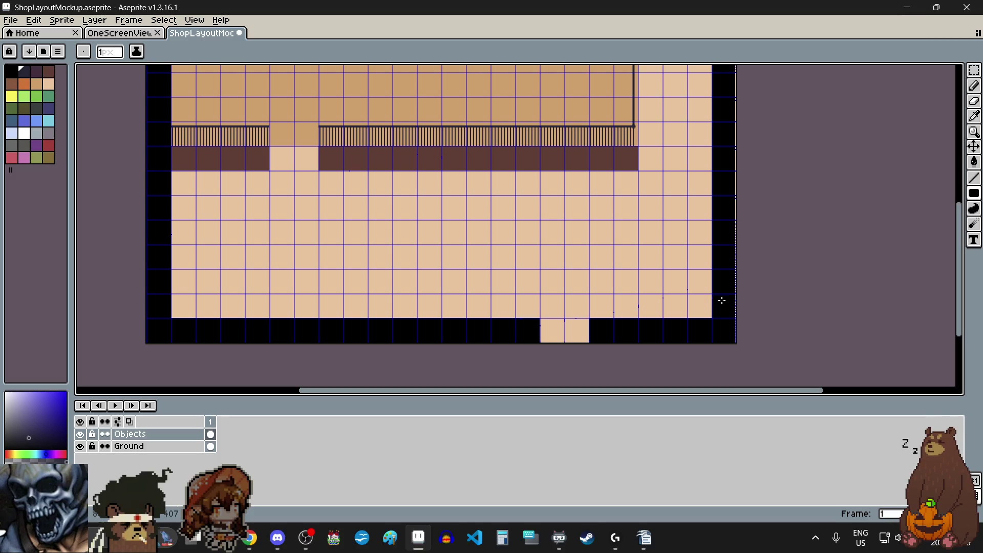
scroll(697, 336, "up", 1)
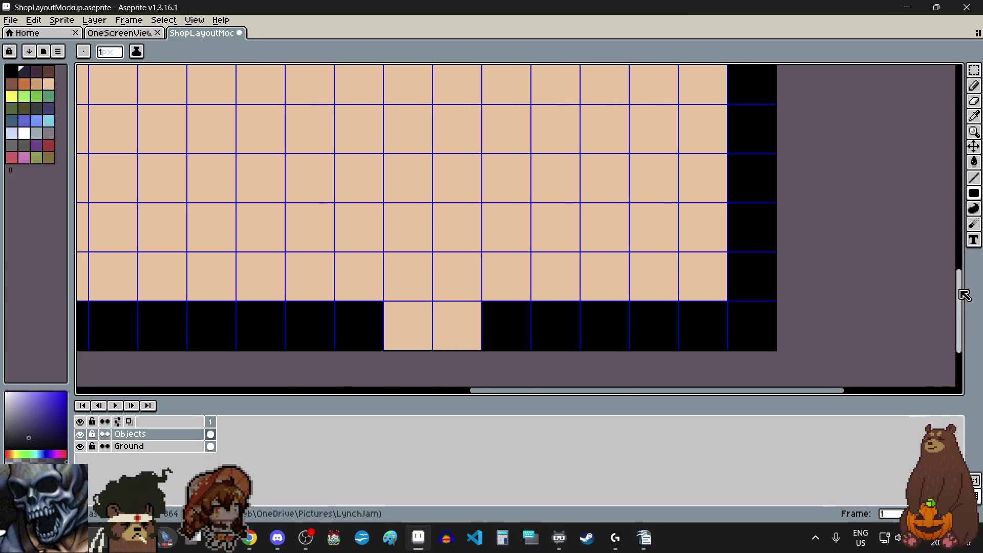
scroll(960, 279, "up", 4)
left_click_drag(960, 278, 960, 279)
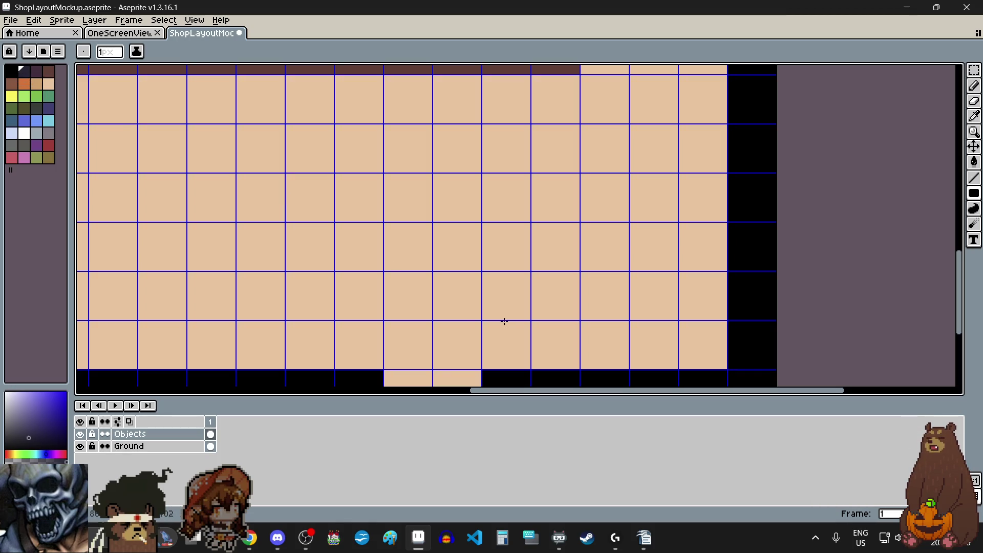
scroll(599, 373, "up", 2)
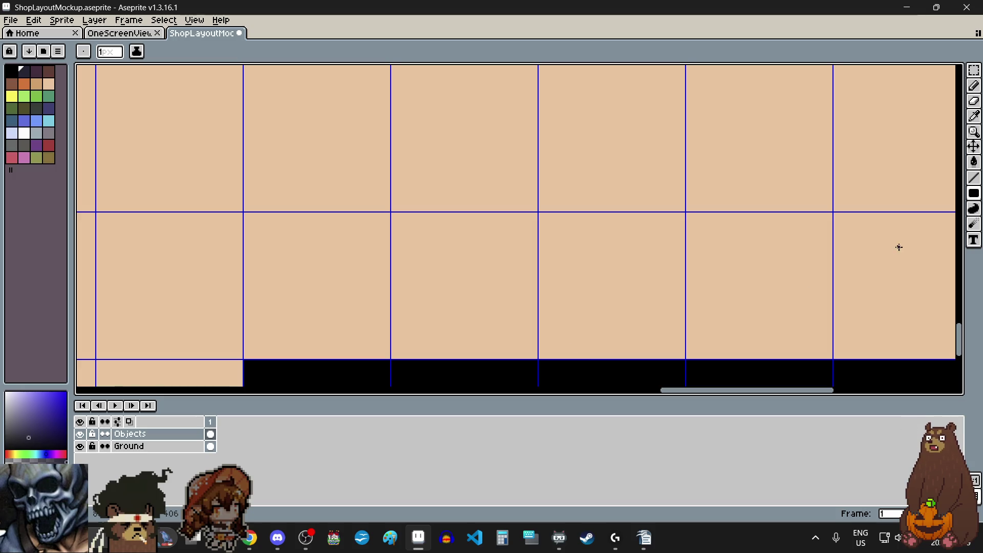
Select the Filled Rectangle tool from the toolbar flyout
left_click(931, 192)
scroll(665, 263, "down", 4)
scroll(659, 254, "up", 2)
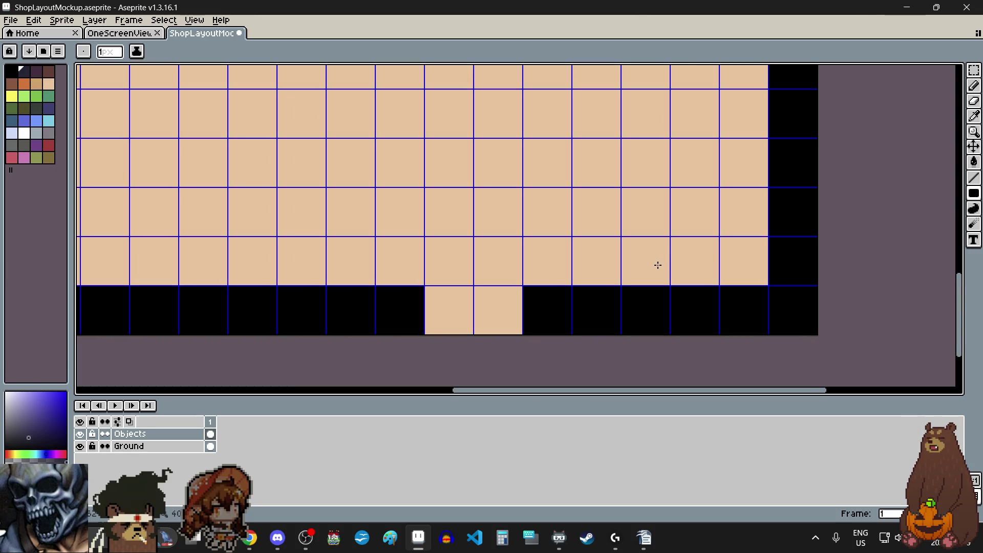
Hide the Ground layer to see the objects on their own
left_click(80, 447)
scroll(643, 265, "up", 3)
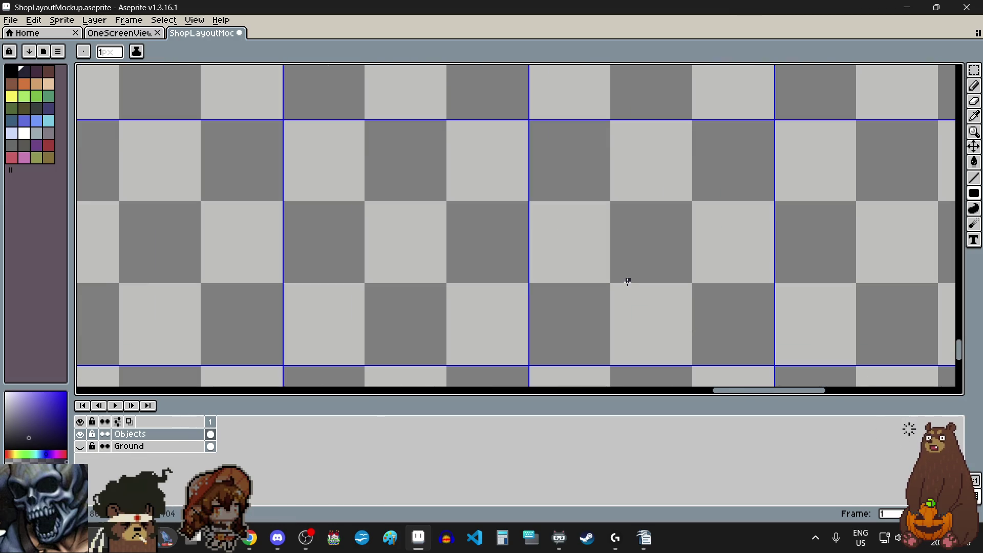
scroll(628, 280, "up", 5)
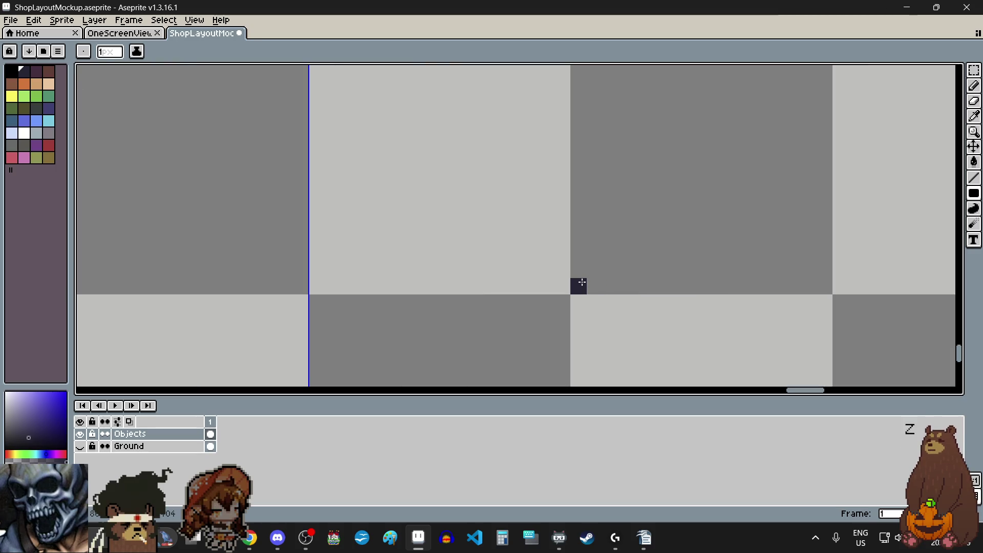
scroll(580, 285, "down", 1)
scroll(582, 284, "down", 5)
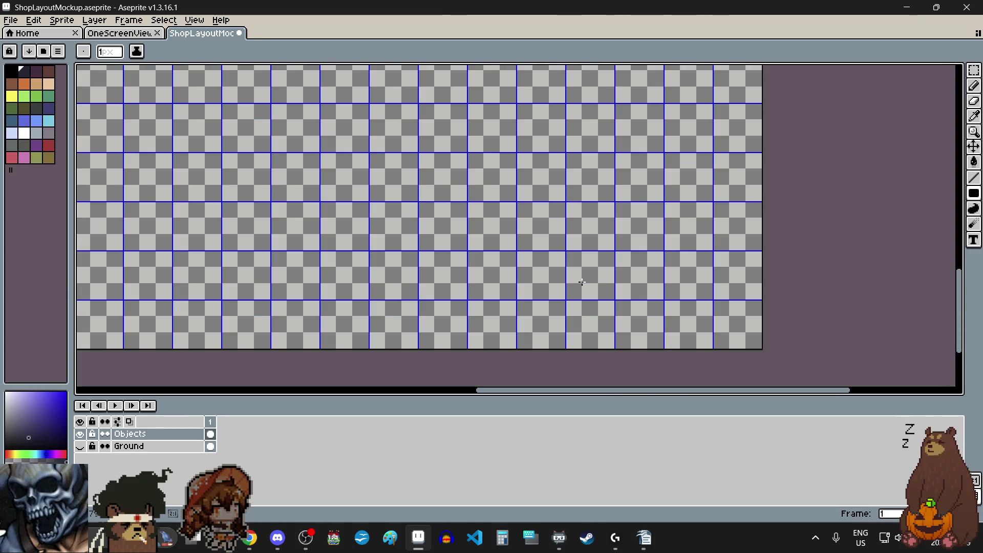
Draw a tall dark filled rectangle as the fixture's stem
left_click_drag(582, 282, 610, 117)
scroll(610, 117, "up", 4)
scroll(645, 140, "up", 2)
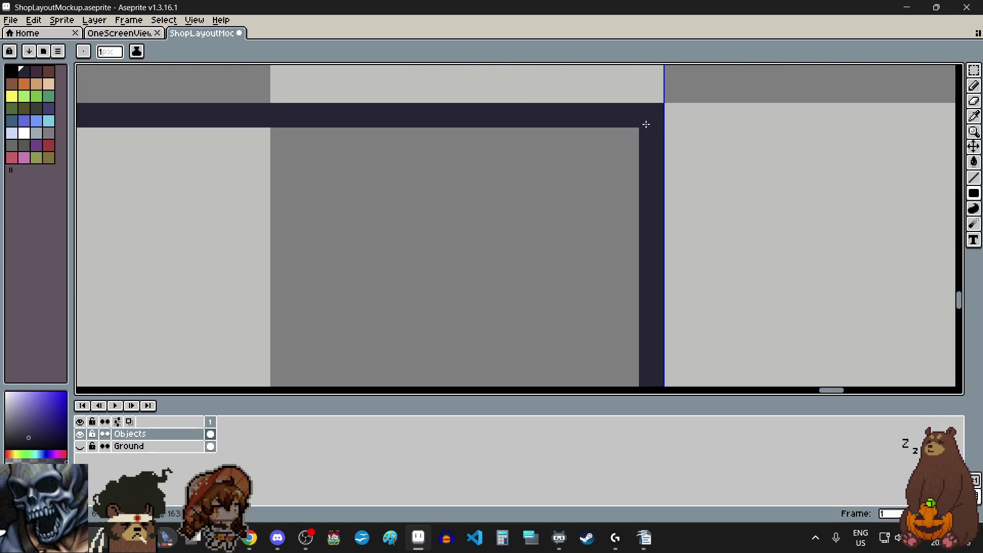
left_click(637, 126)
scroll(637, 154, "down", 4)
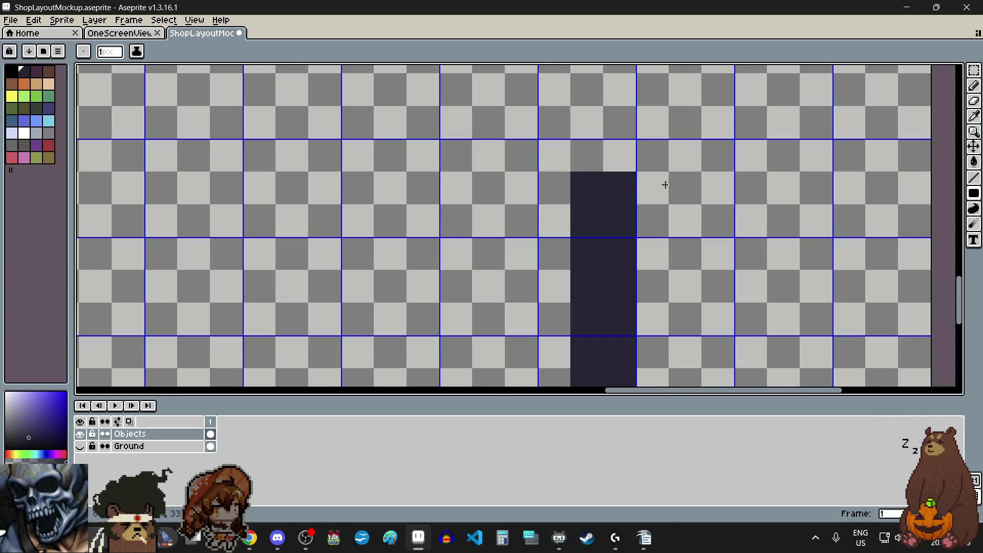
scroll(661, 182, "up", 3)
scroll(614, 161, "up", 2)
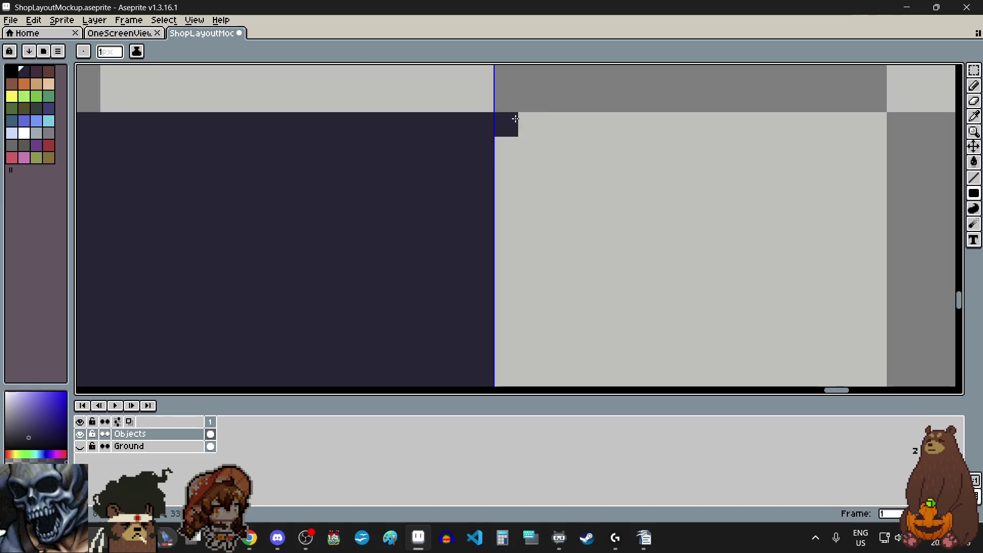
scroll(516, 119, "down", 3)
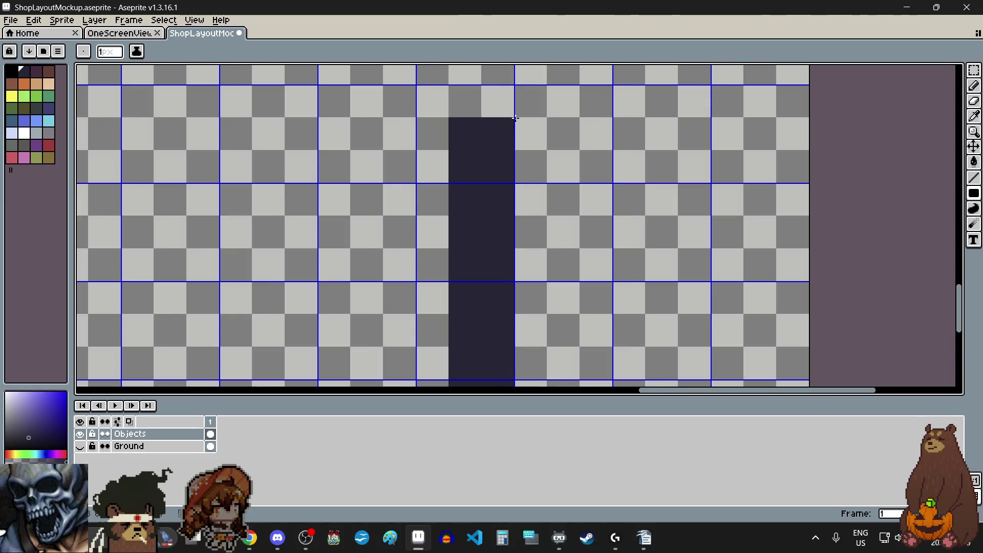
scroll(516, 119, "down", 1)
scroll(515, 118, "up", 1)
Extend the dark shape sideways into an L and make the Ground layer visible again
mouse_move(538, 128)
left_mouse_down()
mouse_move(589, 174)
mouse_move(539, 190)
left_mouse_up()
scroll(589, 174, "up", 4)
scroll(538, 190, "down", 5)
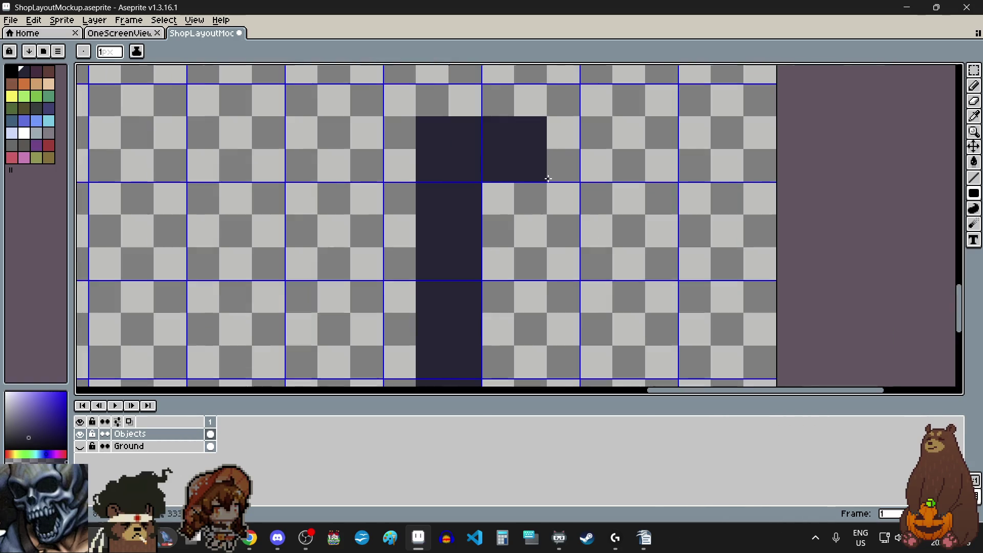
scroll(526, 221, "up", 1)
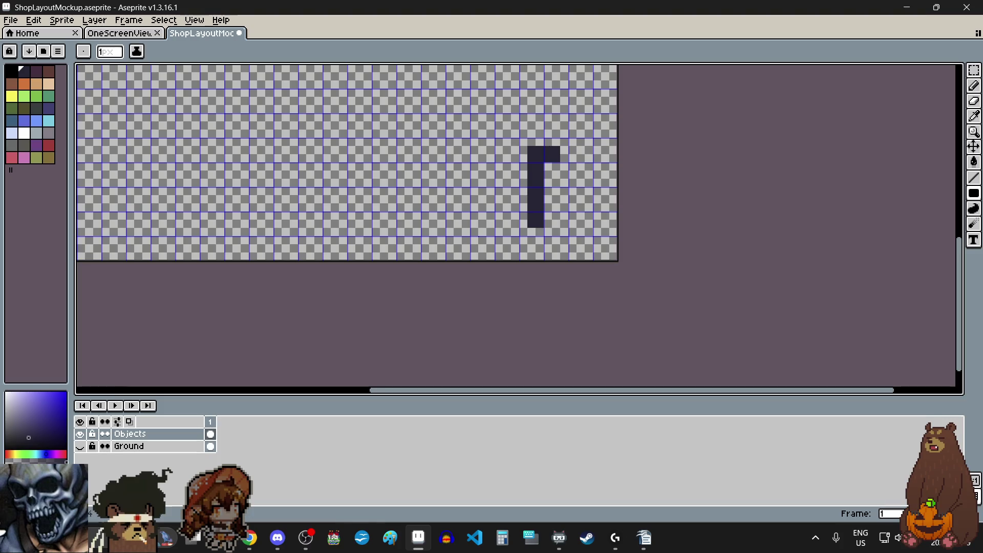
left_click(80, 447)
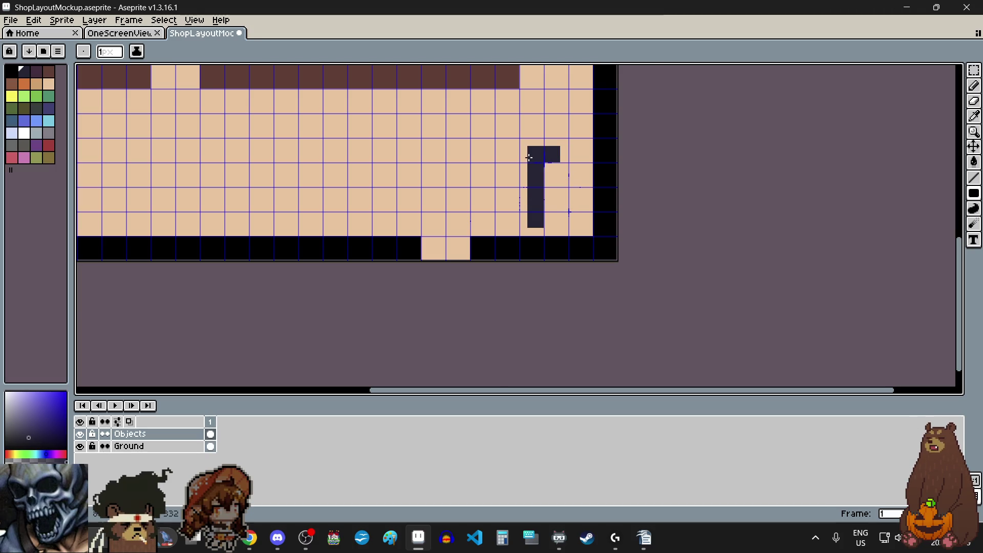
Fill the fixture's top bar with one solid dark rectangle
scroll(529, 157, "up", 1)
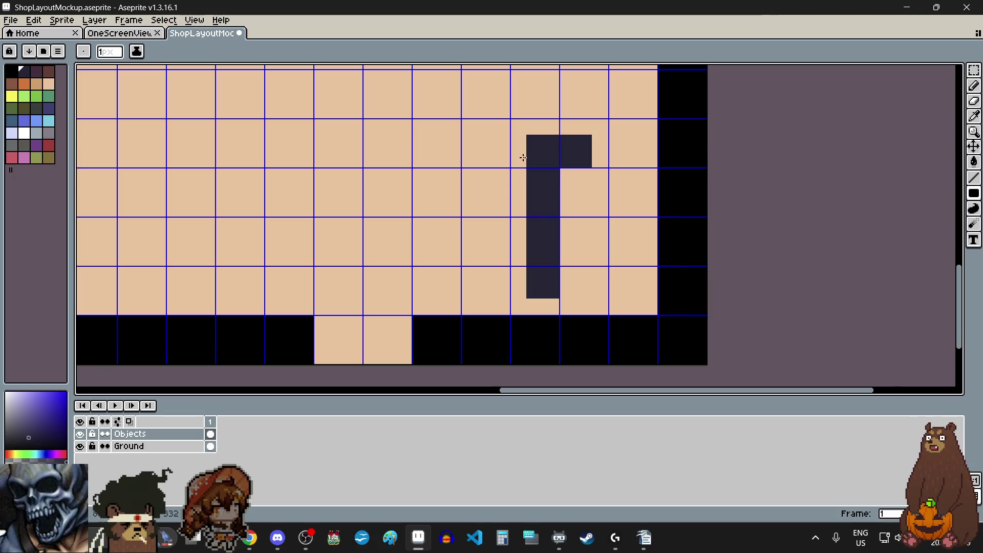
scroll(523, 157, "down", 1)
scroll(512, 157, "up", 1)
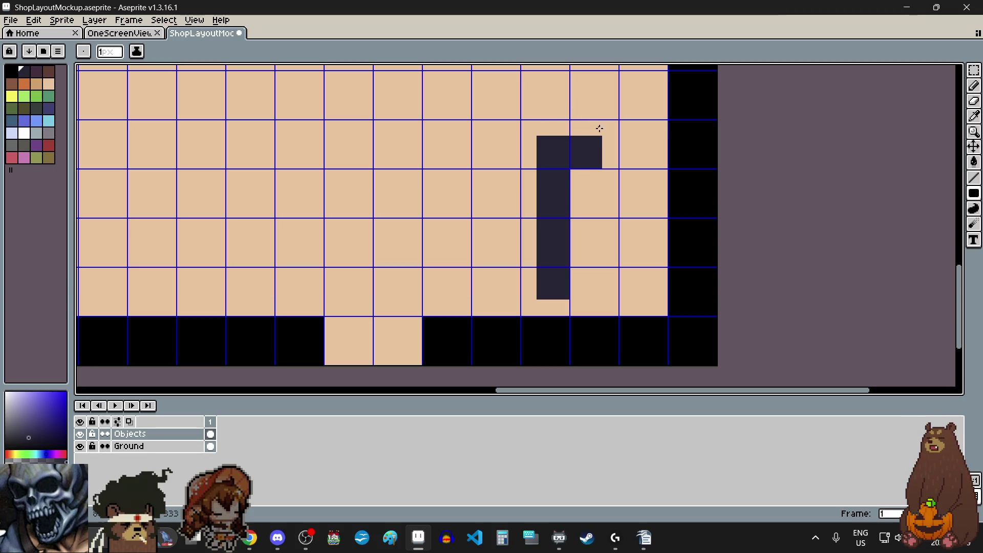
scroll(516, 113, "up", 4)
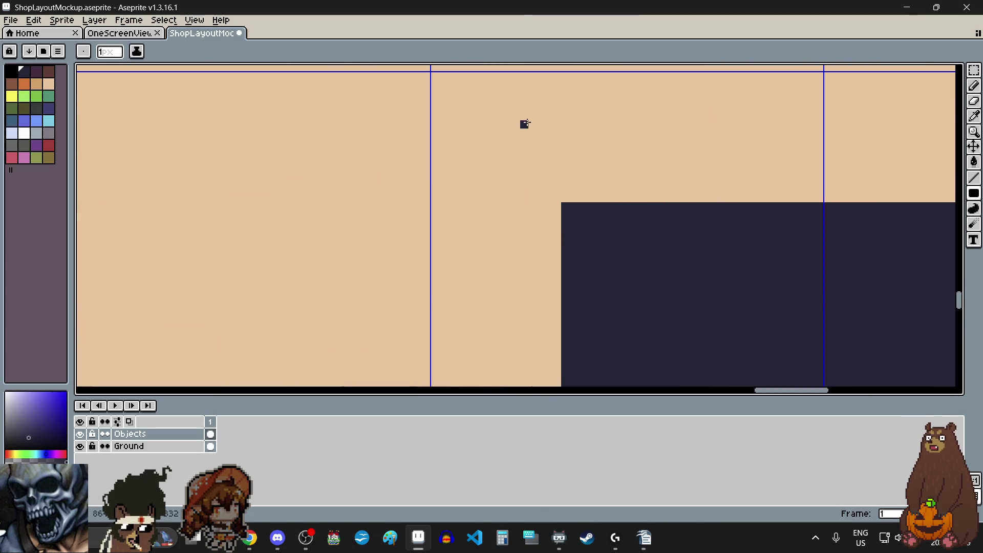
scroll(448, 103, "down", 1)
scroll(439, 77, "up", 2)
scroll(439, 97, "down", 3)
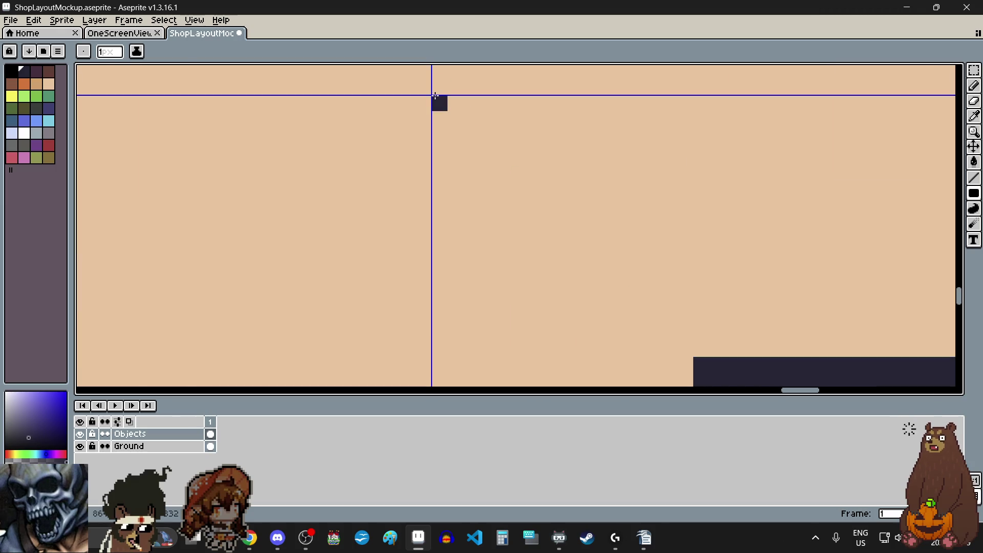
mouse_move(436, 96)
left_mouse_down()
mouse_move(709, 241)
mouse_move(814, 222)
left_mouse_up()
Fill the gap along the stem's left edge and extend it up to the top bar
scroll(654, 176, "down", 4)
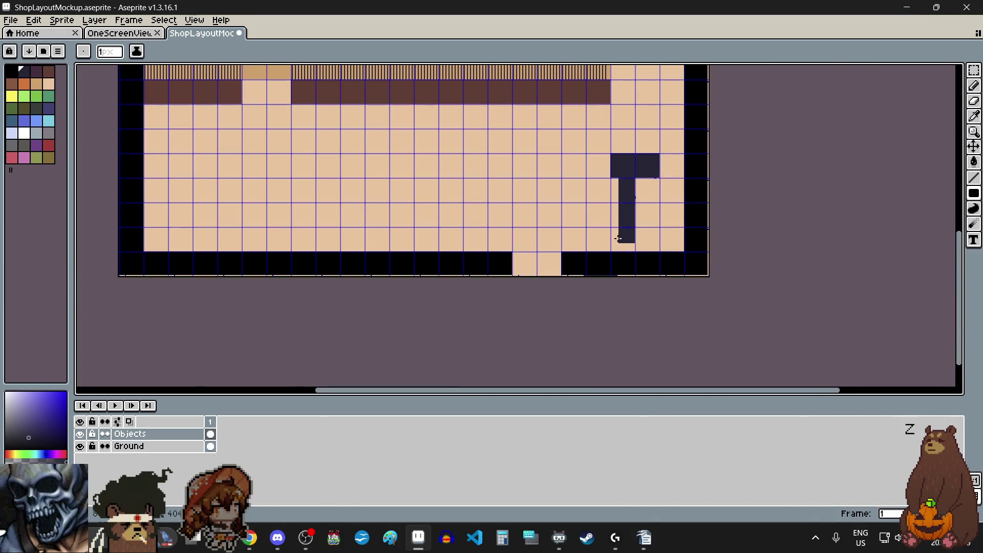
scroll(619, 239, "up", 5)
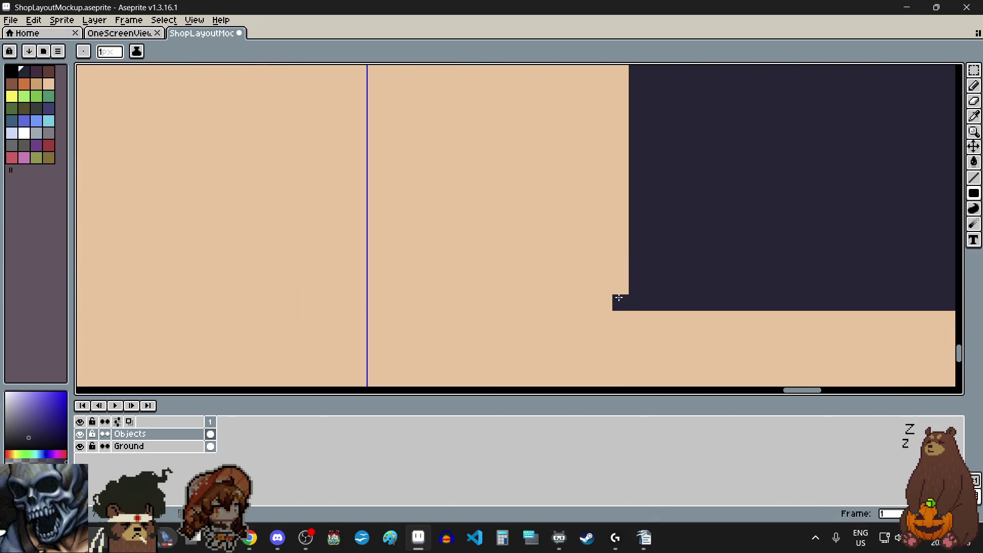
scroll(619, 297, "down", 4)
left_click_drag(612, 253, 623, 299)
scroll(625, 212, "up", 4)
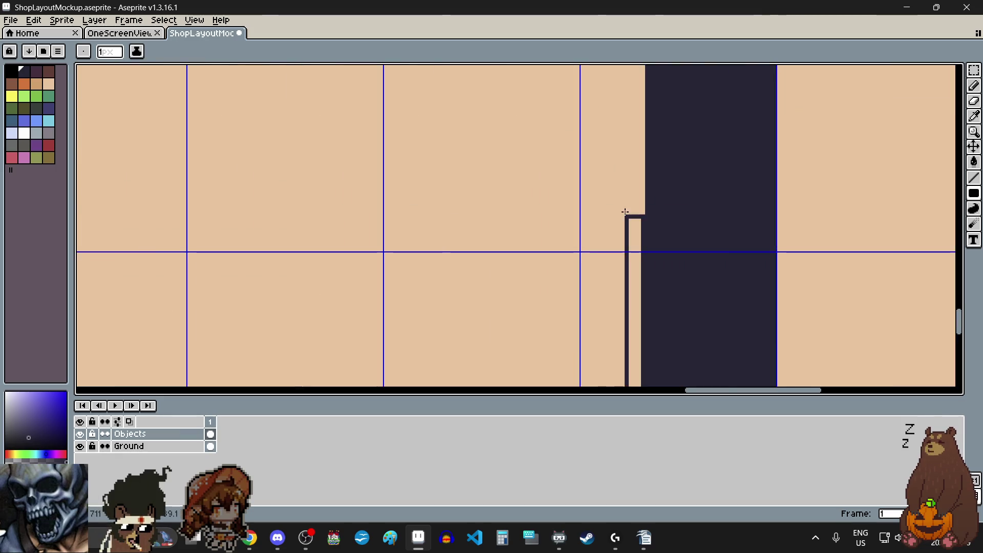
scroll(628, 186, "down", 2)
mouse_move(625, 211)
left_mouse_down()
mouse_move(622, 128)
mouse_move(544, 154)
mouse_move(540, 140)
left_mouse_up()
scroll(621, 128, "up", 3)
scroll(563, 206, "down", 3)
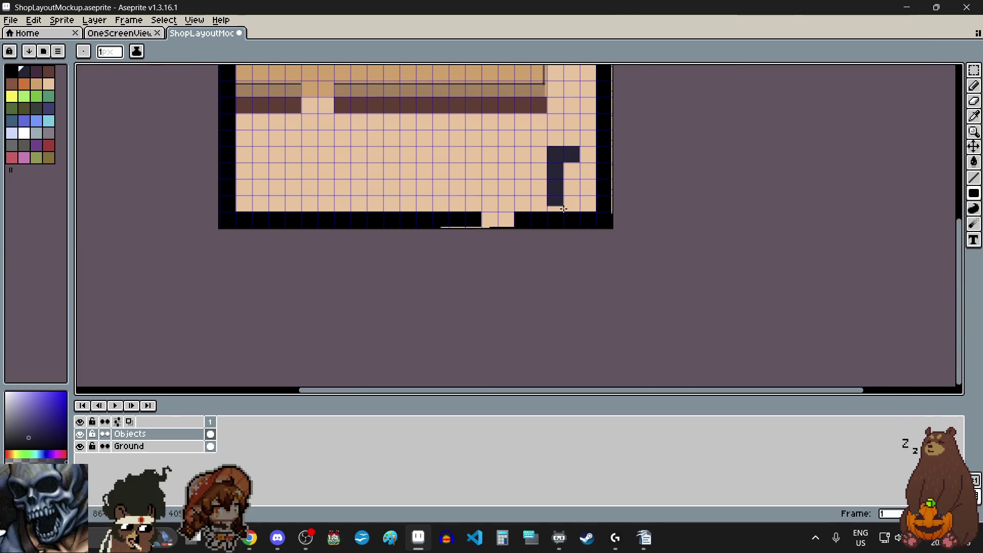
scroll(561, 215, "up", 1)
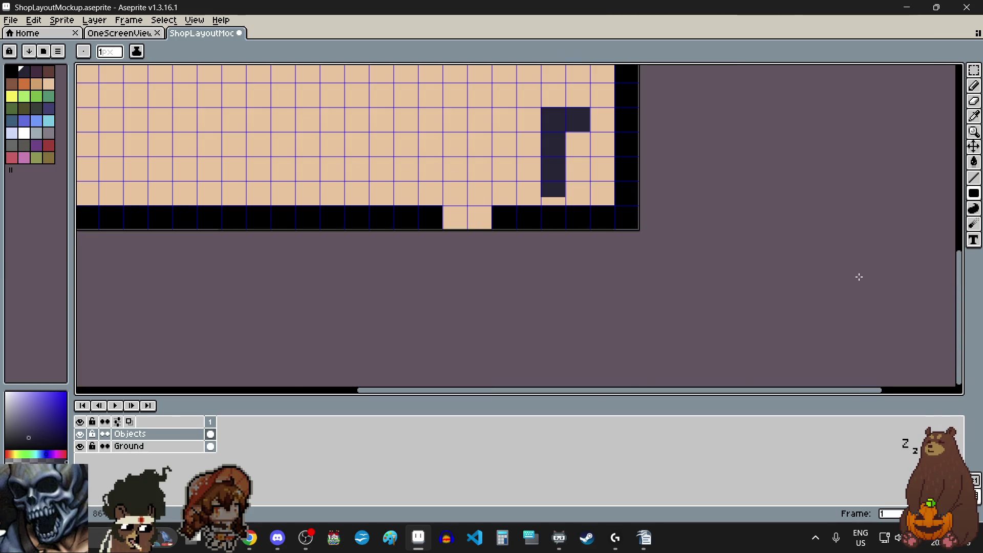
left_click_drag(964, 287, 964, 250)
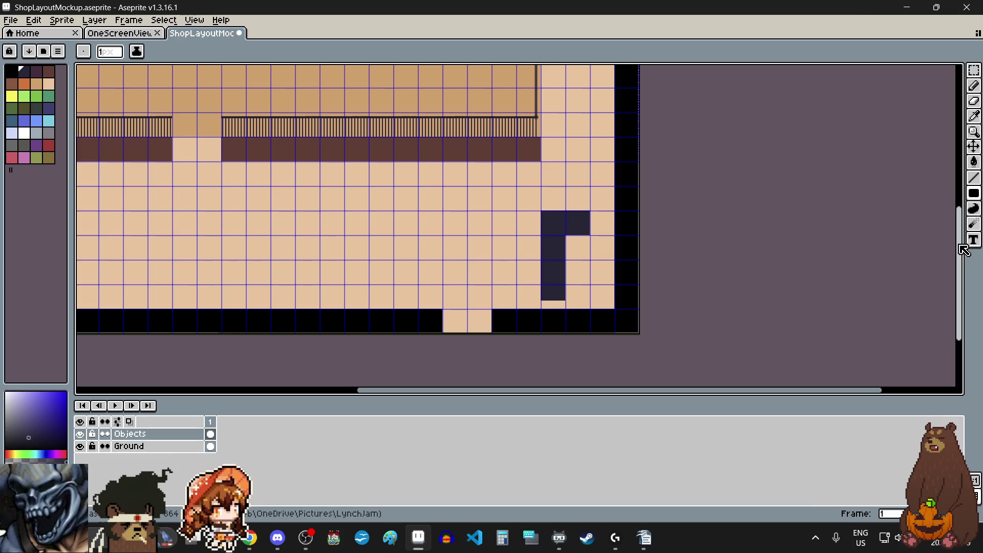
Extend the dark stem down with a filled rectangle to meet the bottom wall
scroll(545, 323, "up", 5)
scroll(496, 117, "up", 3)
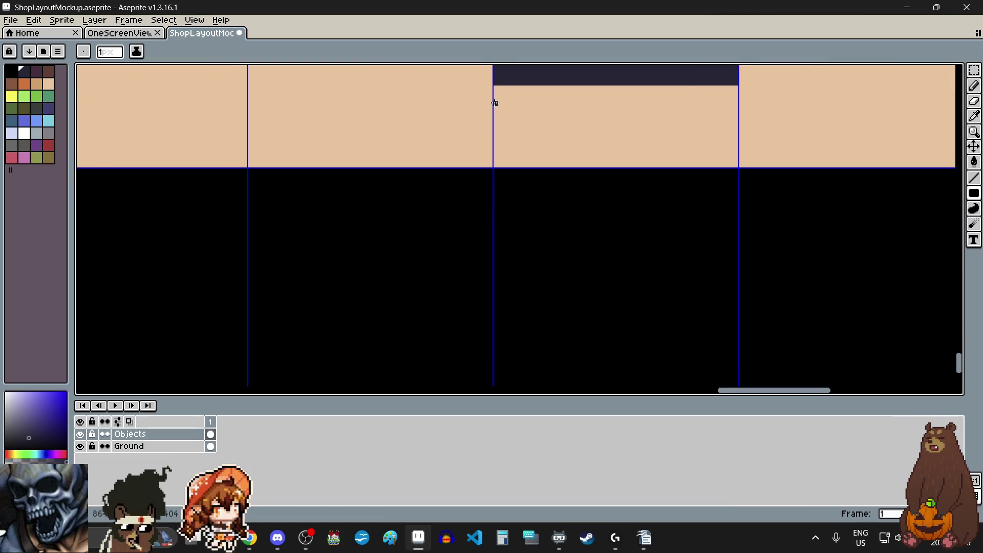
scroll(563, 143, "down", 2)
mouse_move(503, 121)
left_mouse_down()
mouse_move(570, 145)
mouse_move(654, 154)
mouse_move(774, 205)
mouse_move(742, 183)
mouse_move(712, 239)
left_mouse_up()
scroll(750, 194, "up", 3)
scroll(742, 183, "down", 2)
scroll(708, 235, "down", 2)
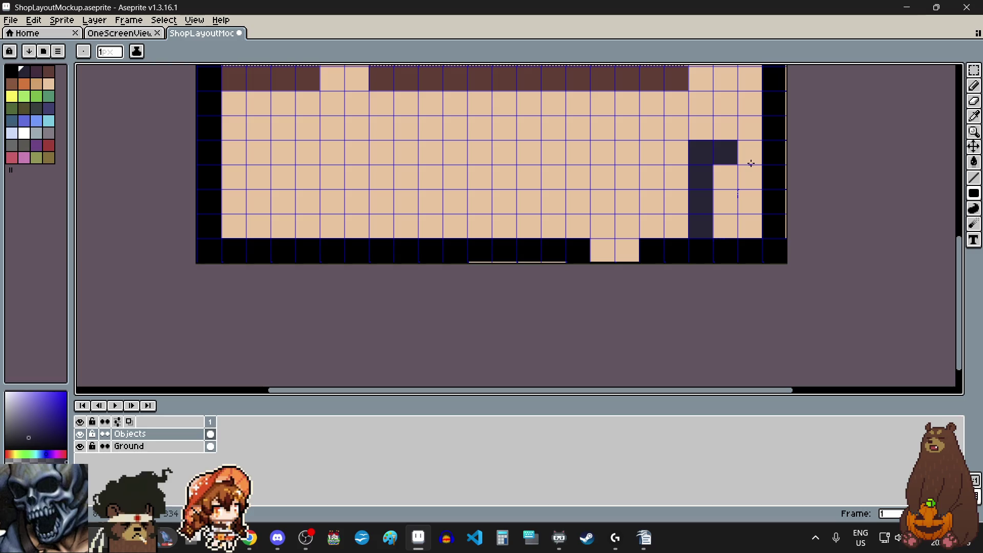
scroll(751, 150, "up", 1)
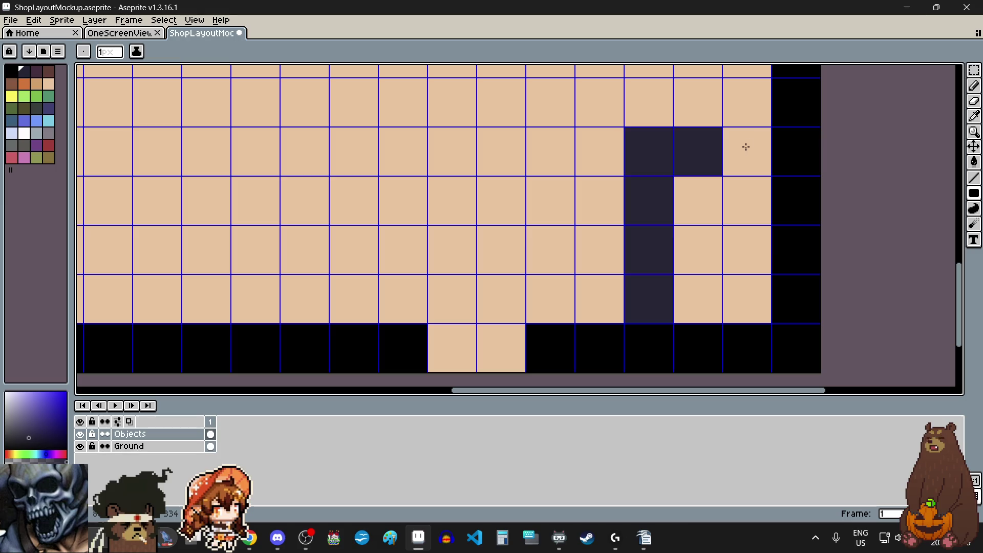
scroll(754, 118, "up", 2)
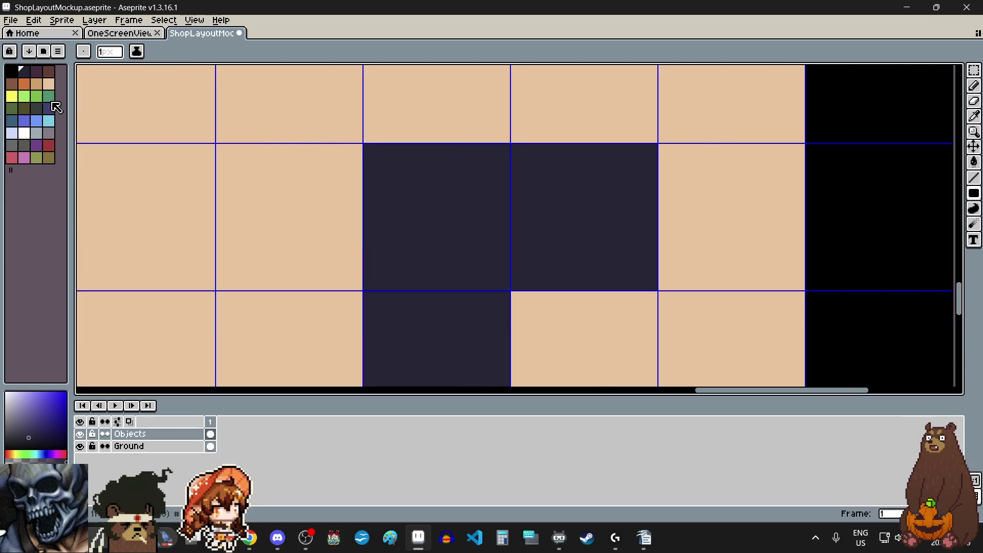
Pick the fixture's dark navy colour from the palette
left_click(36, 71)
scroll(709, 188, "up", 1)
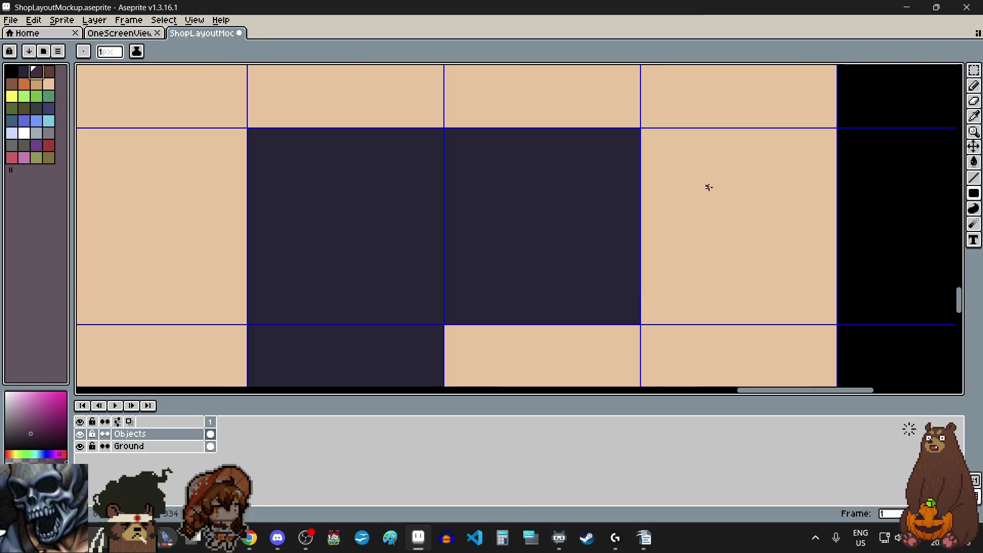
scroll(697, 190, "up", 1)
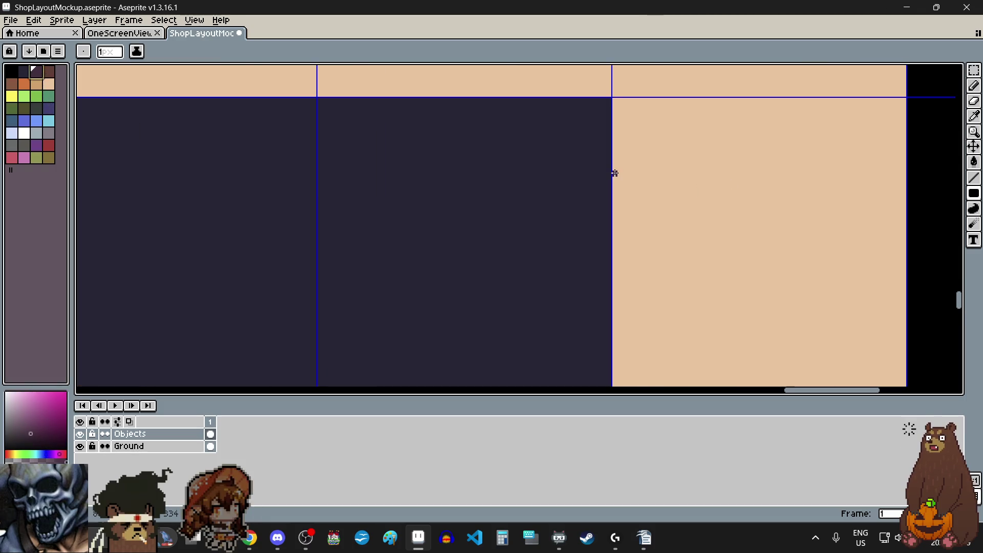
mouse_move(974, 194)
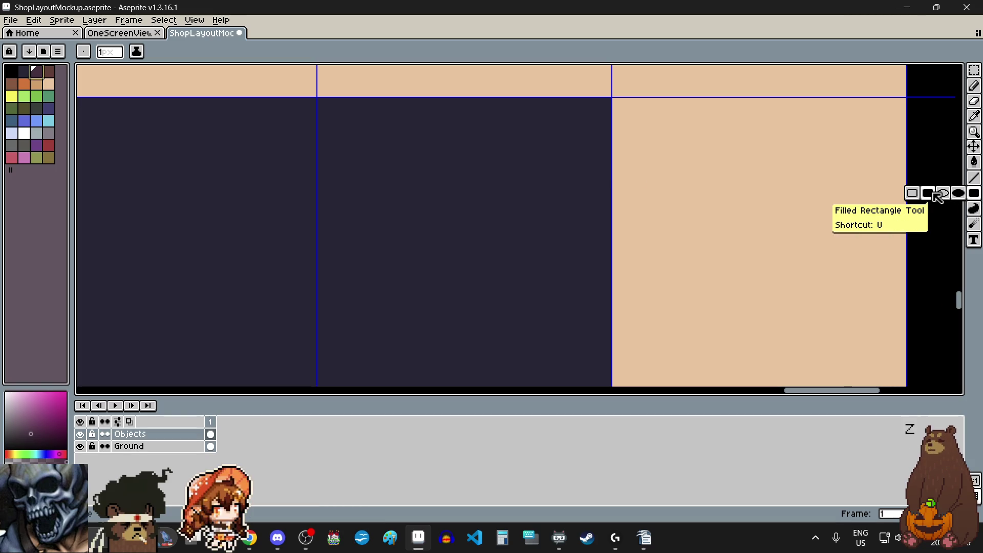
scroll(655, 201, "down", 6)
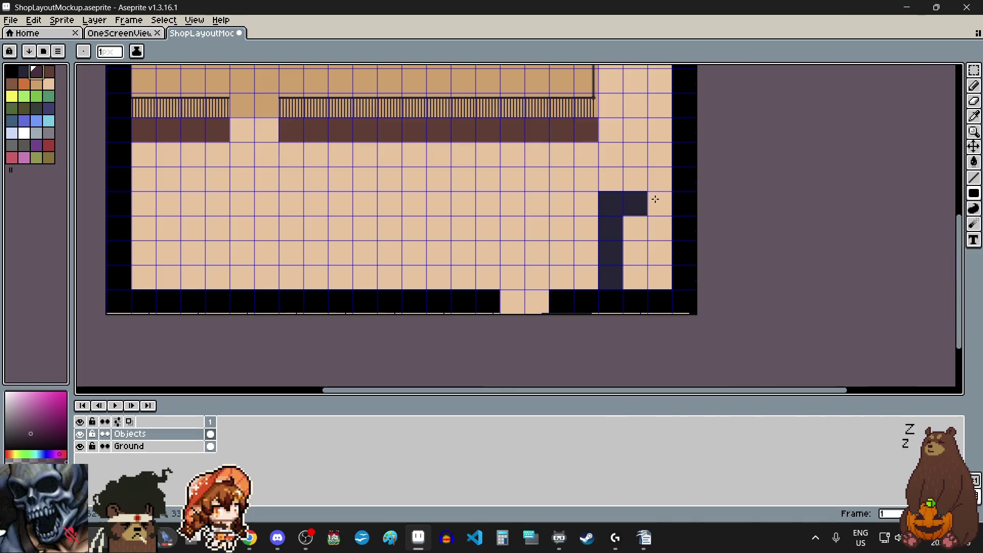
scroll(655, 200, "down", 1)
scroll(723, 203, "up", 3)
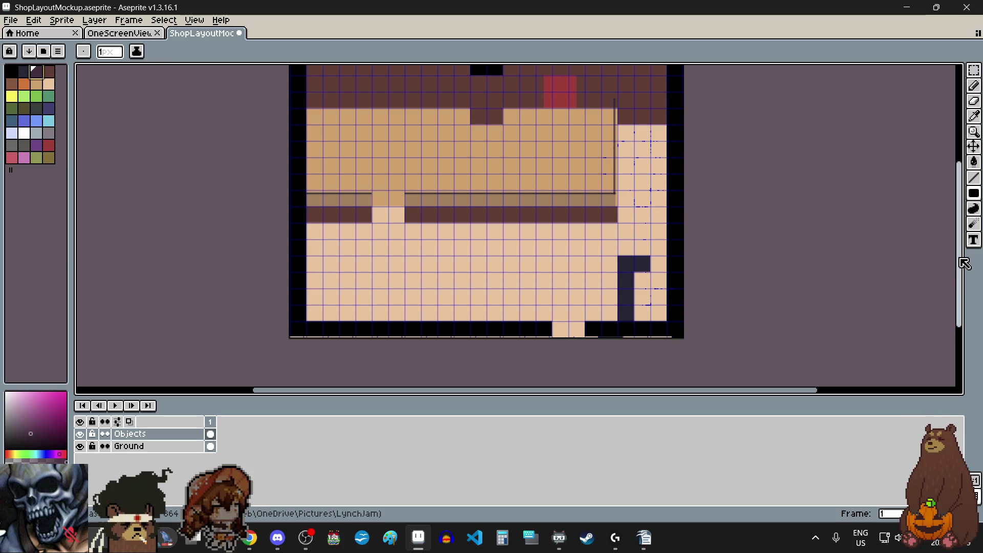
left_click_drag(961, 260, 957, 285)
scroll(631, 297, "up", 1)
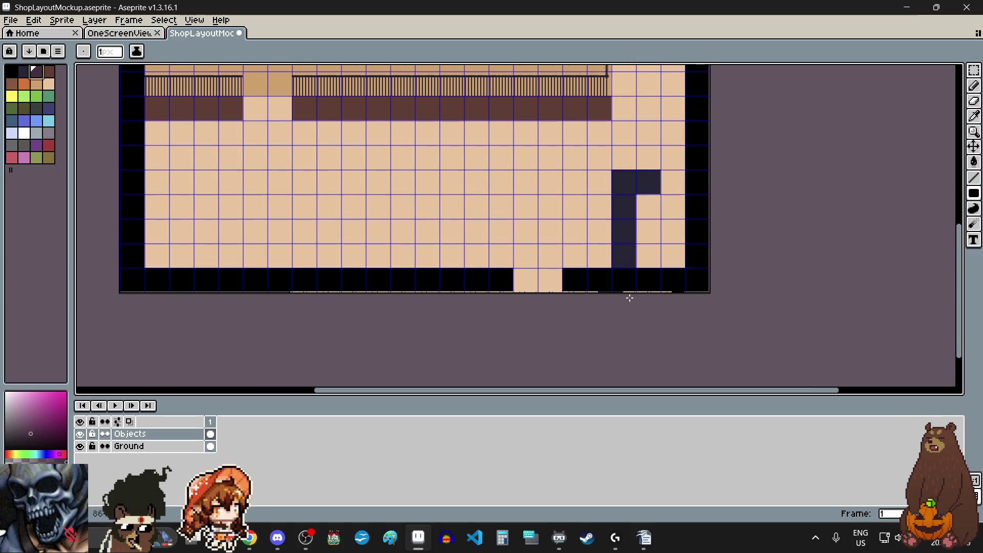
Using rectangular selection, shift the selected wall section left onto the grid and apply it
left_click(975, 71)
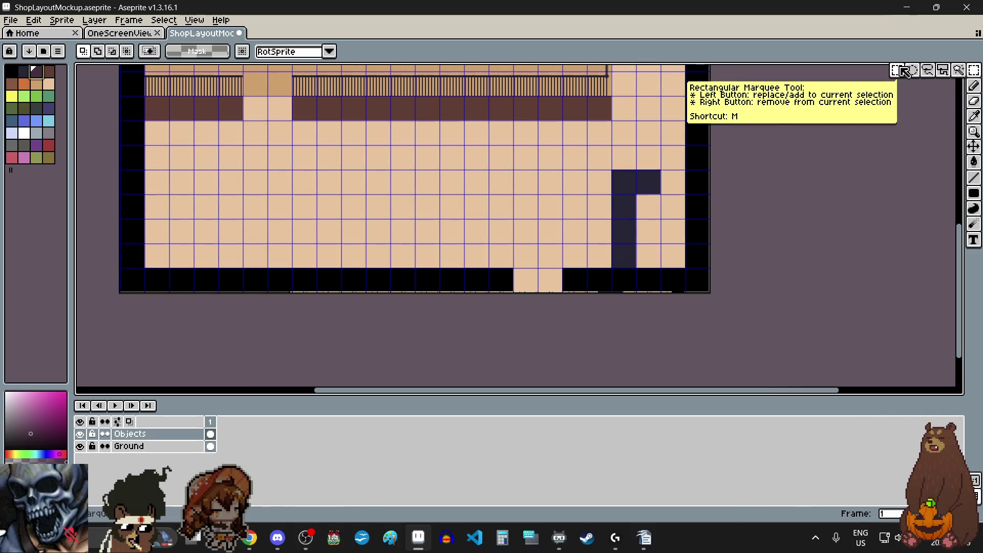
scroll(657, 168, "up", 8)
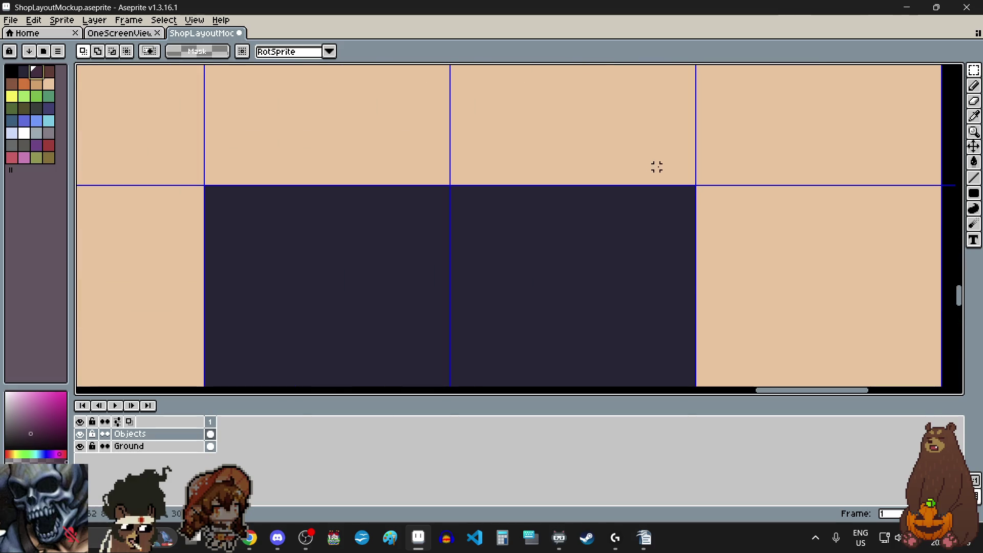
scroll(715, 176, "down", 2)
scroll(715, 175, "down", 5)
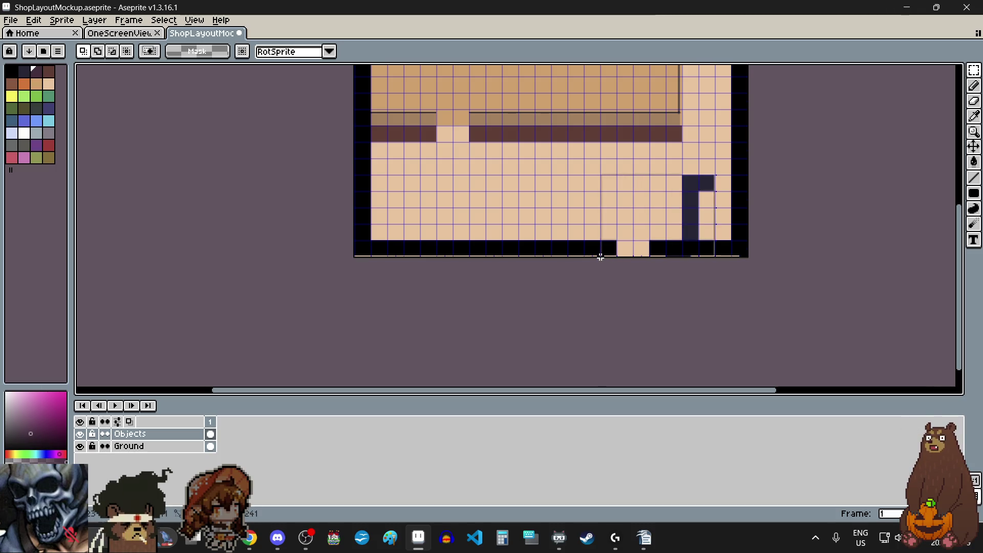
scroll(600, 257, "up", 4)
scroll(600, 257, "up", 3)
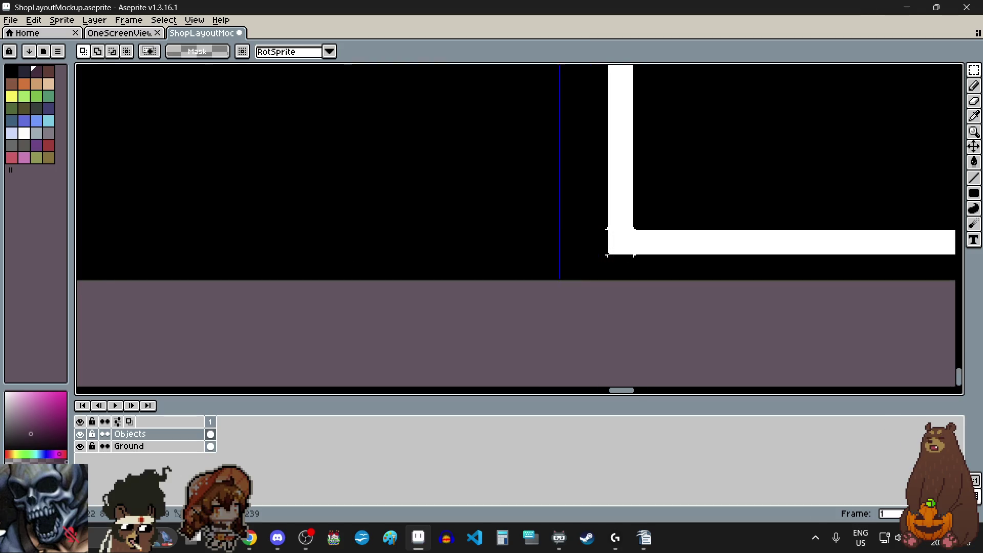
scroll(587, 268, "down", 4)
left_click_drag(599, 255, 352, 250)
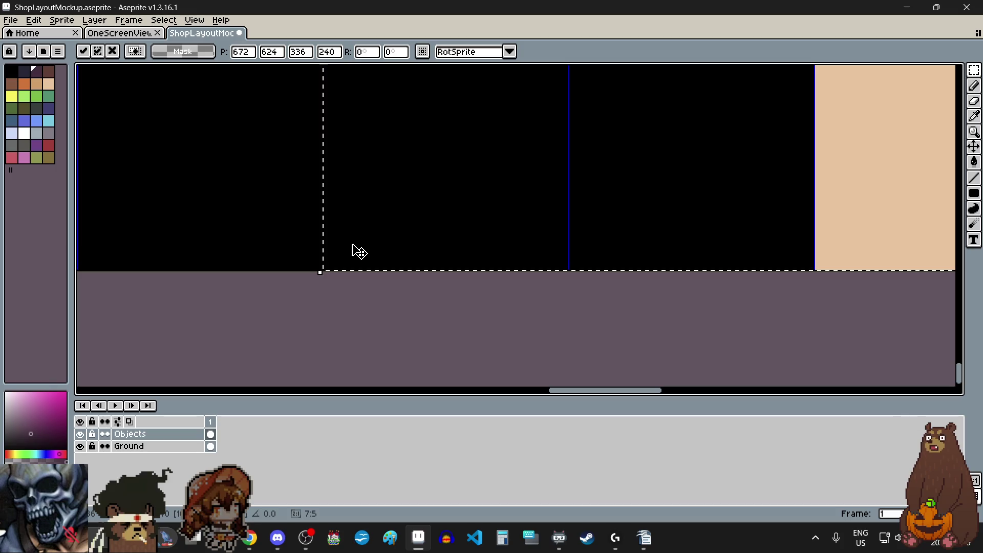
scroll(370, 252, "down", 6)
left_click(367, 261)
On the Ground layer, stretch a block of the bottom wall further left and deselect
scroll(367, 262, "down", 1)
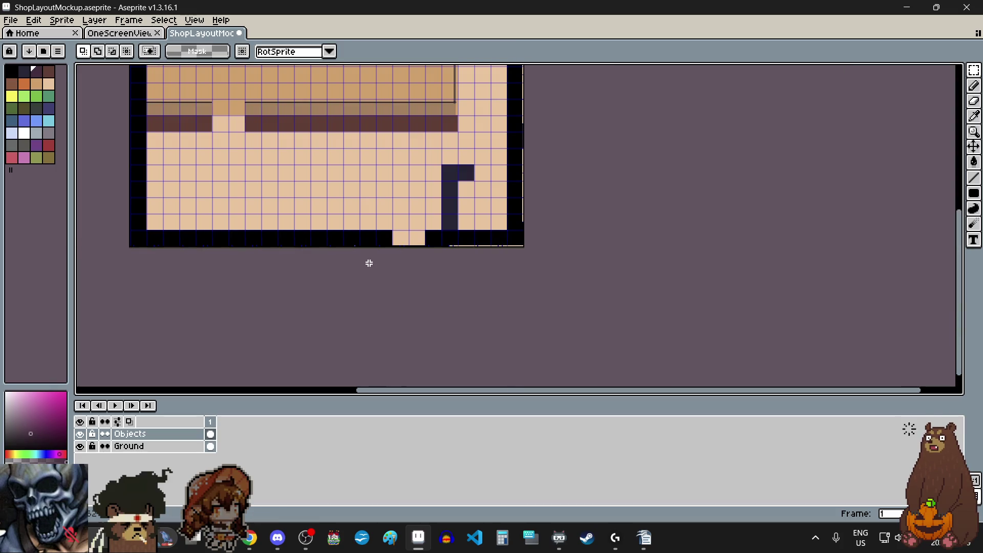
scroll(370, 262, "left", 2)
left_click(145, 447)
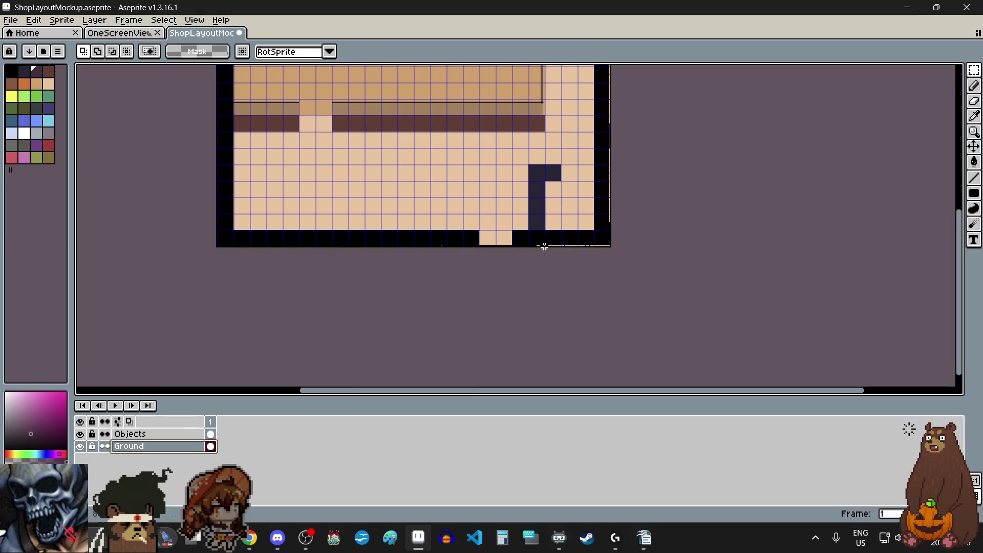
scroll(538, 239, "up", 5)
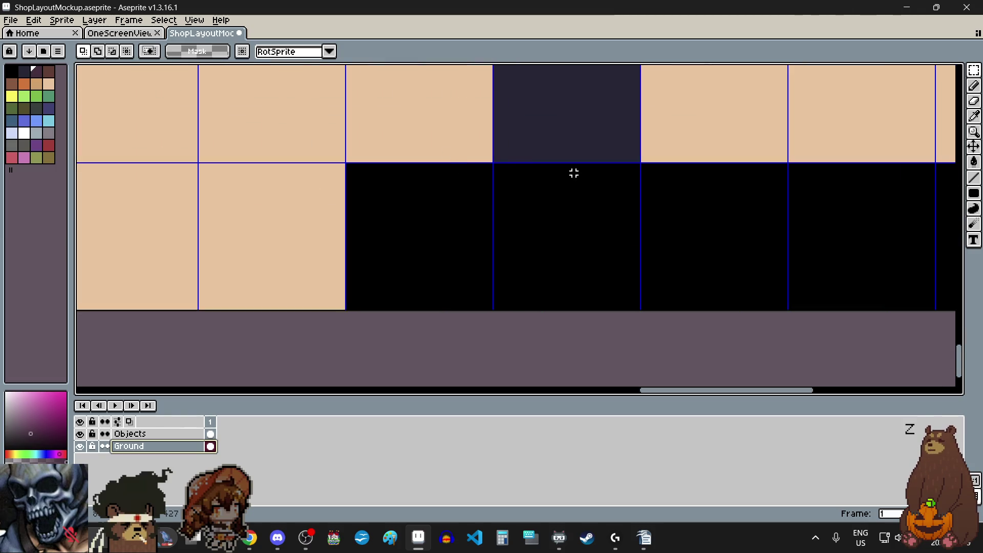
scroll(491, 173, "left", 2)
scroll(604, 171, "up", 3)
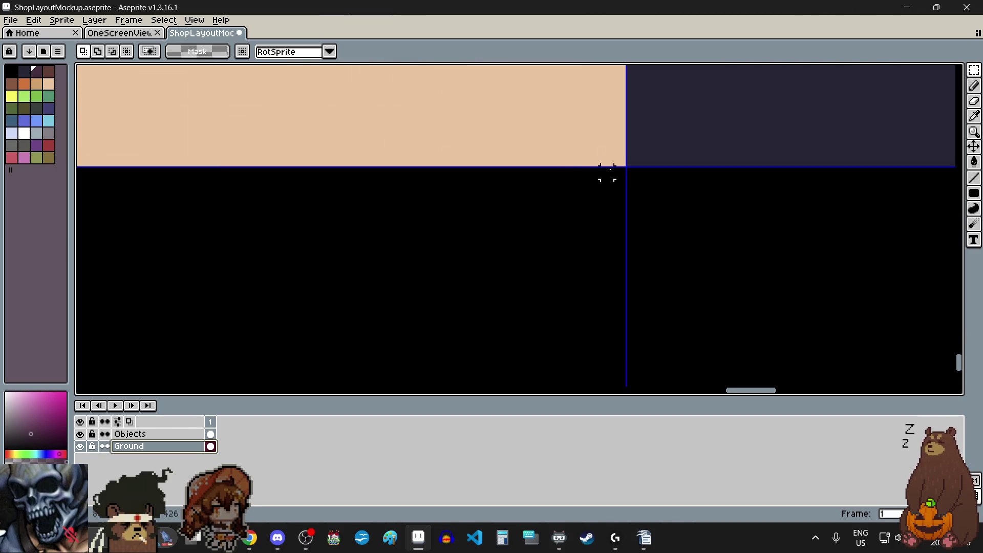
mouse_move(620, 170)
left_mouse_down()
mouse_move(431, 377)
mouse_move(436, 353)
mouse_move(423, 341)
left_mouse_up()
scroll(619, 170, "down", 3)
scroll(447, 347, "up", 5)
scroll(423, 341, "down", 5)
scroll(545, 228, "left", 2)
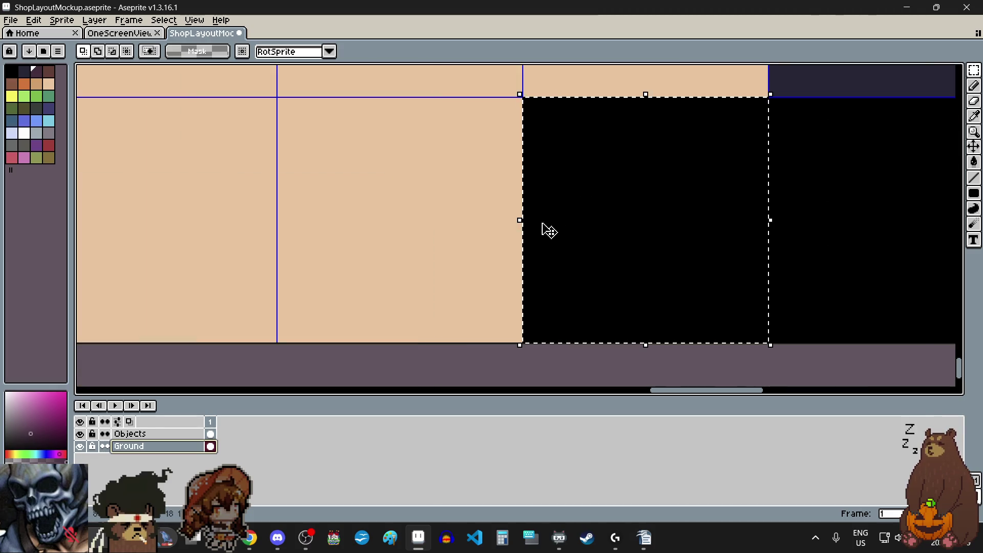
left_click_drag(520, 219, 272, 219)
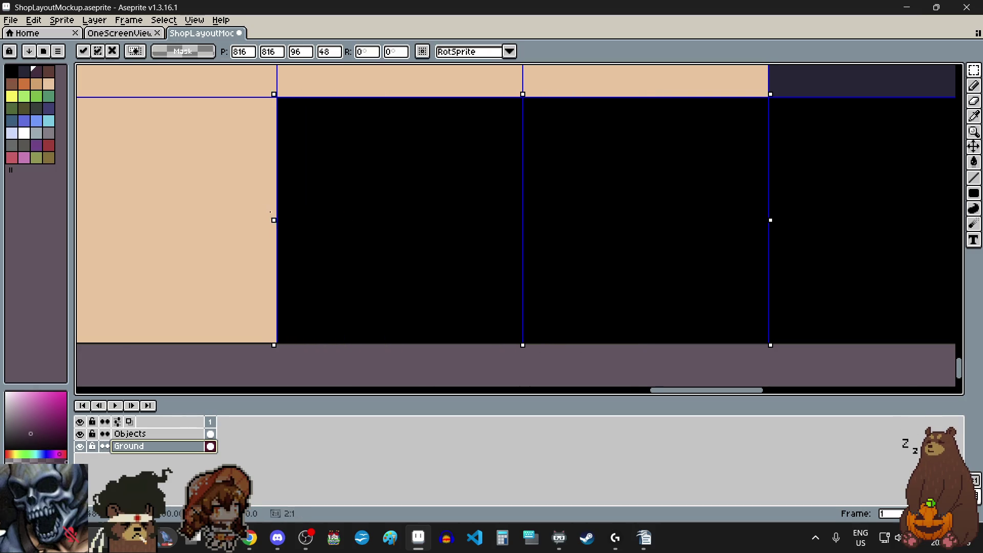
scroll(272, 219, "down", 5)
scroll(275, 208, "left", 2)
key("Return")
scroll(435, 182, "up", 8)
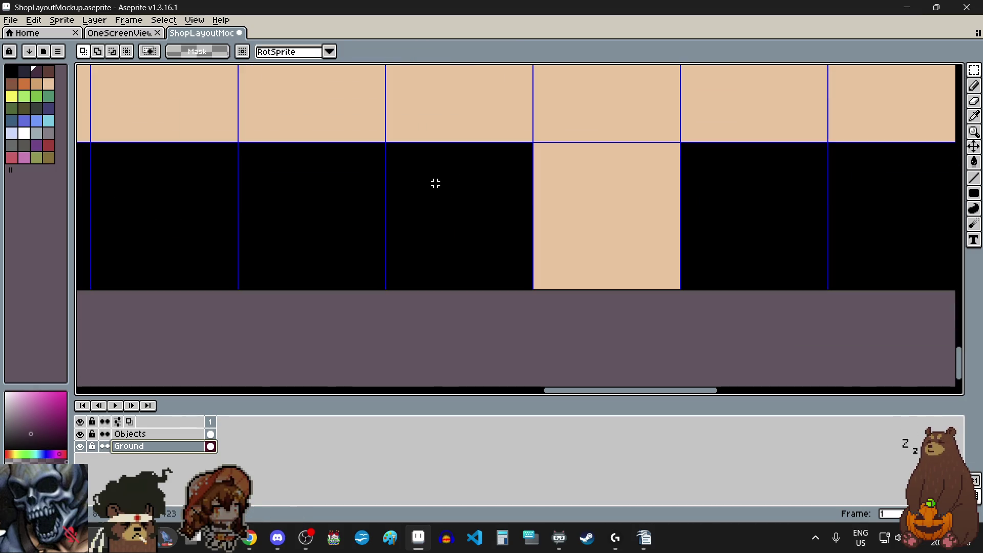
scroll(559, 143, "up", 2)
scroll(584, 112, "down", 3)
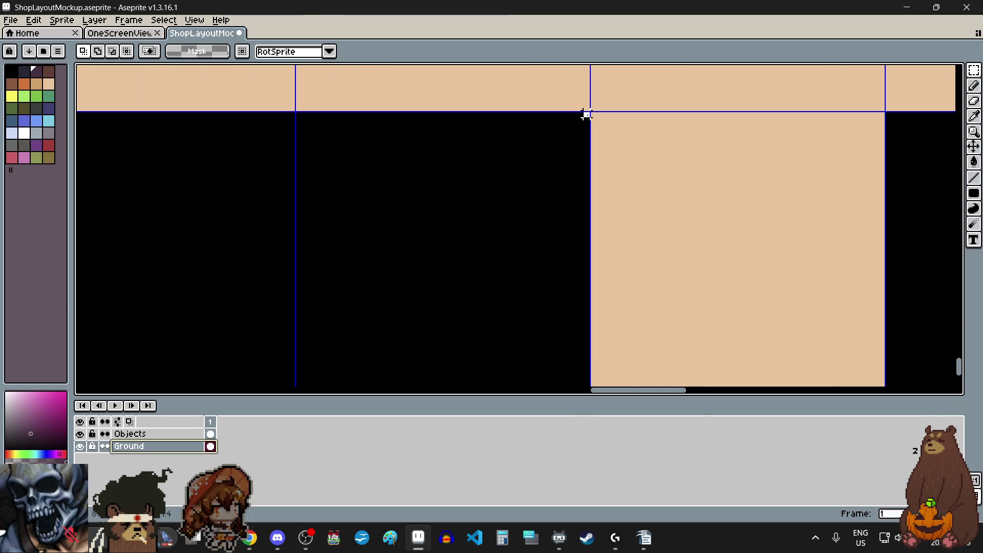
scroll(587, 114, "down", 3)
scroll(448, 256, "up", 3)
scroll(447, 256, "up", 2)
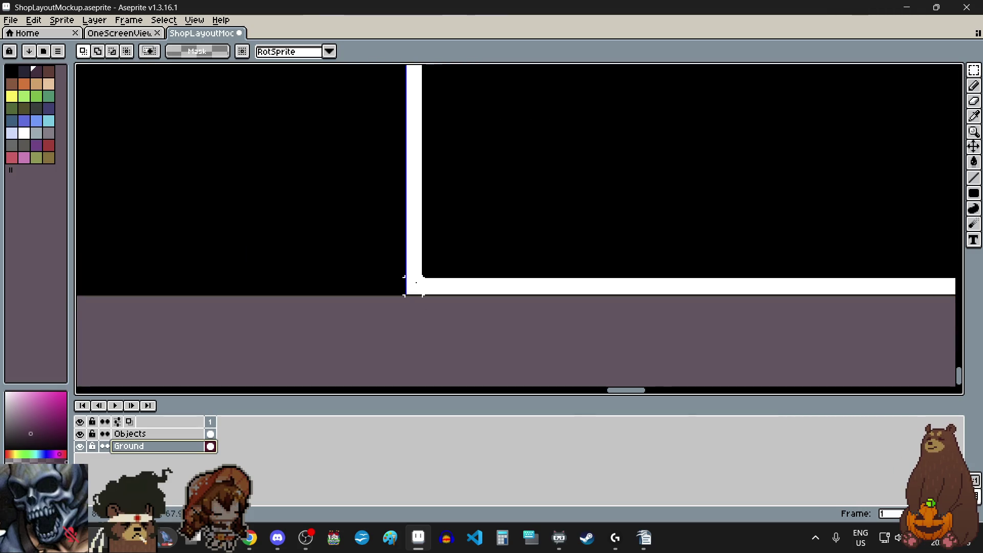
scroll(450, 268, "down", 4)
key("ctrl+d")
Reselect the peach floor block and widen it left over the black cells
scroll(785, 105, "up", 3)
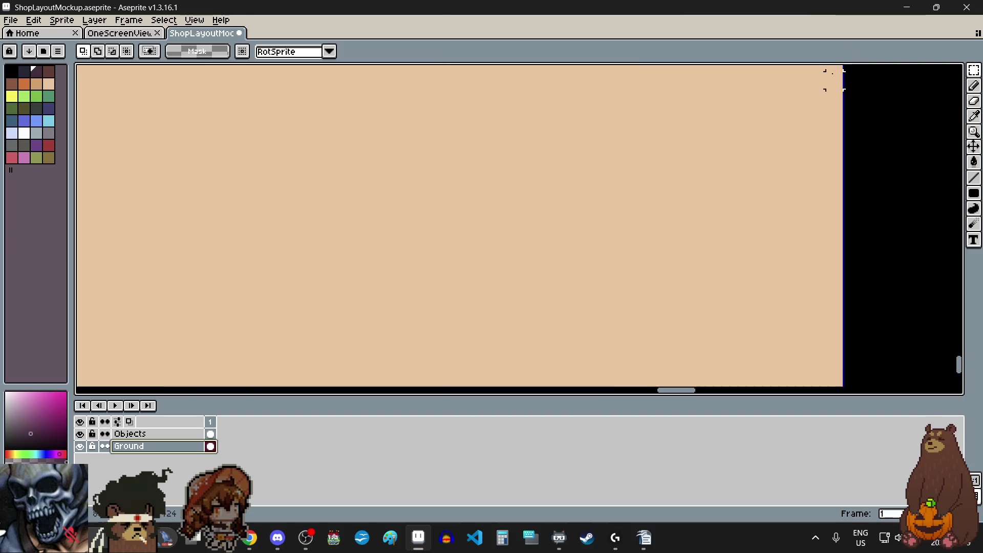
scroll(835, 92, "down", 2)
scroll(760, 194, "down", 3)
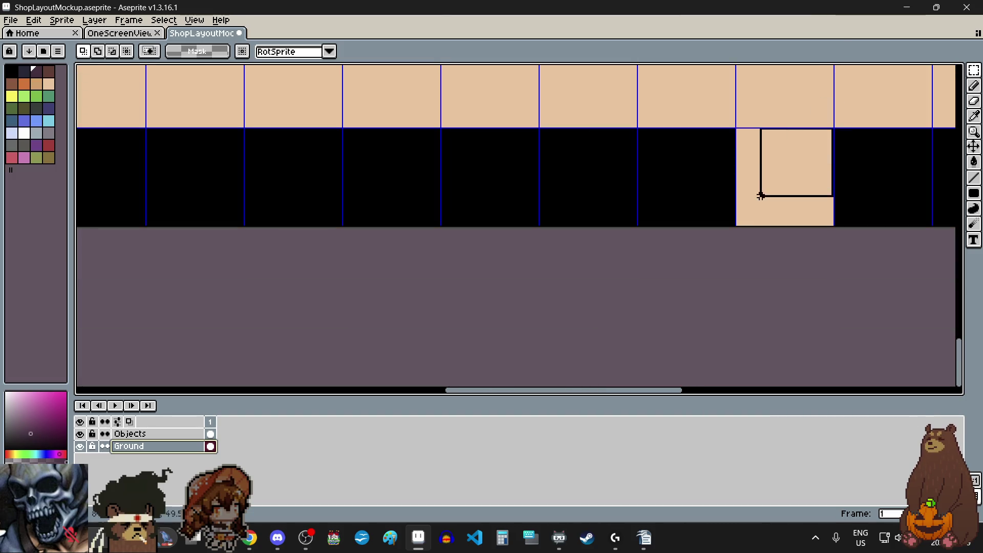
scroll(739, 237, "up", 5)
key("ctrl+shift+d")
scroll(732, 199, "down", 2)
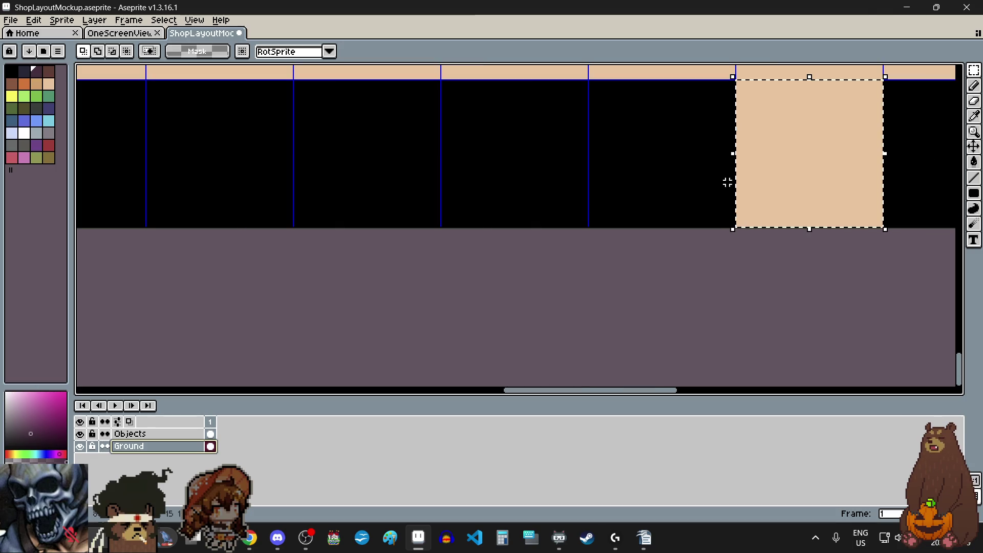
mouse_move(733, 154)
left_mouse_down()
mouse_move(579, 165)
mouse_move(567, 156)
left_mouse_up()
scroll(597, 159, "up", 2)
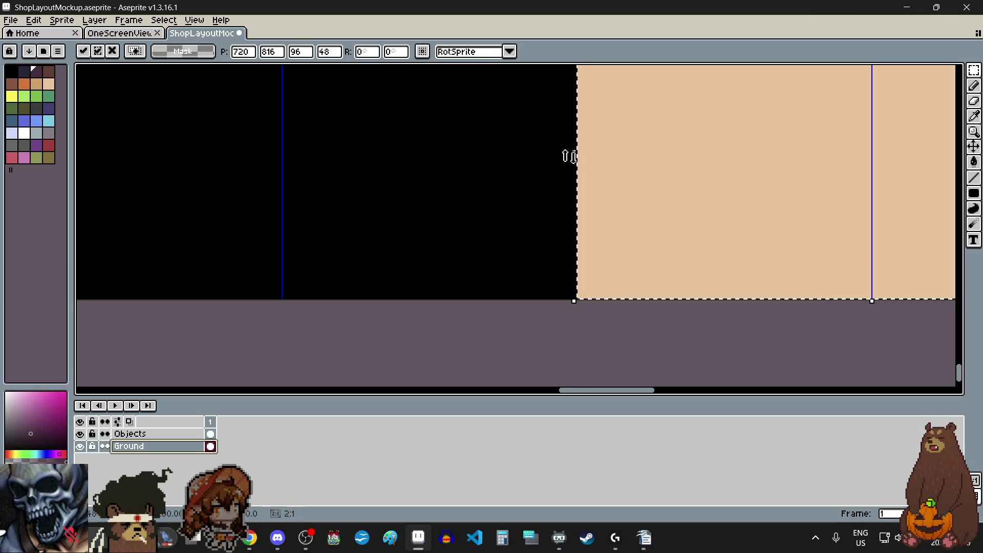
scroll(567, 157, "down", 3)
key("ctrl+d")
scroll(564, 149, "down", 3)
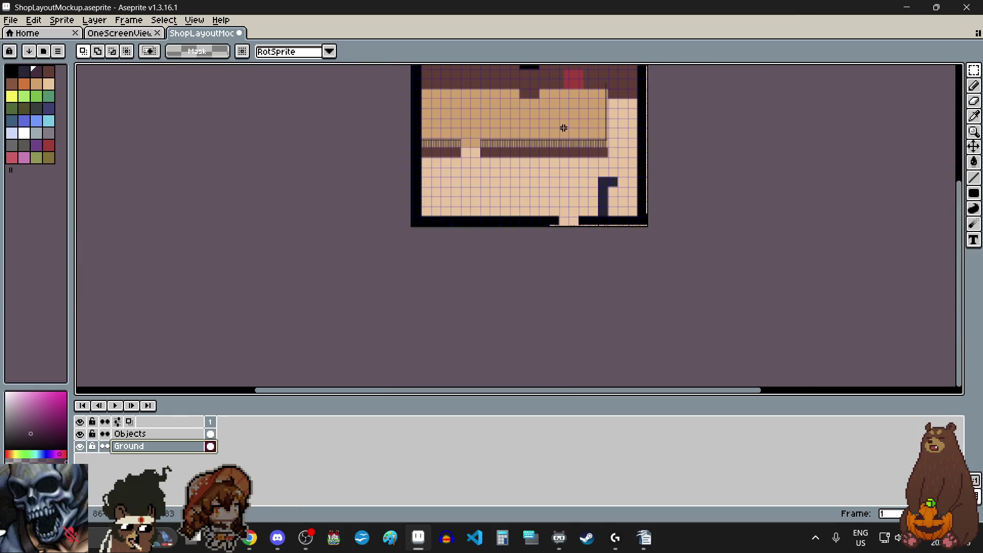
scroll(564, 128, "up", 1)
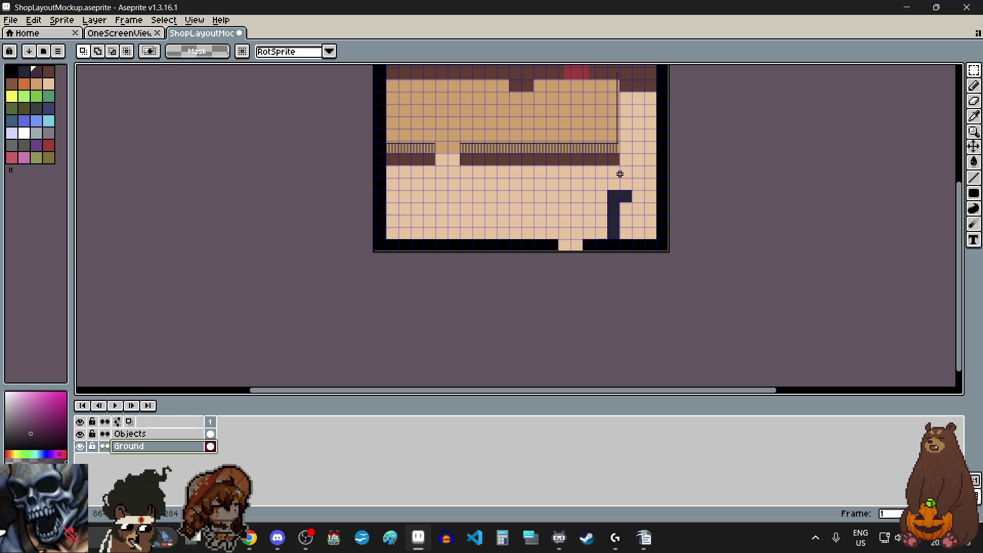
scroll(618, 175, "up", 2)
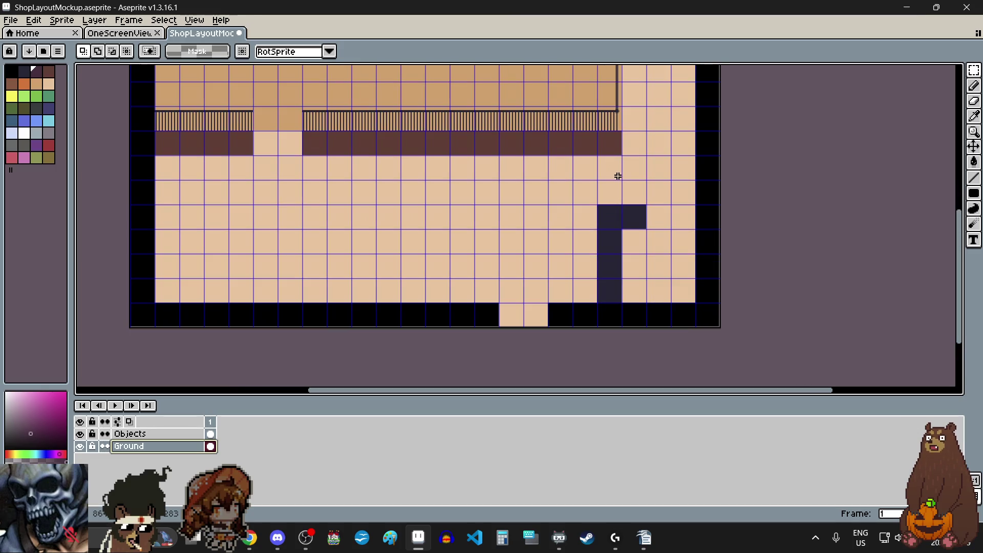
scroll(620, 190, "up", 2)
scroll(624, 227, "up", 2)
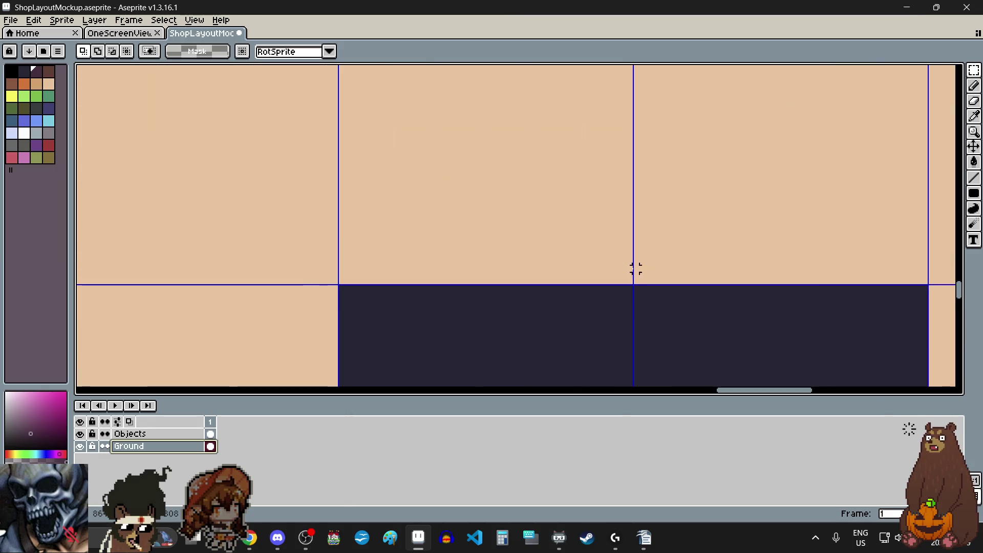
scroll(630, 280, "down", 4)
mouse_move(630, 281)
left_mouse_down()
mouse_move(608, 213)
mouse_move(494, 167)
left_mouse_up()
scroll(608, 213, "up", 2)
scroll(604, 186, "up", 2)
scroll(631, 178, "down", 5)
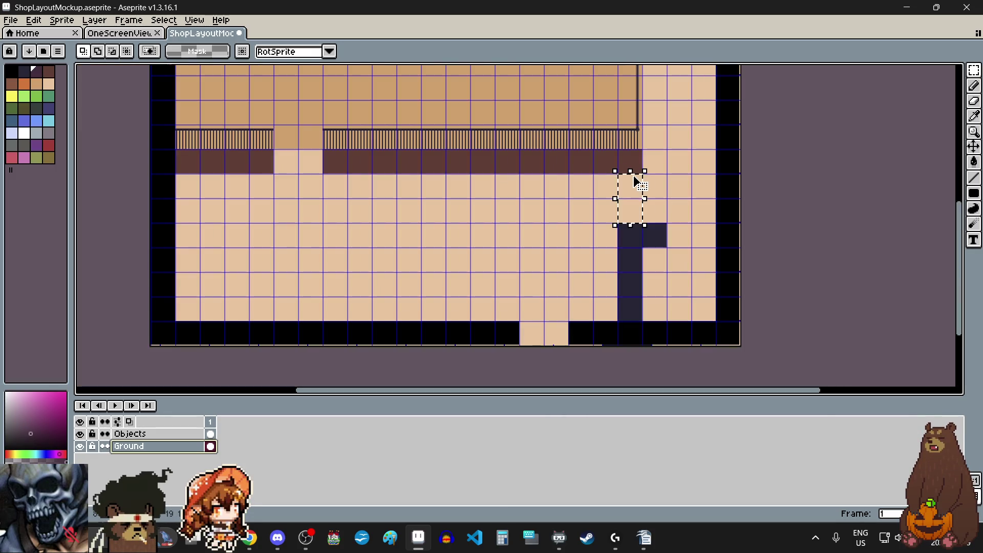
left_click(685, 216)
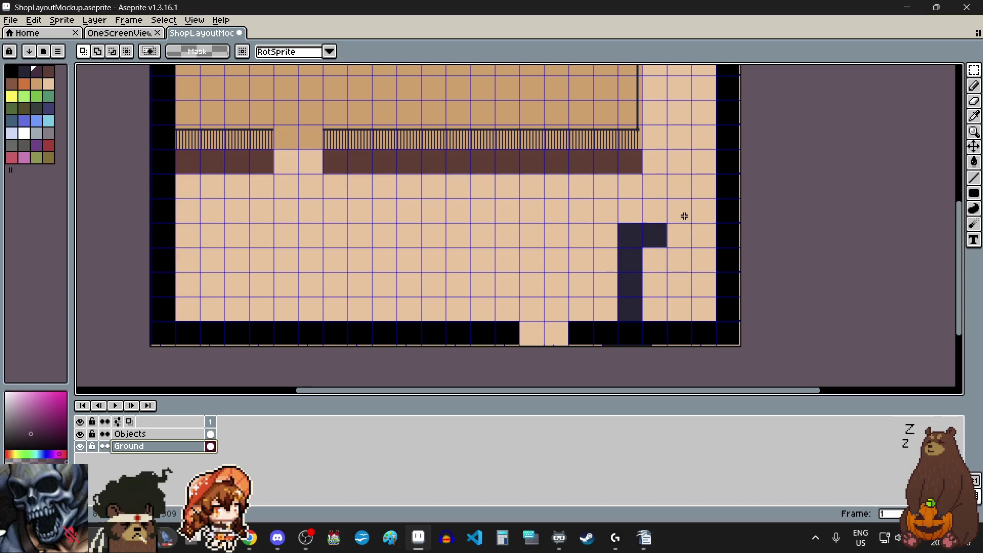
scroll(683, 215, "down", 2)
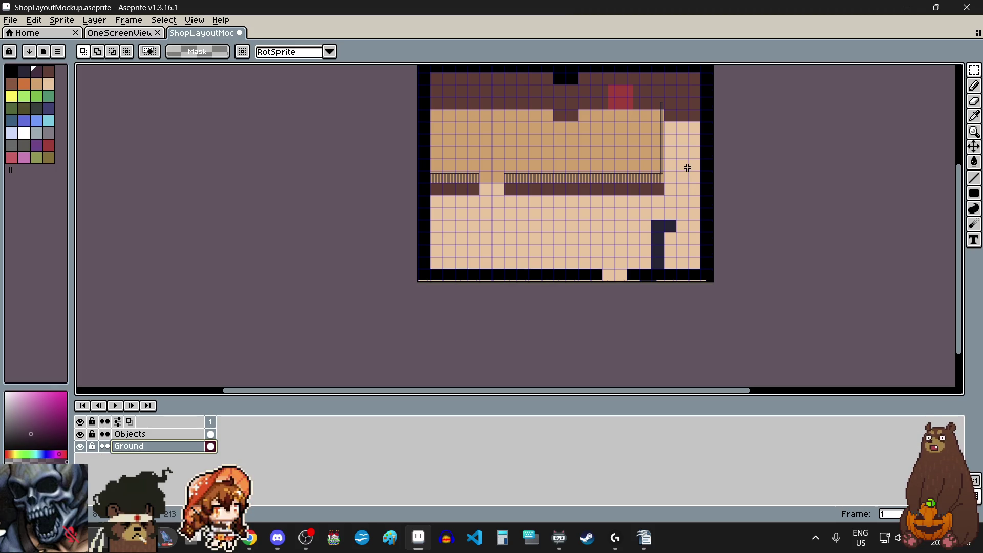
scroll(658, 158, "up", 1)
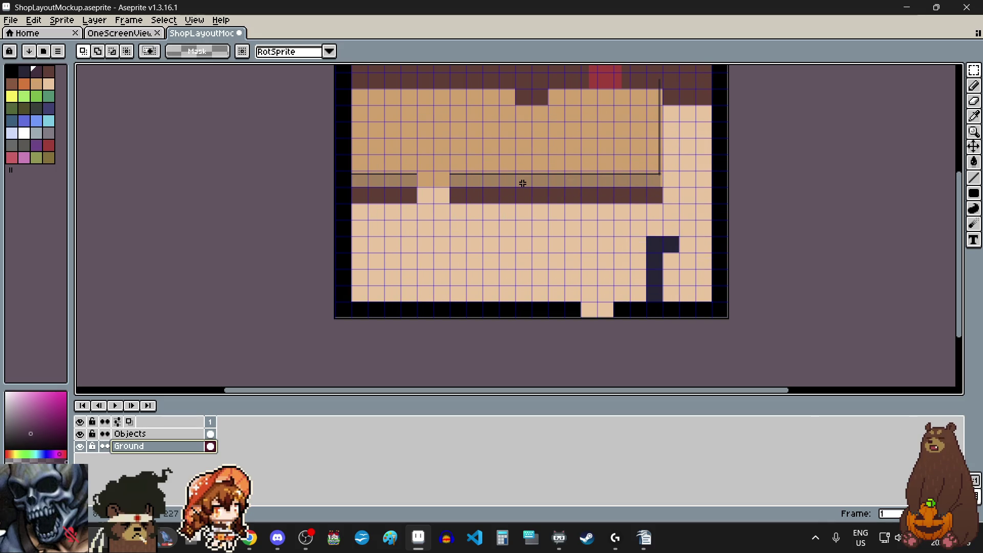
scroll(565, 186, "down", 1)
scroll(643, 154, "up", 2)
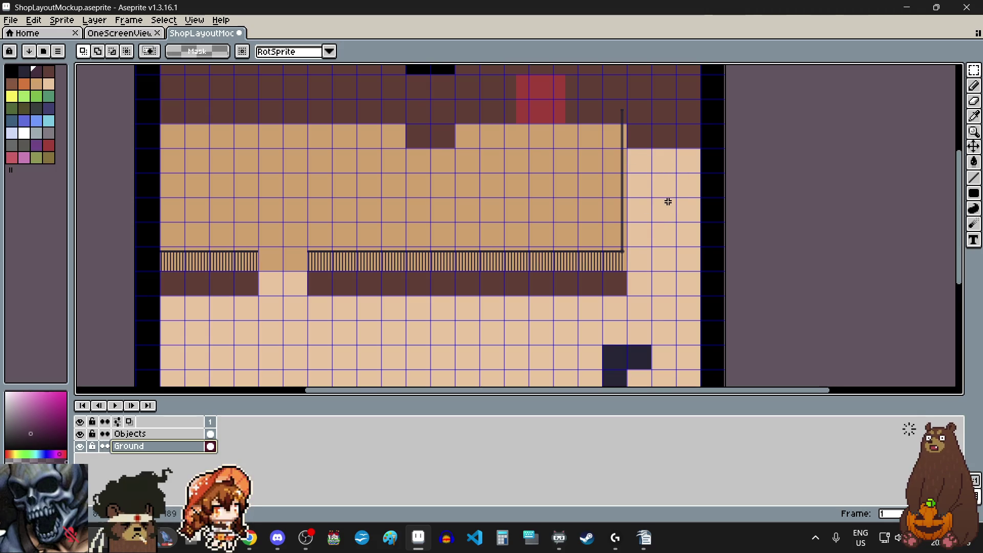
scroll(668, 202, "down", 1)
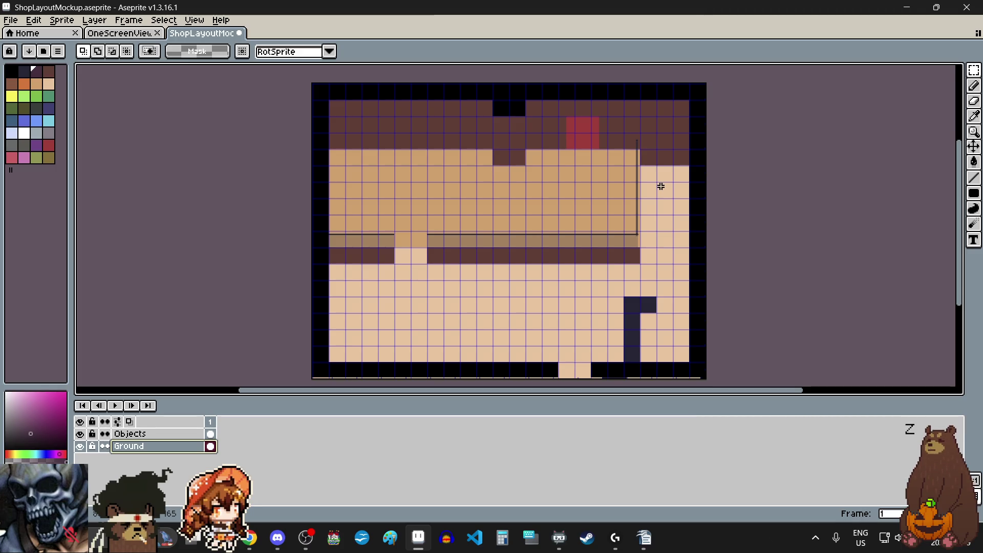
scroll(660, 186, "down", 1)
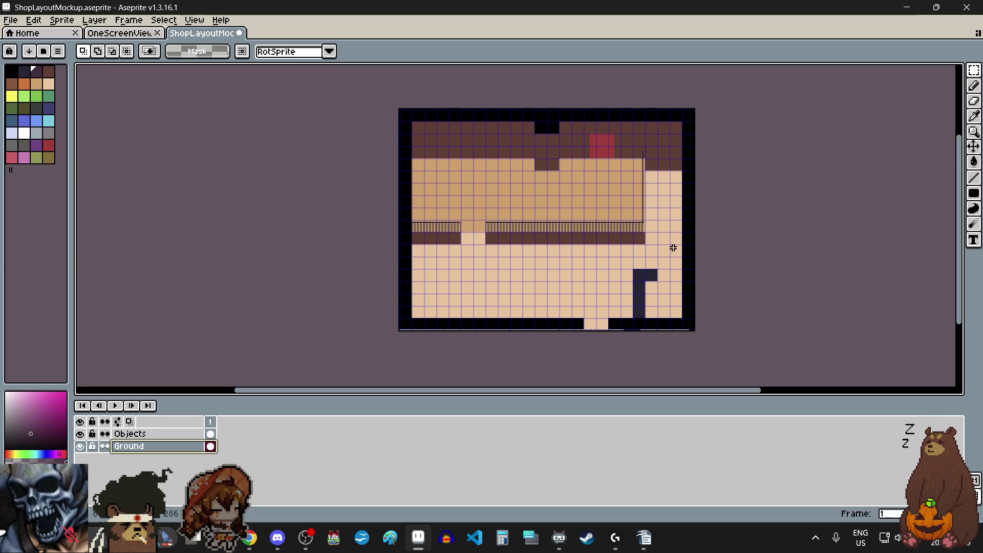
scroll(665, 156, "up", 1)
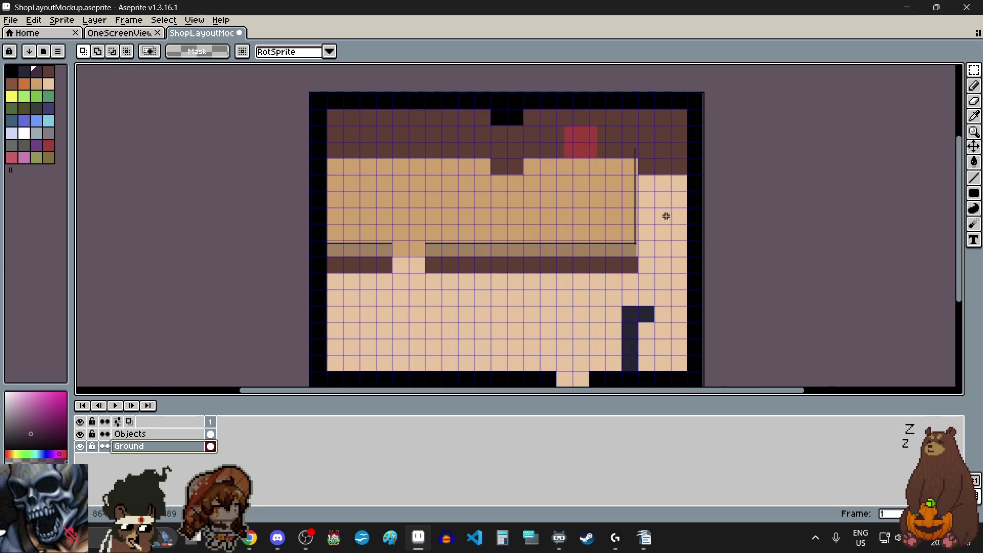
scroll(665, 213, "up", 1)
scroll(642, 268, "up", 2)
scroll(640, 261, "down", 2)
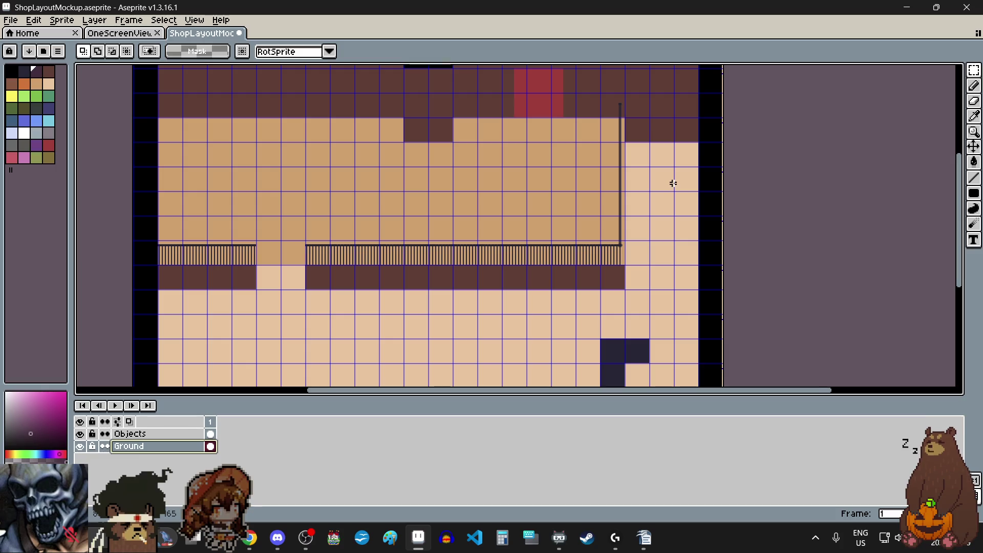
scroll(673, 183, "down", 1)
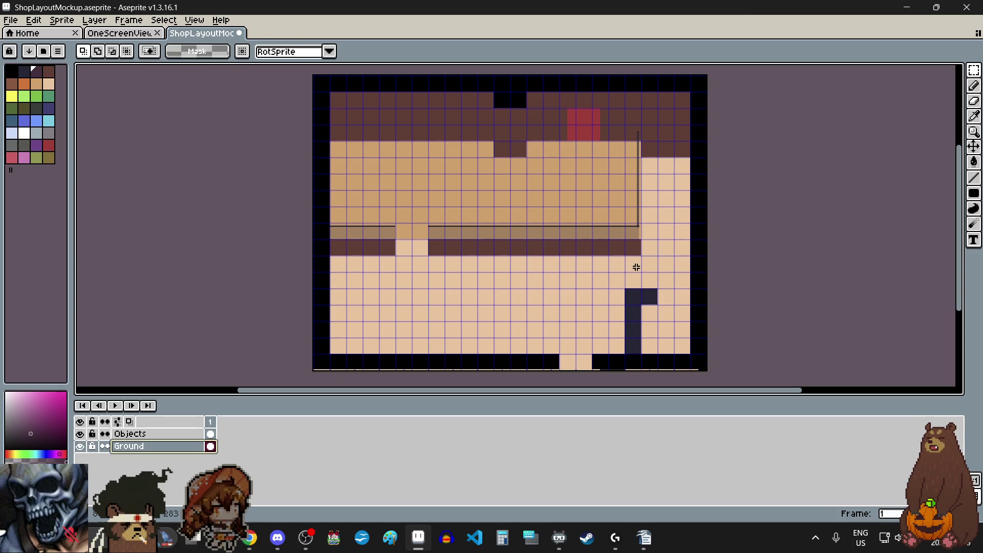
scroll(639, 256, "down", 1)
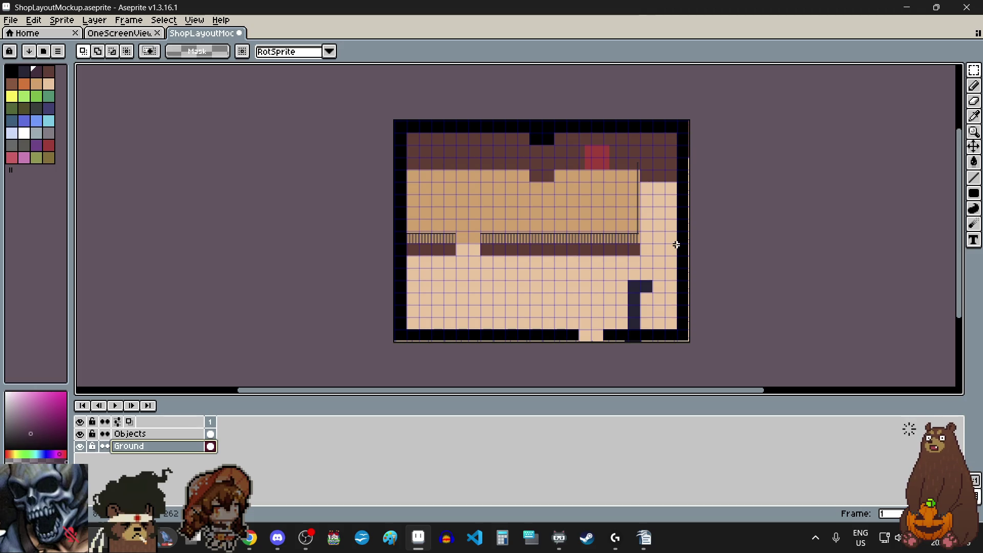
scroll(634, 238, "up", 2)
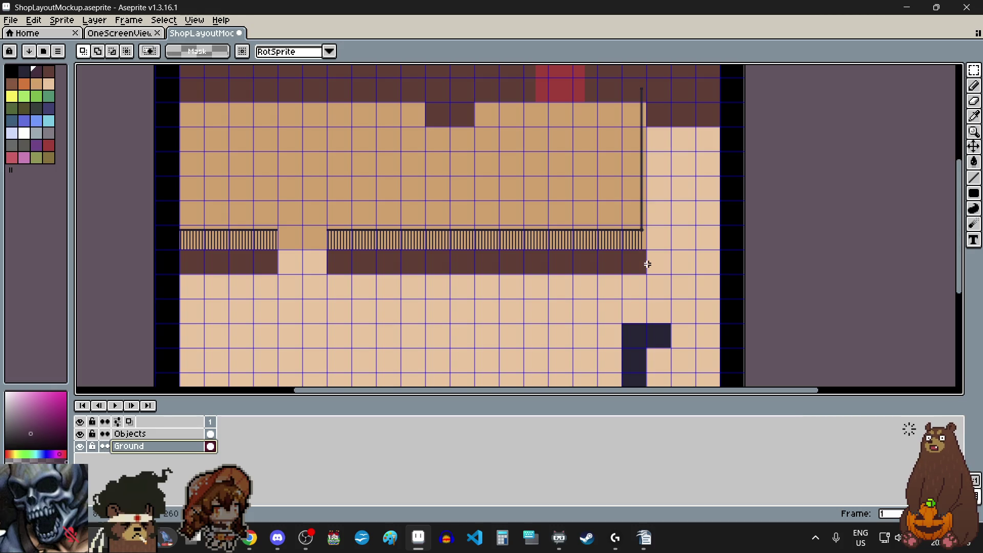
scroll(648, 273, "up", 6)
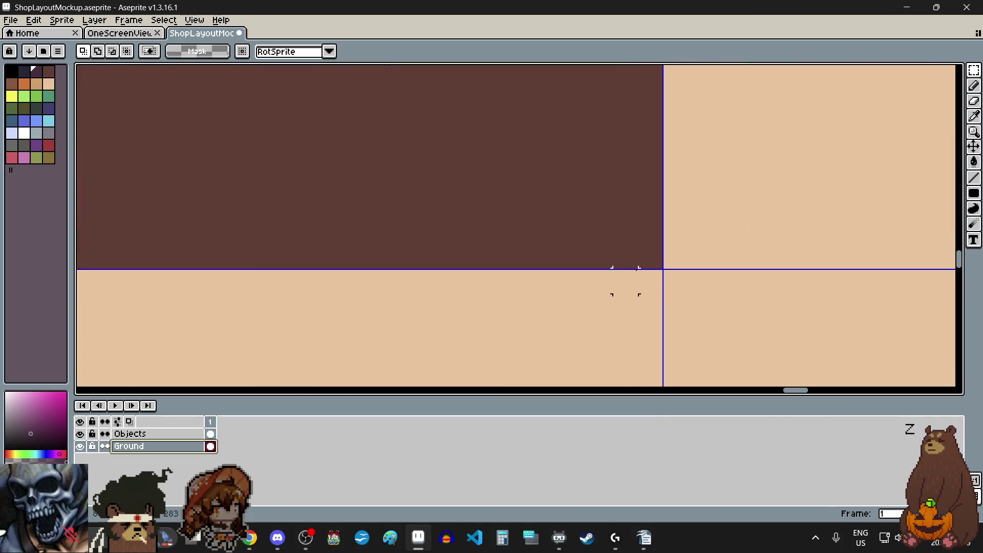
scroll(655, 256, "down", 4)
Move the right counter and back-wall section with the red block one cell left
scroll(658, 258, "down", 5)
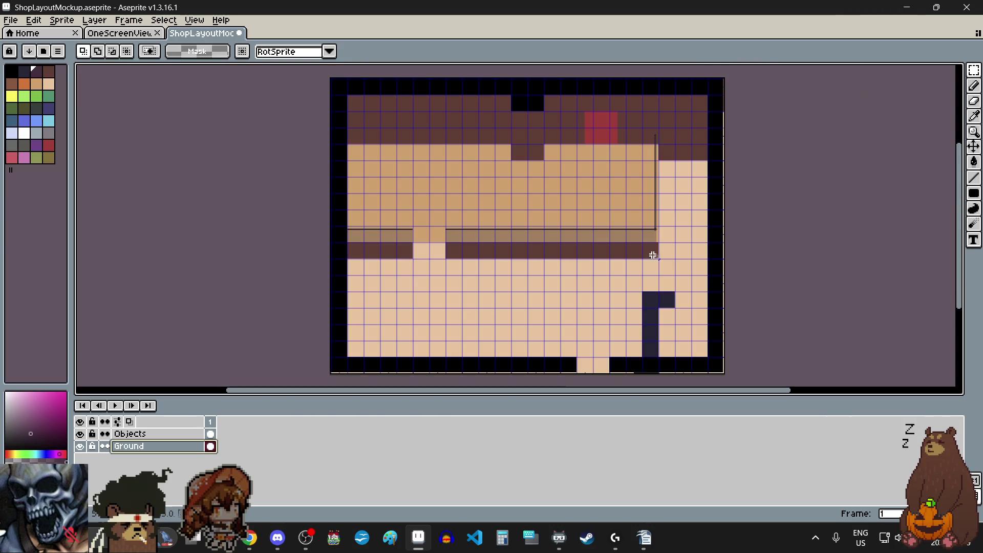
mouse_move(653, 255)
left_mouse_down()
mouse_move(556, 85)
mouse_move(590, 174)
mouse_move(527, 120)
left_mouse_up()
scroll(558, 84, "up", 6)
scroll(558, 85, "down", 2)
scroll(583, 145, "up", 3)
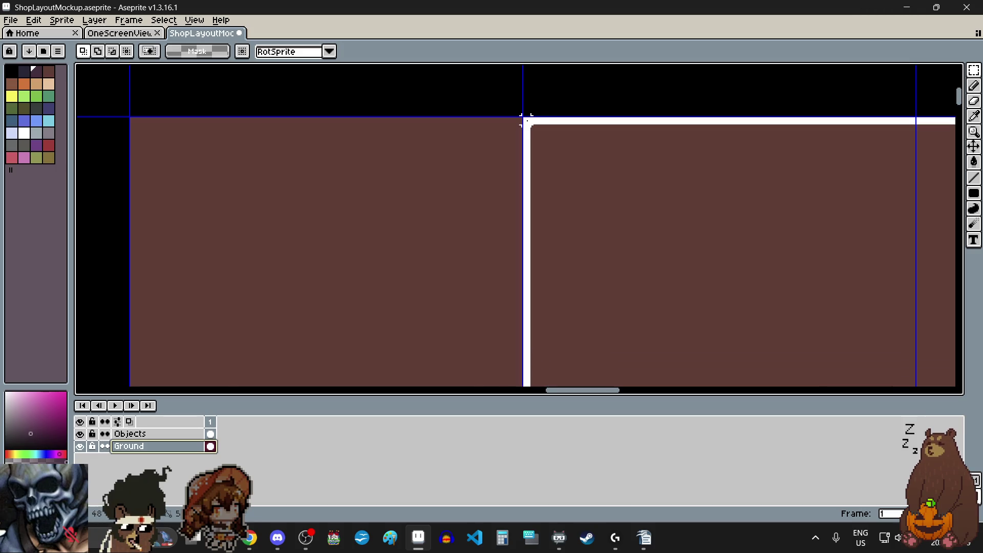
scroll(530, 128, "down", 6)
scroll(563, 164, "up", 1)
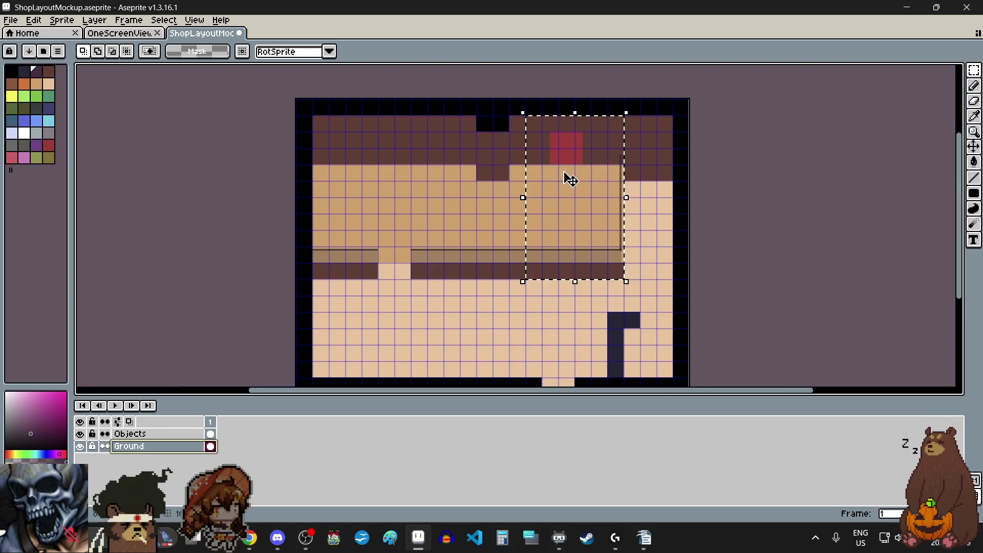
scroll(575, 220, "up", 1)
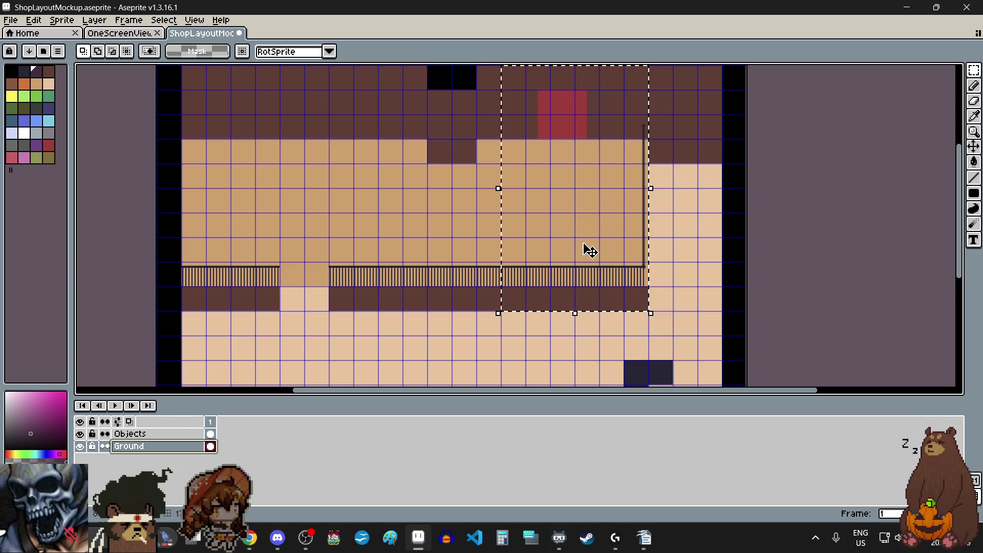
scroll(480, 329, "up", 5)
scroll(560, 202, "down", 3)
scroll(588, 171, "up", 2)
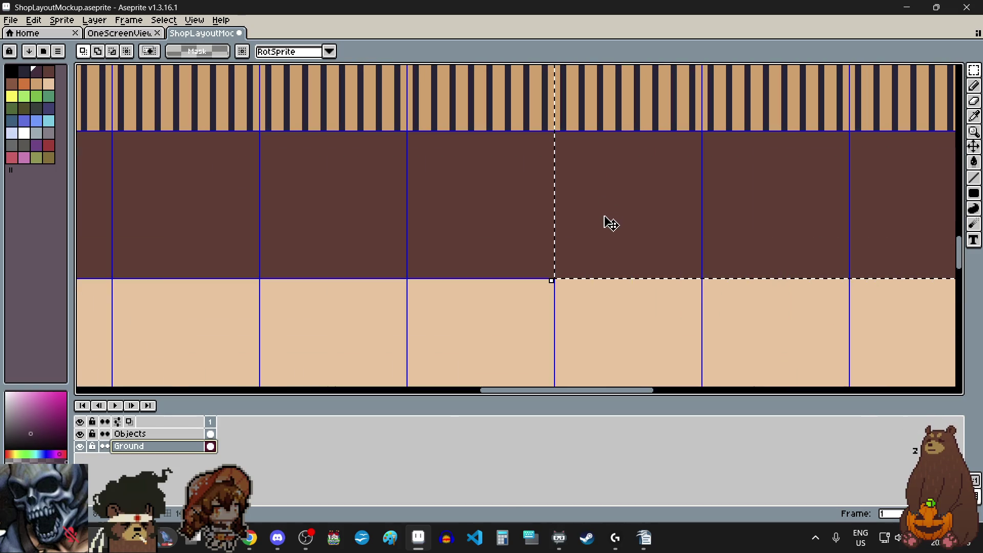
mouse_move(609, 224)
left_mouse_down()
mouse_move(497, 244)
mouse_move(441, 232)
left_mouse_up()
scroll(477, 239, "up", 1)
scroll(466, 238, "up", 1)
scroll(440, 232, "down", 6)
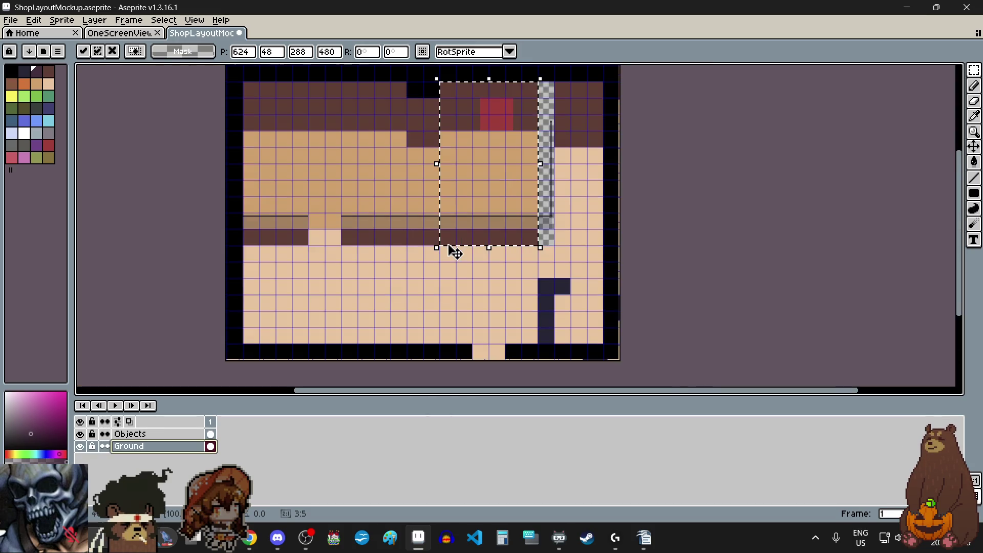
scroll(438, 113, "up", 2)
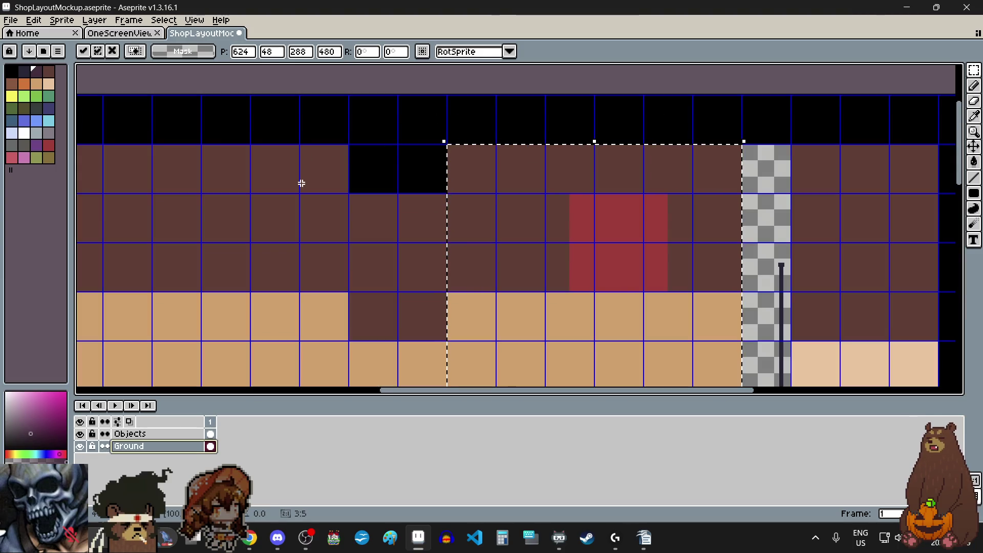
key("ctrl+d")
scroll(397, 152, "down", 2)
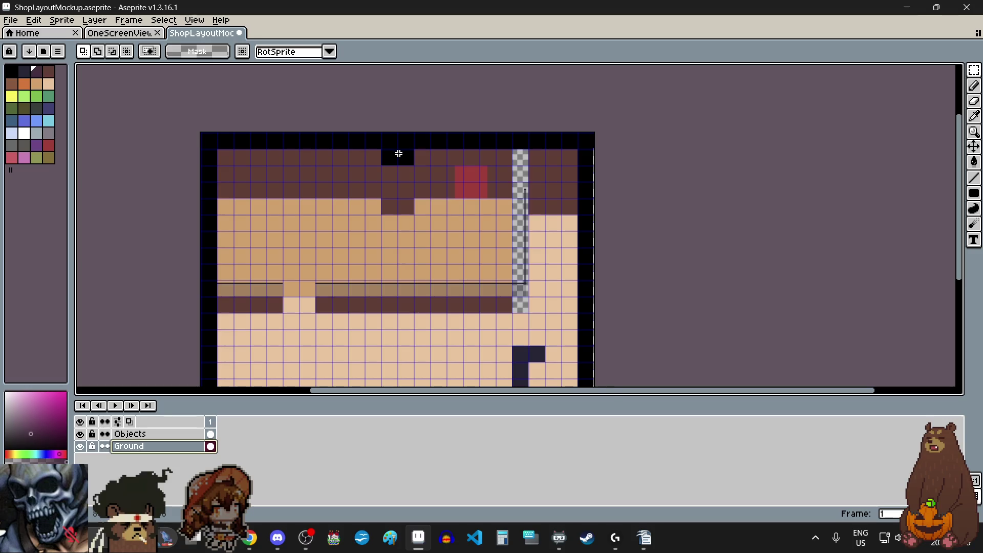
Move the black notch and the wall section below it one tile left
scroll(468, 143, "up", 5)
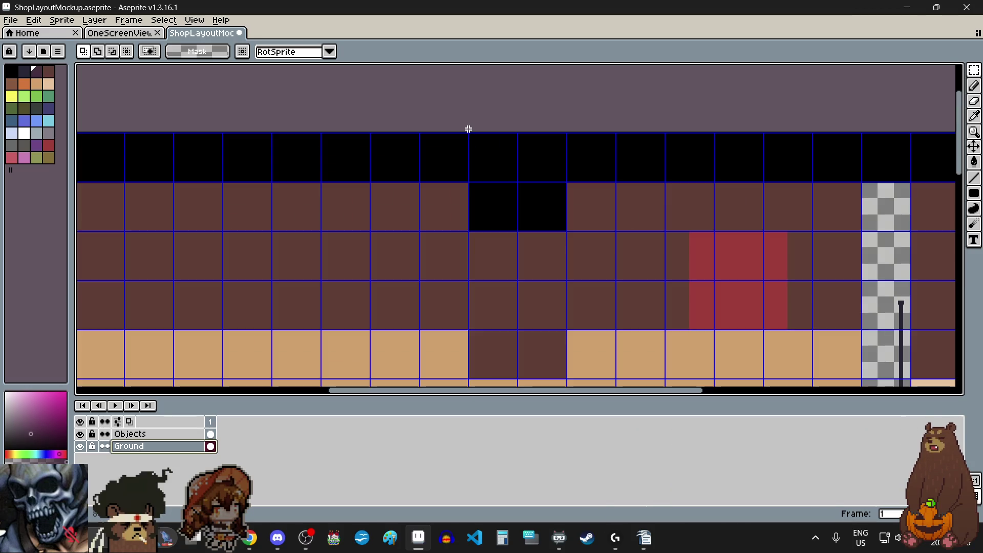
scroll(566, 143, "down", 2)
scroll(562, 105, "up", 2)
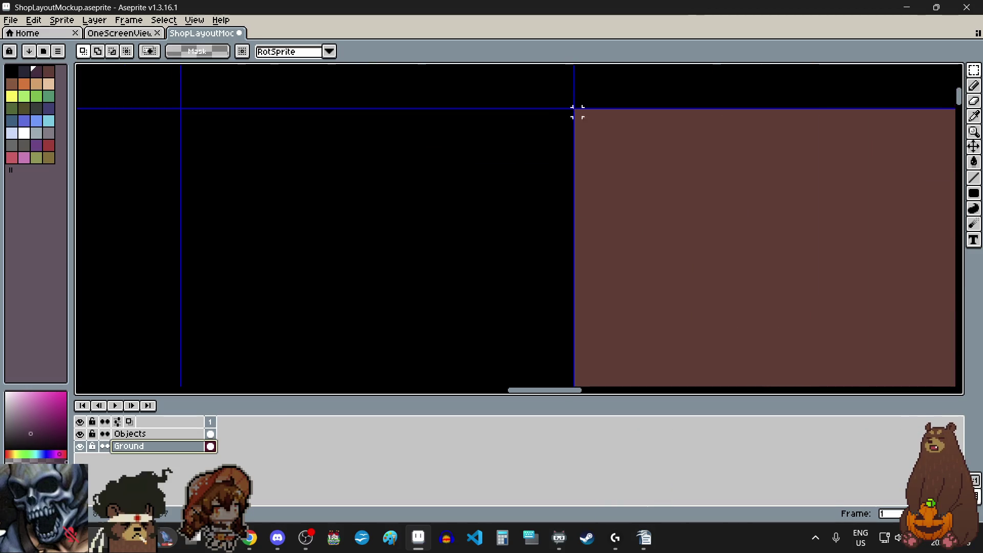
scroll(568, 109, "down", 6)
mouse_move(571, 108)
left_mouse_down()
mouse_move(532, 196)
mouse_move(423, 296)
left_mouse_up()
scroll(533, 196, "up", 4)
scroll(423, 295, "down", 5)
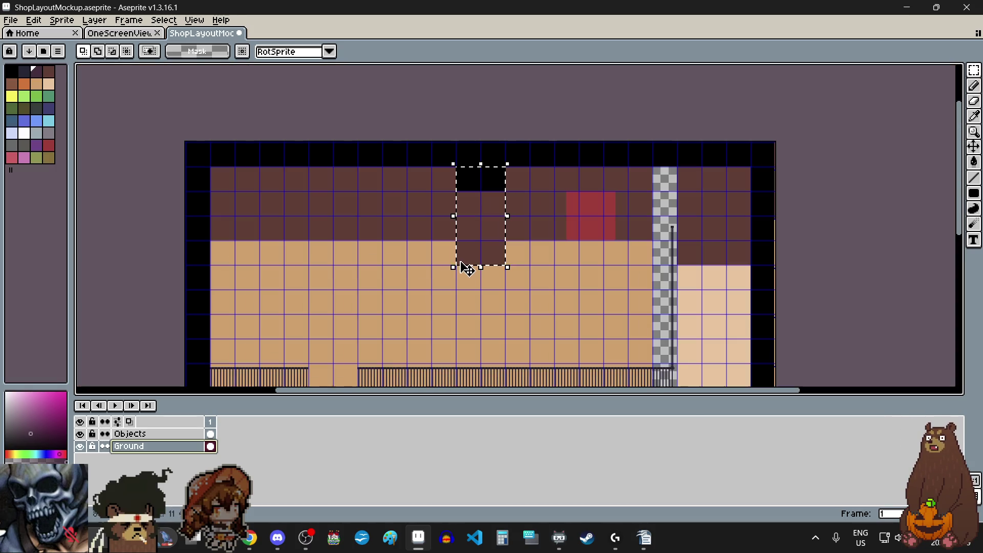
scroll(437, 192, "up", 3)
mouse_move(529, 174)
left_mouse_down()
mouse_move(477, 165)
mouse_move(435, 79)
mouse_move(437, 155)
mouse_move(408, 165)
mouse_move(398, 153)
left_mouse_up()
scroll(476, 165, "up", 2)
scroll(398, 153, "down", 3)
left_click(534, 198)
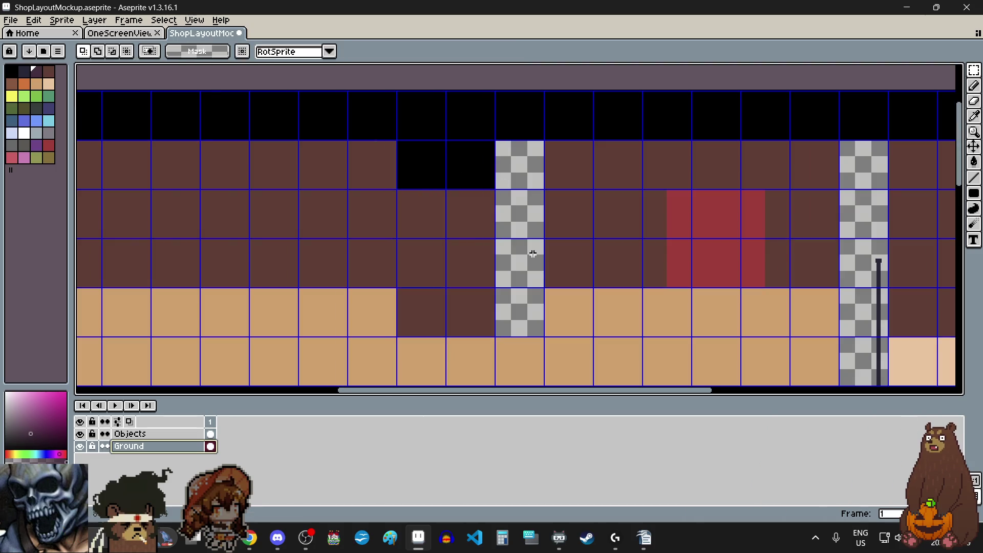
scroll(581, 324, "up", 3)
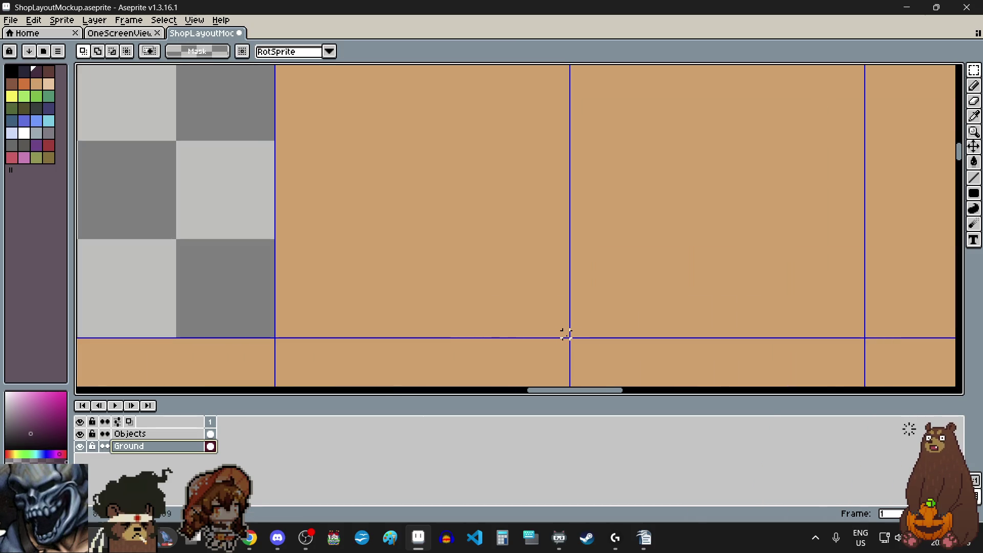
scroll(567, 334, "down", 3)
Stretch the neighbouring back-wall section left to fill the transparent gap
mouse_move(567, 334)
left_mouse_down()
mouse_move(512, 143)
mouse_move(518, 132)
mouse_move(556, 198)
mouse_move(546, 190)
left_mouse_up()
scroll(514, 137, "up", 3)
scroll(549, 193, "down", 3)
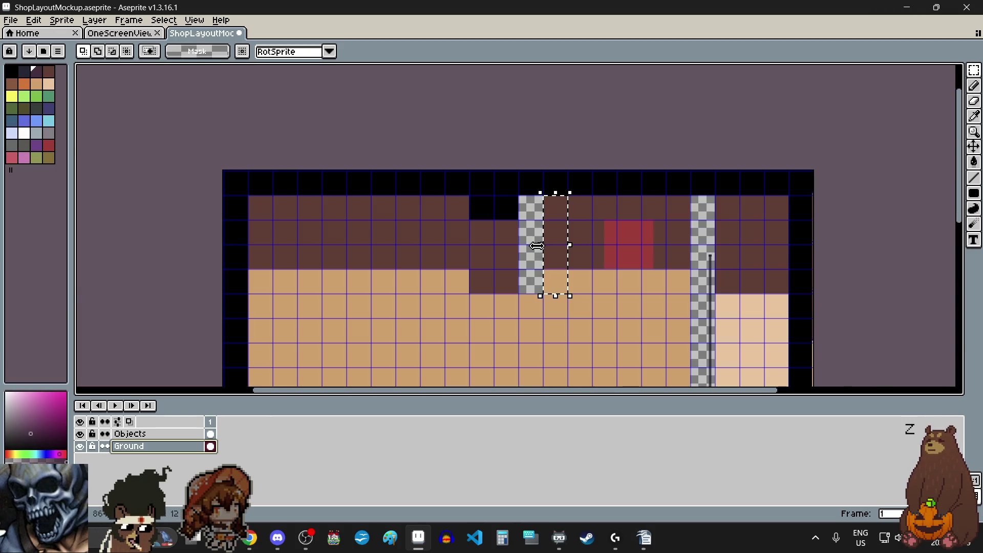
scroll(544, 244, "up", 2)
left_click_drag(570, 249, 423, 245)
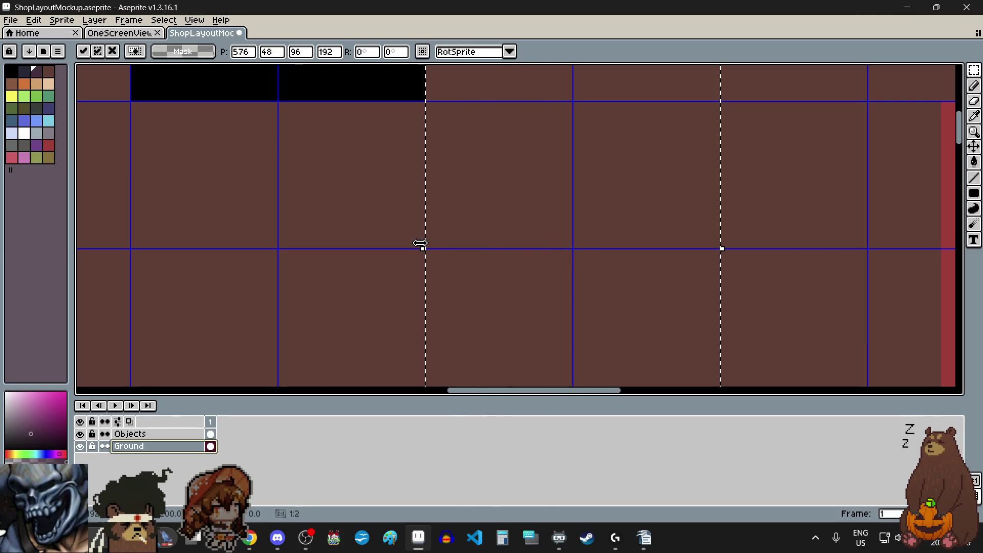
scroll(471, 199, "down", 4)
scroll(450, 252, "up", 1)
left_click(449, 254)
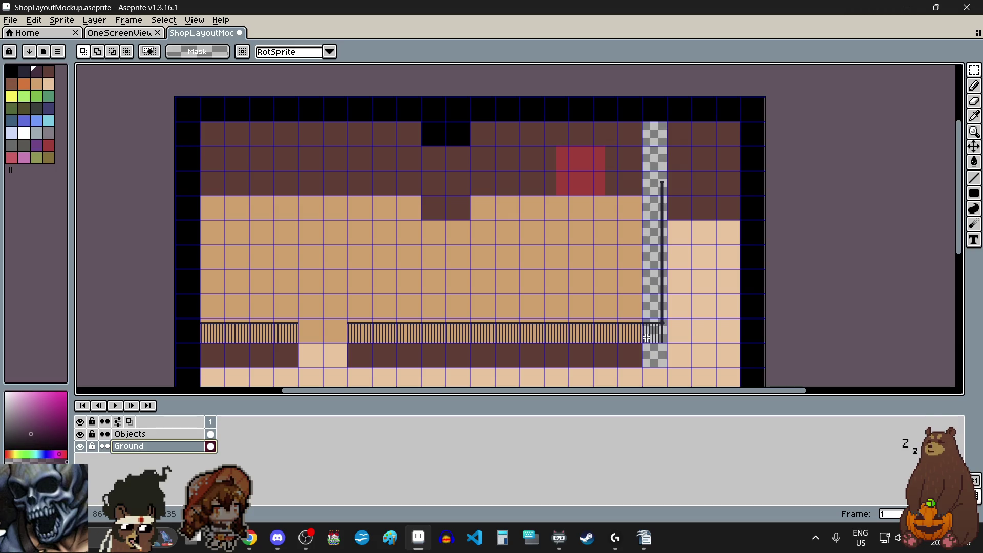
On the Objects layer, erase one tile-wide section of the counter railing
left_click(176, 440)
scroll(735, 361, "up", 6)
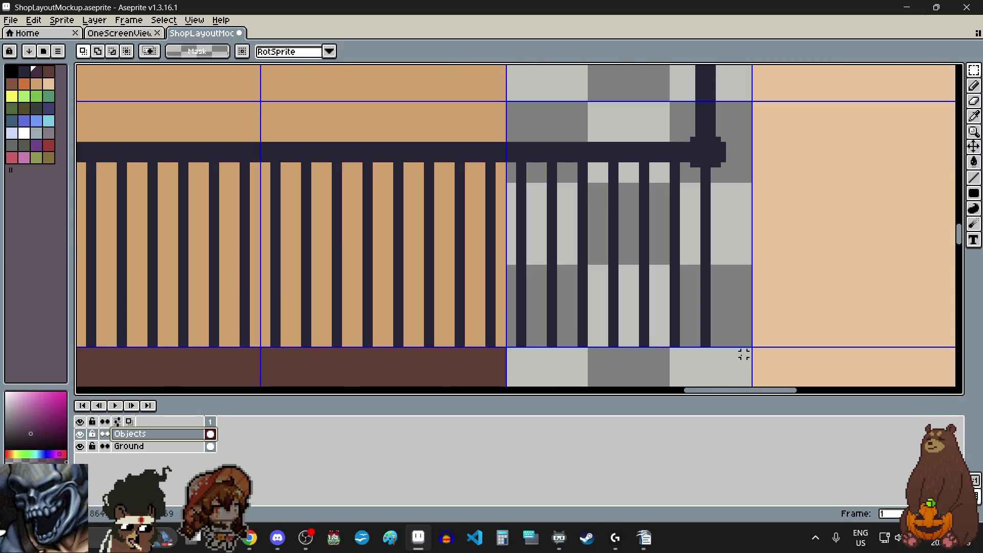
double_click(428, 194)
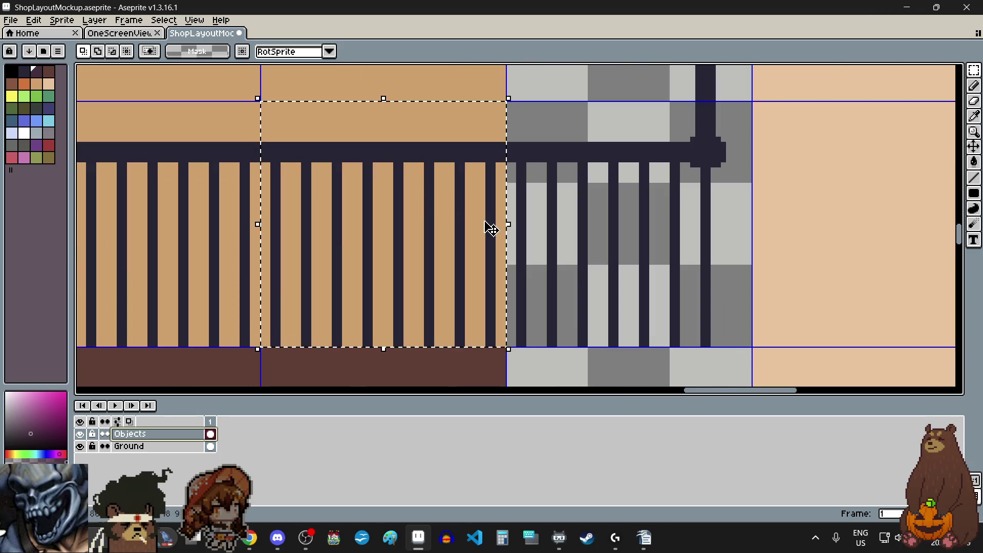
key("Delete")
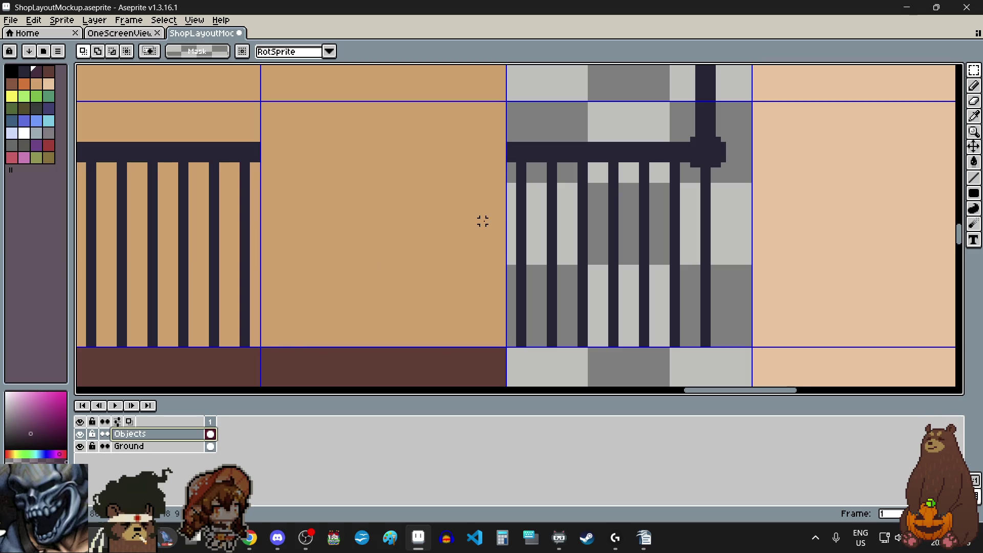
Move the railing's end post left beside the checkered column
scroll(483, 221, "down", 4)
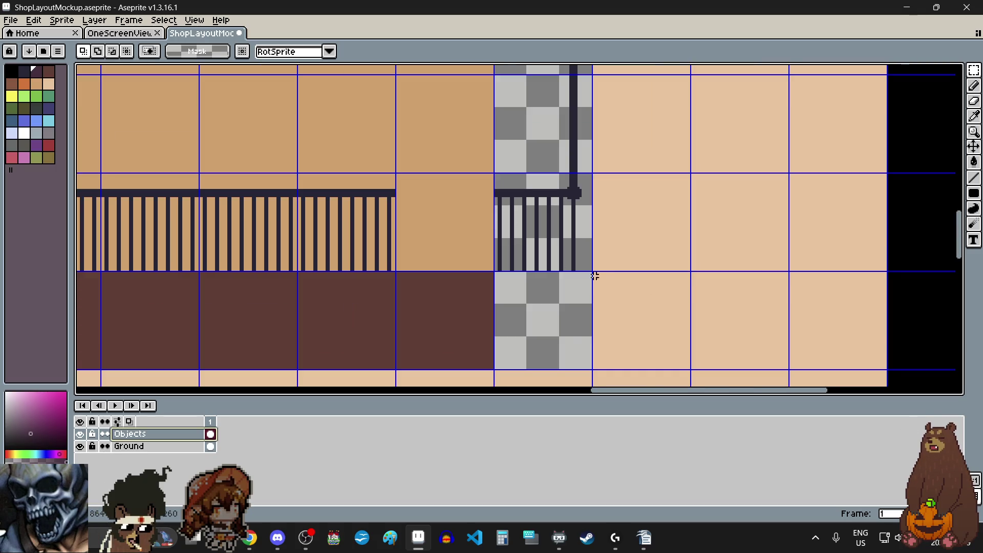
scroll(601, 272, "up", 3)
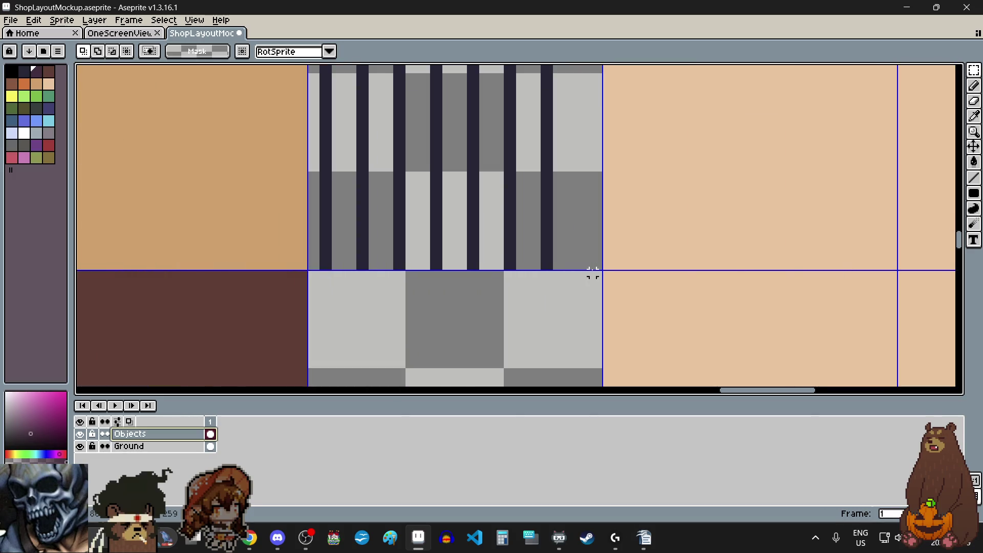
scroll(612, 264, "down", 5)
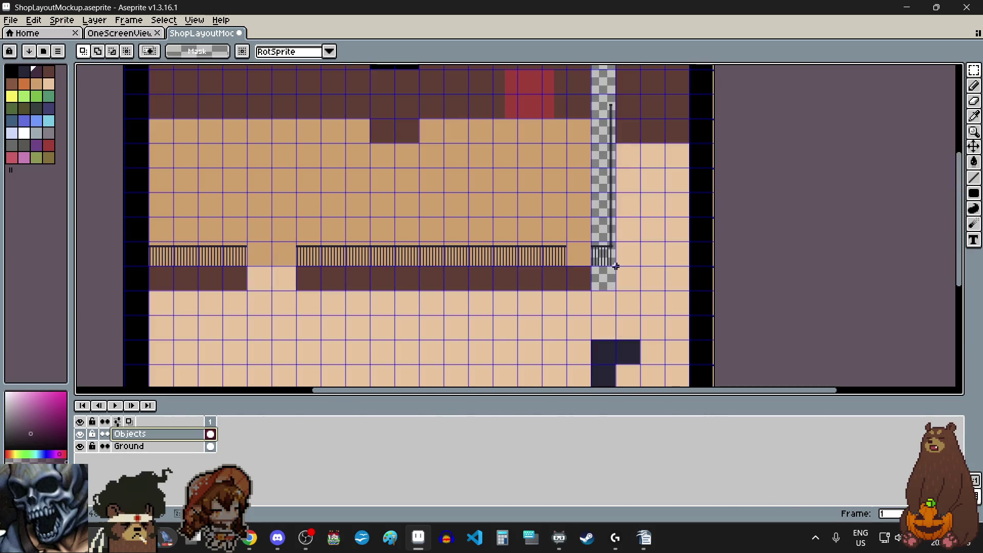
scroll(616, 266, "up", 3)
scroll(606, 99, "down", 1)
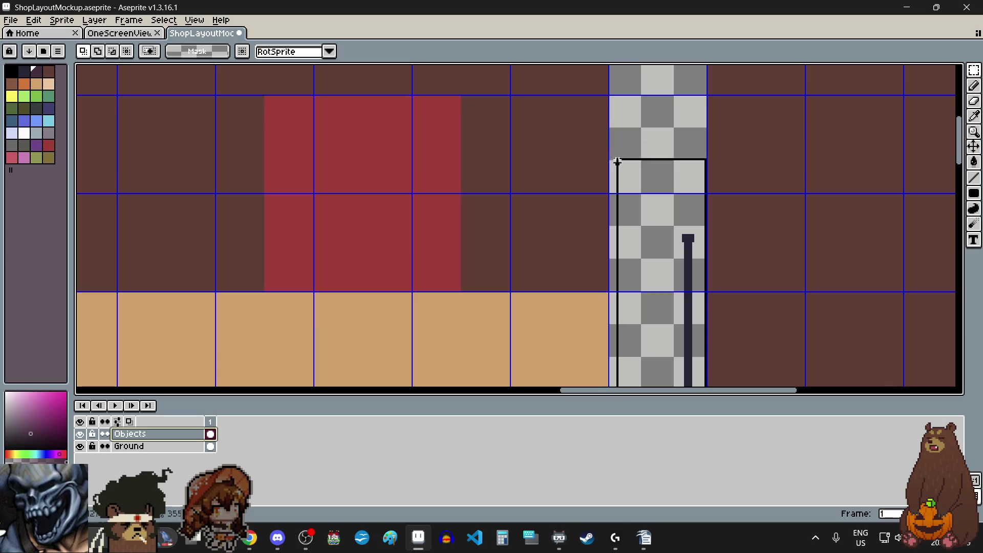
scroll(617, 162, "up", 2)
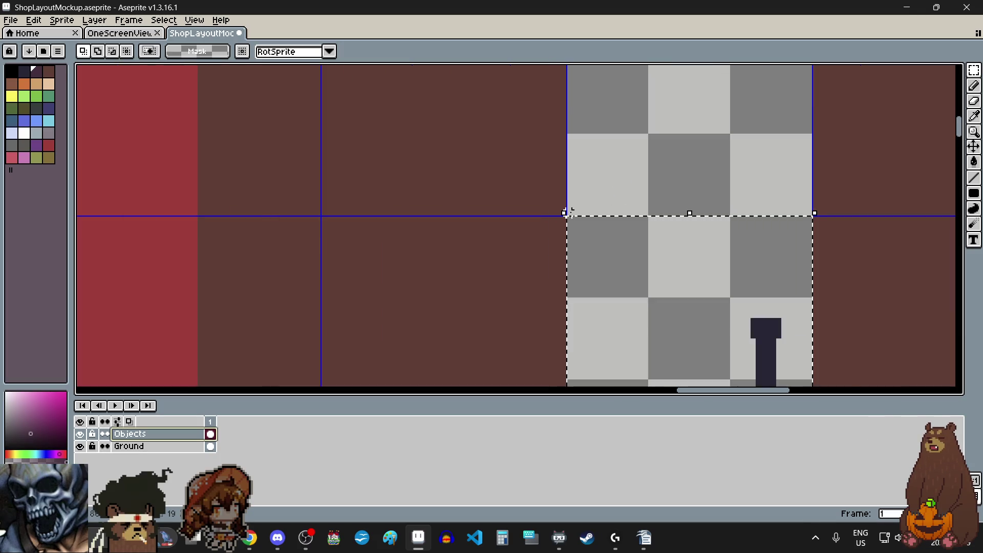
scroll(579, 210, "down", 3)
scroll(592, 266, "down", 3)
scroll(589, 287, "up", 1)
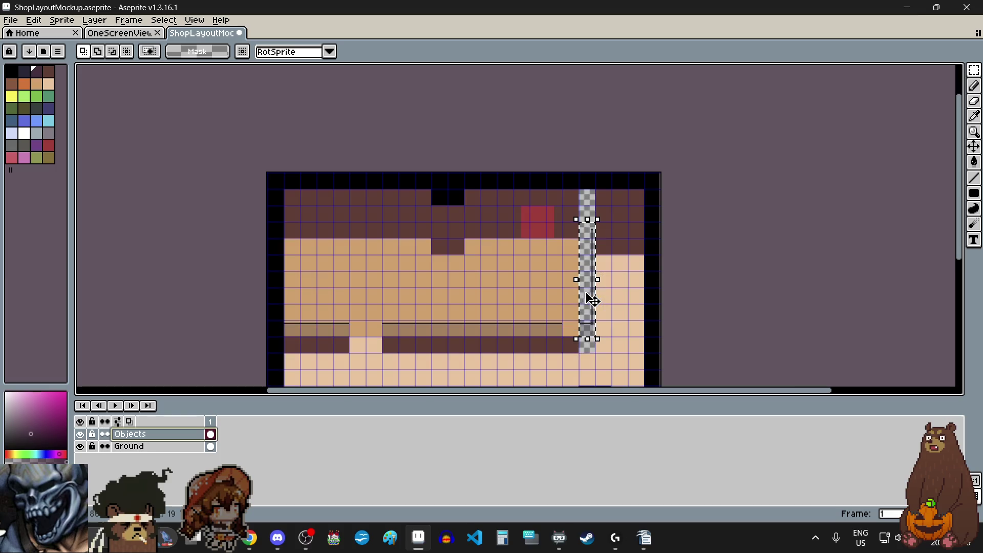
scroll(585, 337, "up", 2)
scroll(576, 334, "down", 1)
scroll(584, 333, "left", 2)
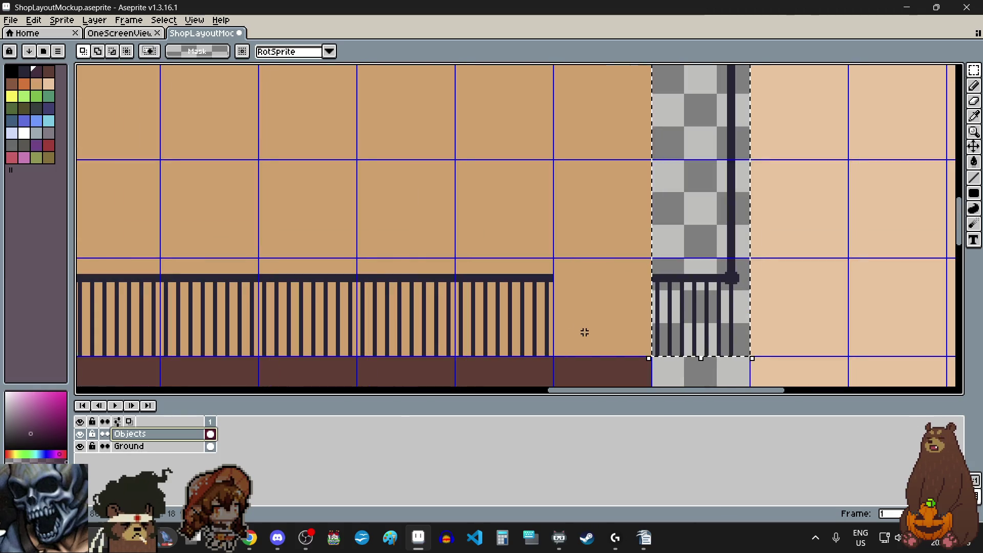
scroll(680, 312, "up", 1)
mouse_move(718, 303)
left_mouse_down()
mouse_move(604, 301)
mouse_move(576, 287)
left_mouse_up()
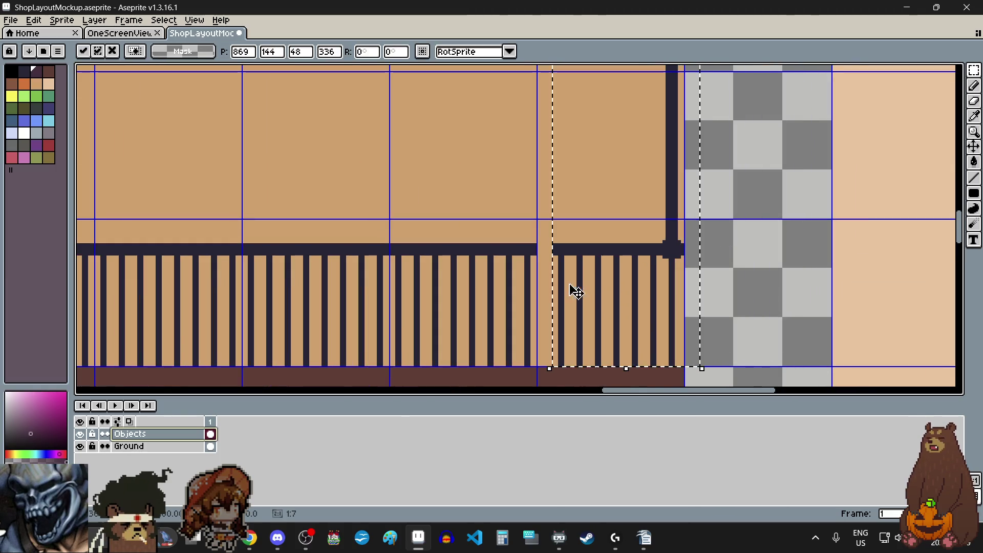
scroll(579, 256, "up", 3)
left_click_drag(579, 244, 529, 241)
scroll(547, 272, "down", 3)
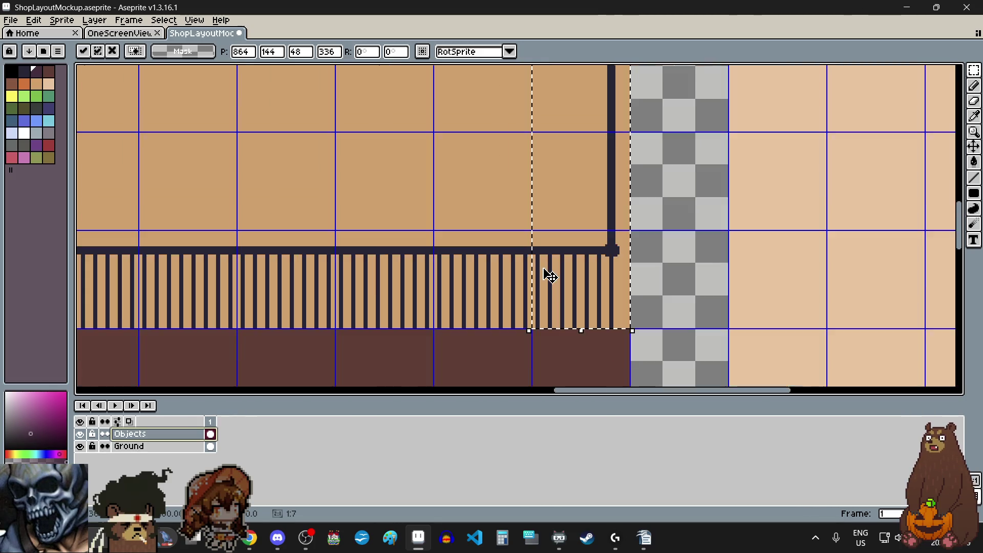
left_click(520, 222)
scroll(511, 190, "up", 4)
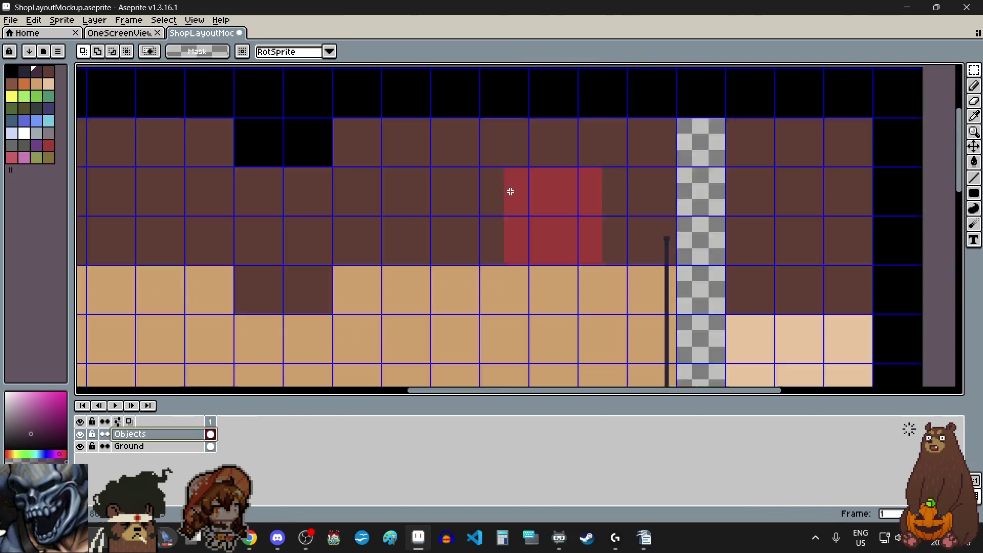
scroll(710, 342, "down", 5)
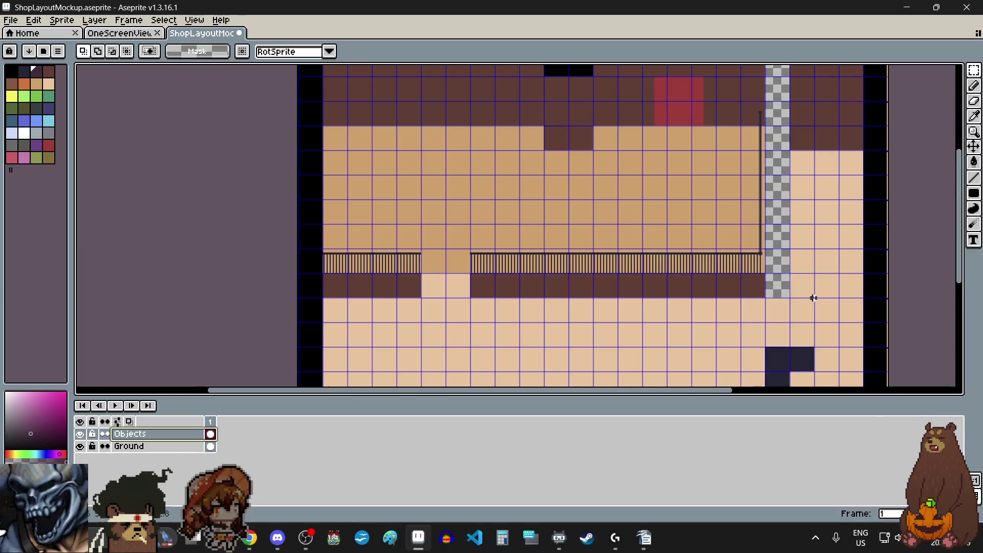
Select the thin strip running along the right floor column
mouse_move(814, 297)
left_mouse_down()
mouse_move(808, 117)
mouse_move(795, 115)
mouse_move(804, 127)
left_mouse_up()
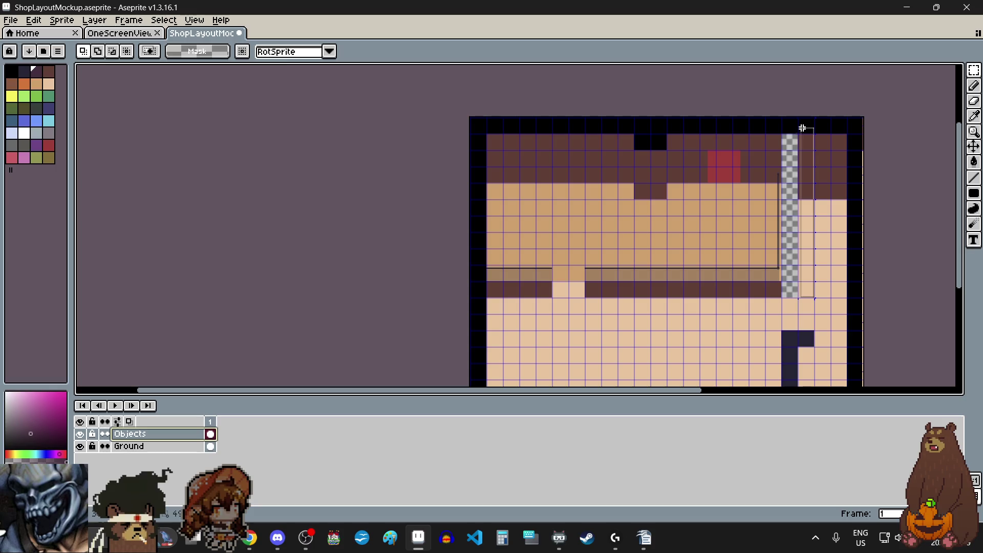
scroll(804, 127, "up", 4)
scroll(795, 172, "up", 3)
mouse_move(796, 173)
left_mouse_down()
mouse_move(769, 182)
mouse_move(722, 125)
left_mouse_up()
scroll(722, 124, "down", 4)
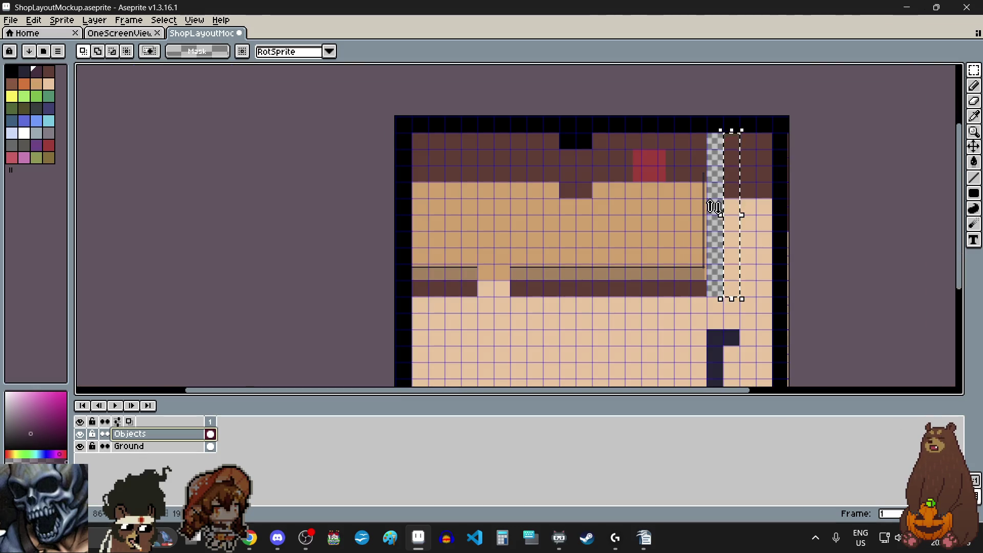
Widen the column selection leftward over the checkered strip
scroll(719, 219, "up", 2)
scroll(719, 221, "up", 1)
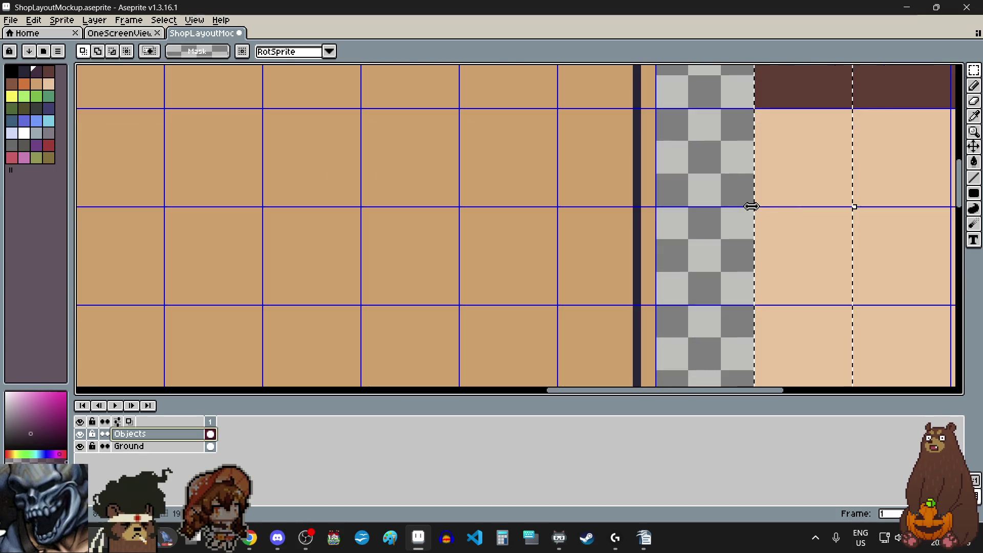
left_click(751, 206)
key("Return")
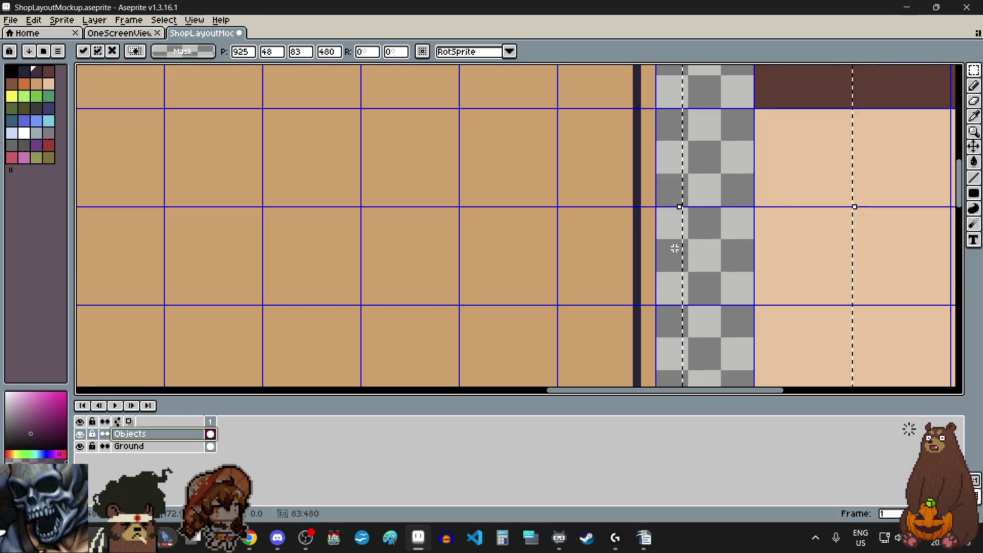
On the Ground layer, shift the right floor column left against the counter area
left_click(171, 446)
scroll(605, 282, "down", 5)
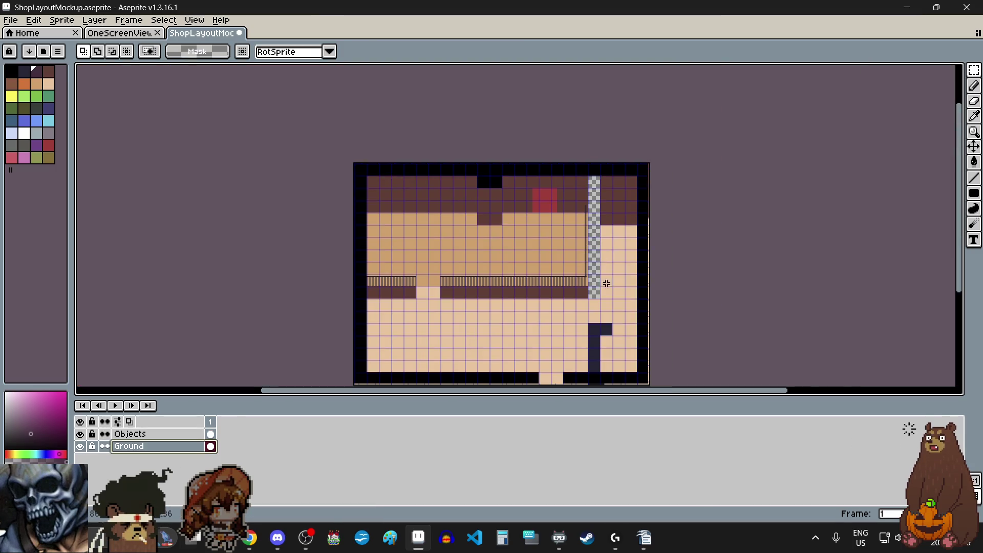
scroll(608, 289, "up", 8)
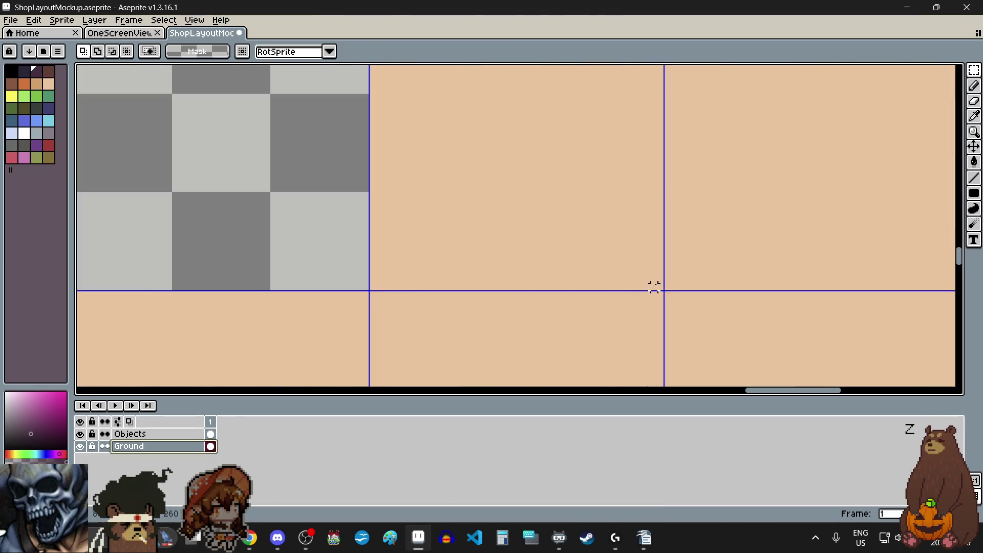
scroll(655, 283, "up", 1)
scroll(659, 285, "down", 6)
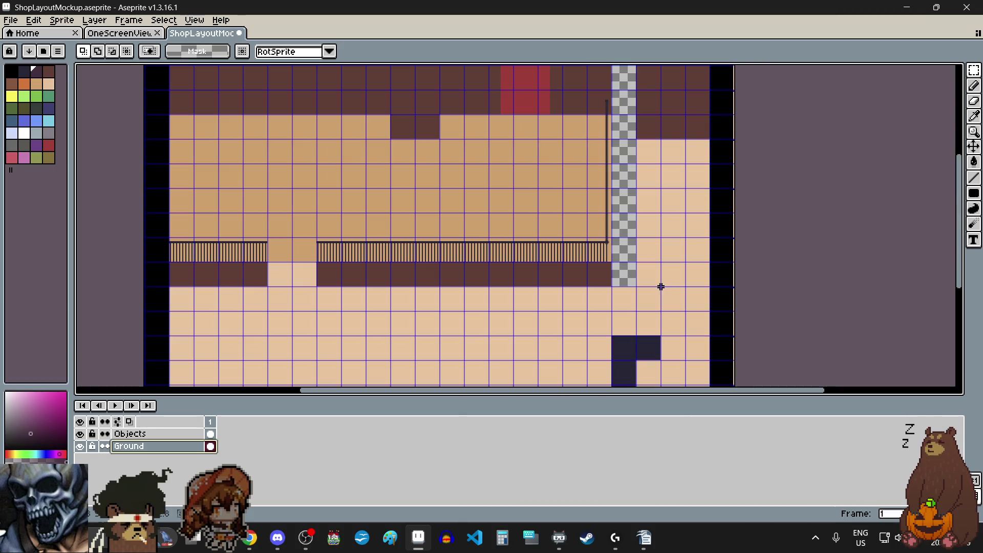
scroll(639, 99, "down", 1)
scroll(639, 95, "up", 12)
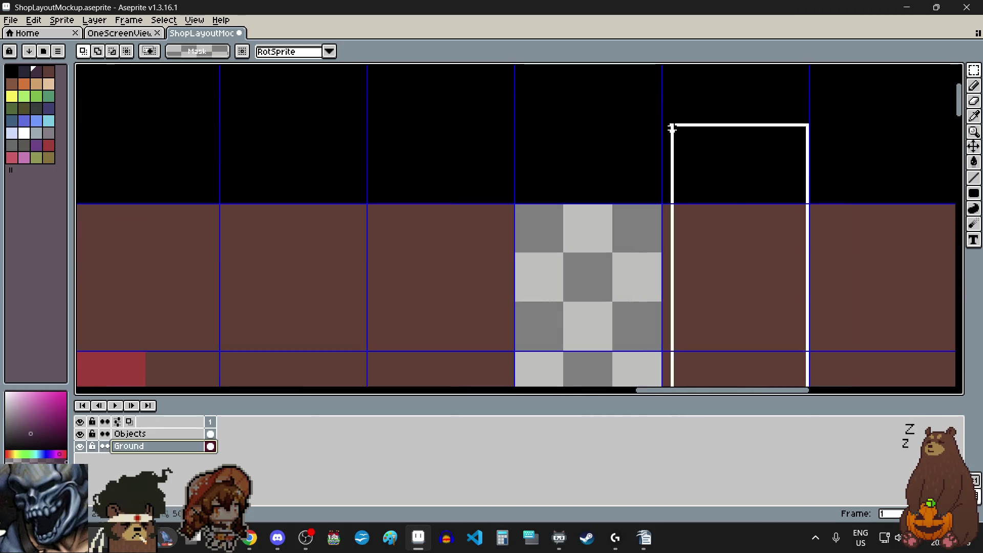
scroll(641, 236, "up", 3)
scroll(640, 179, "down", 6)
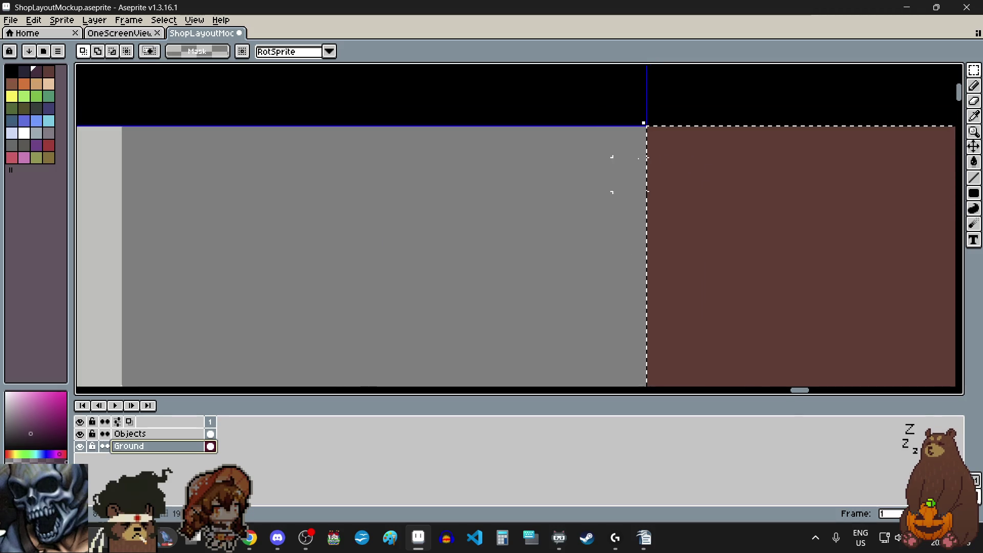
scroll(640, 179, "down", 6)
scroll(637, 295, "up", 5)
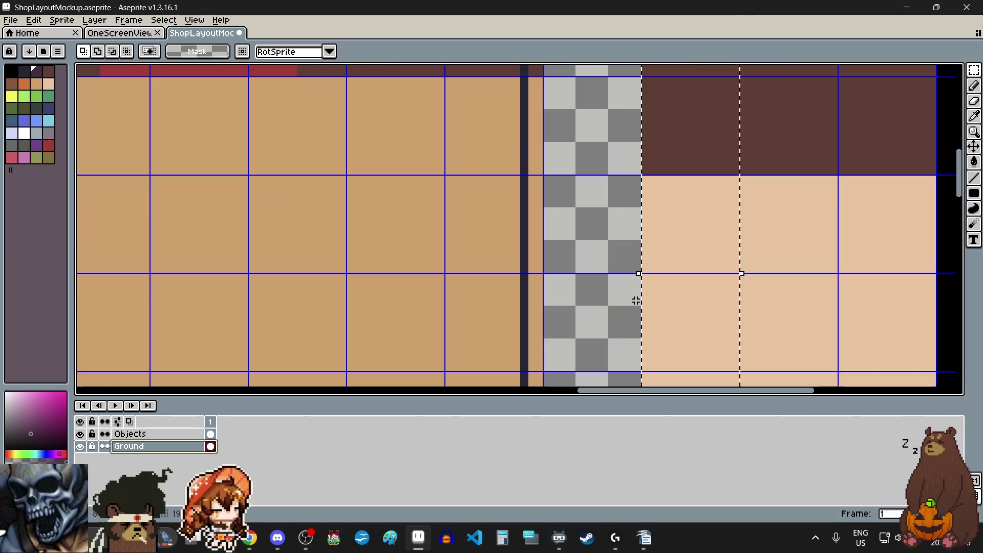
scroll(638, 284, "up", 2)
left_click_drag(632, 272, 492, 281)
scroll(588, 257, "down", 7)
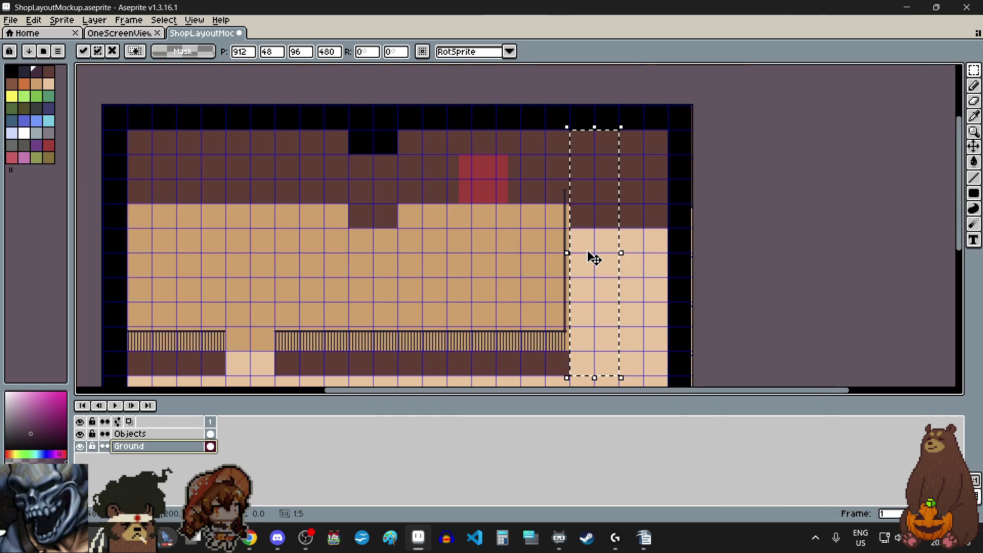
scroll(594, 259, "down", 1)
scroll(542, 326, "up", 1)
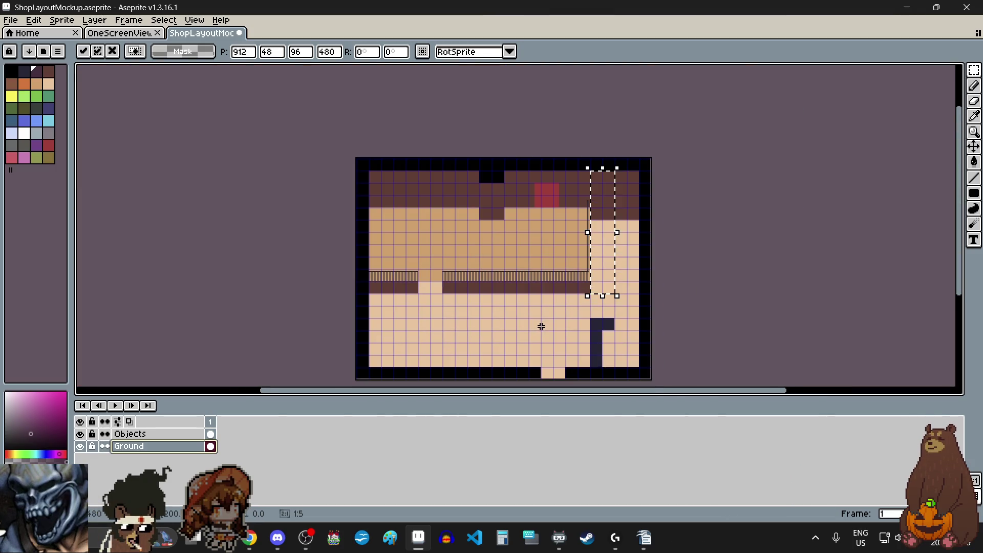
left_click(542, 326)
scroll(641, 229, "down", 1)
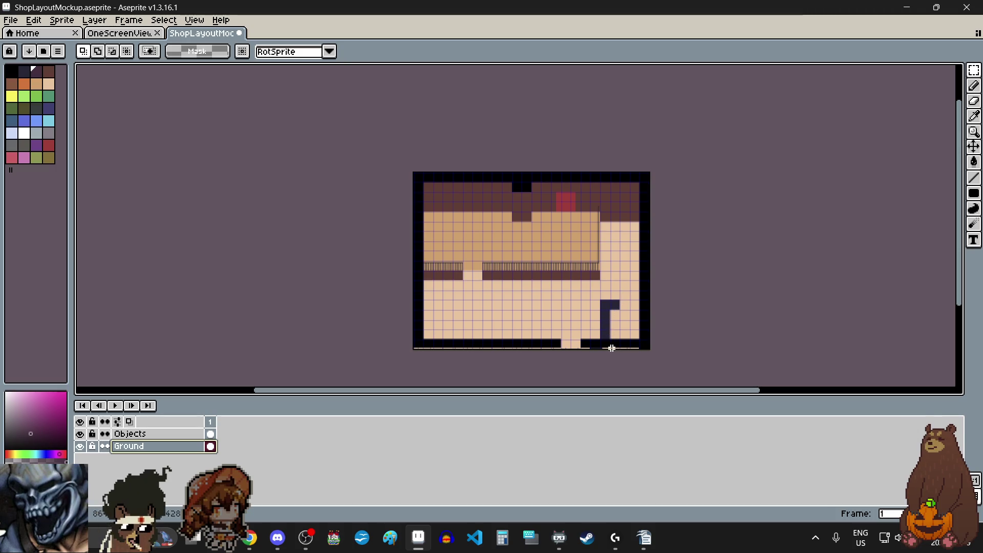
scroll(588, 334, "up", 1)
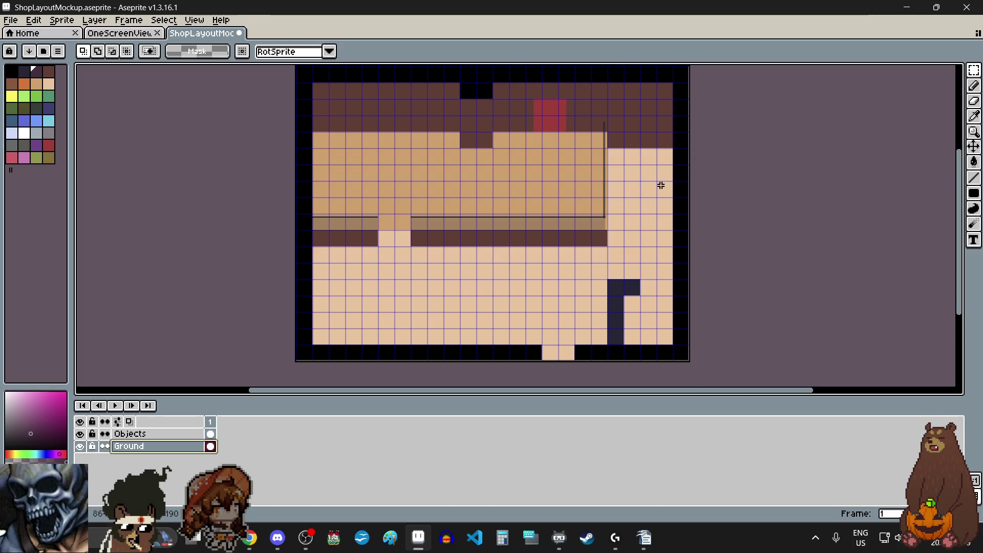
left_click_drag(967, 221, 962, 215)
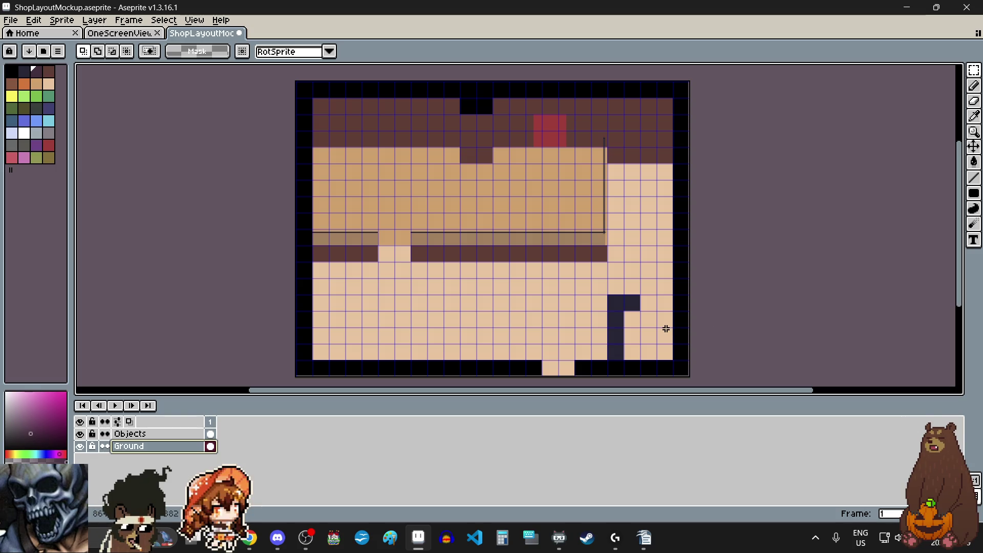
On the Objects layer, move one dark fixture tile two cells right and drop it in place
scroll(660, 316, "up", 5)
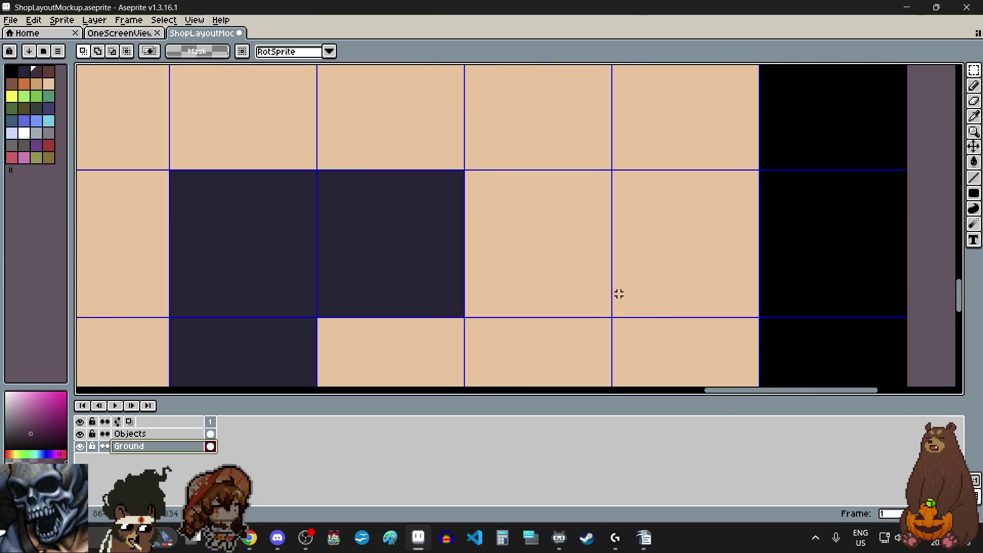
left_click(182, 435)
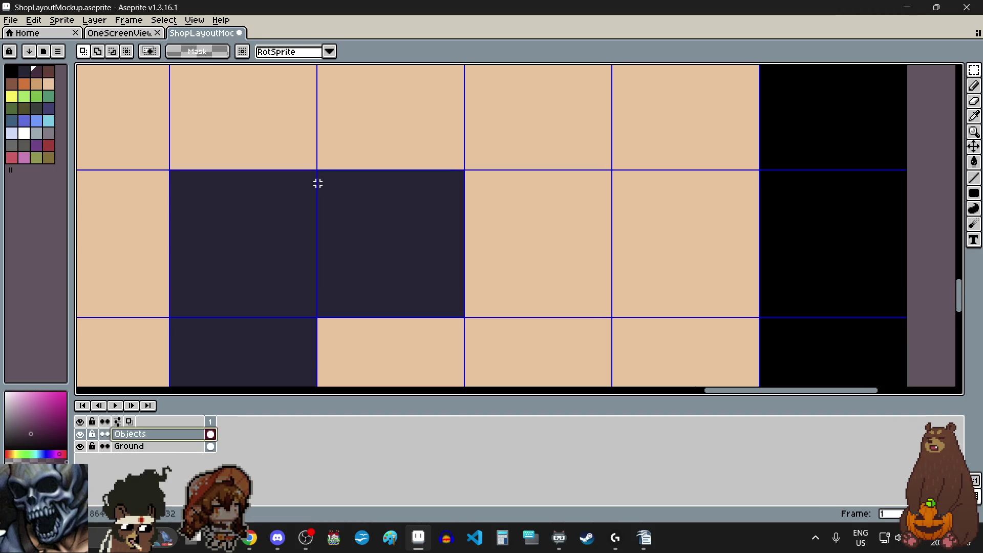
scroll(321, 183, "up", 3)
scroll(328, 154, "up", 2)
left_click_drag(333, 129, 572, 372)
scroll(333, 129, "down", 4)
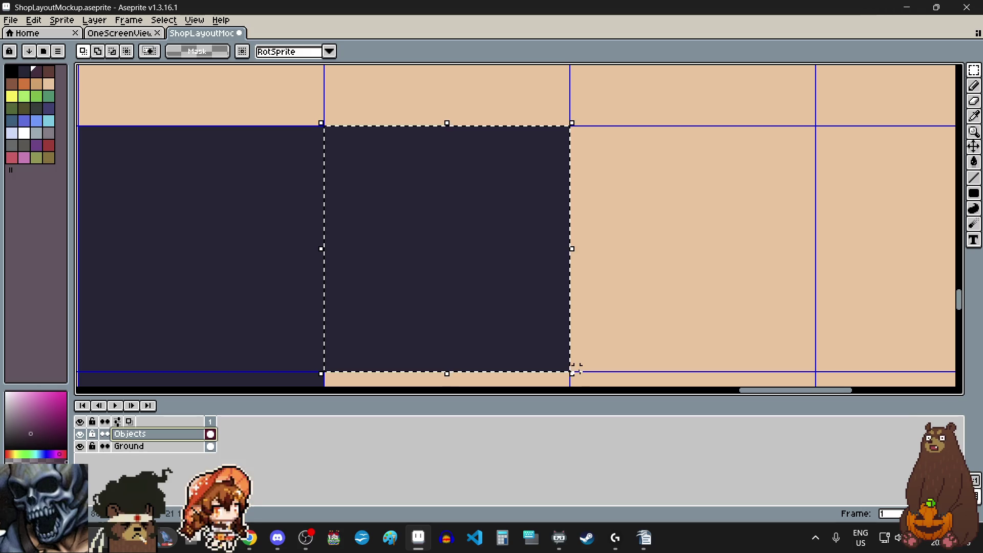
left_click(546, 290)
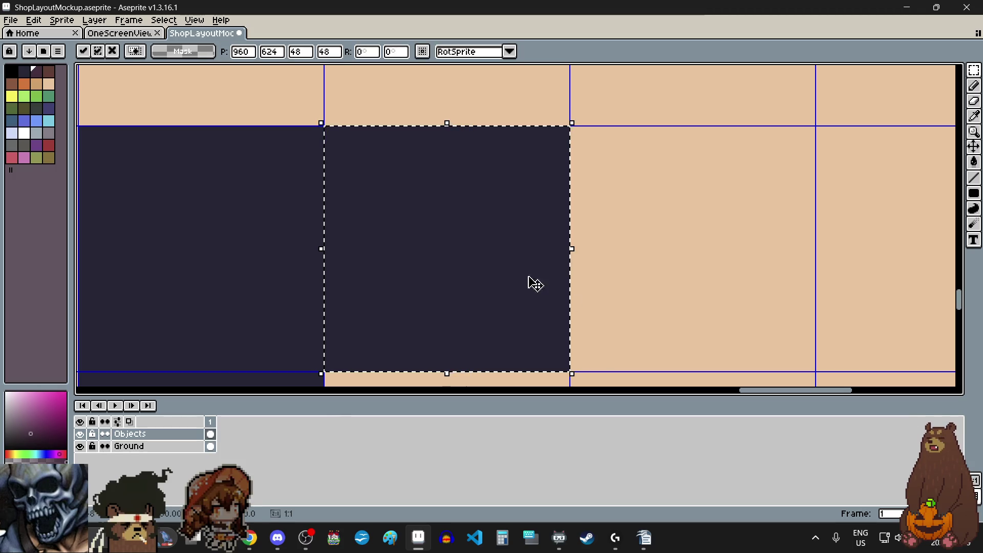
scroll(491, 257, "down", 2)
scroll(492, 256, "down", 2)
mouse_move(492, 257)
left_mouse_down()
mouse_move(672, 272)
mouse_move(687, 256)
left_mouse_up()
scroll(633, 210, "up", 4)
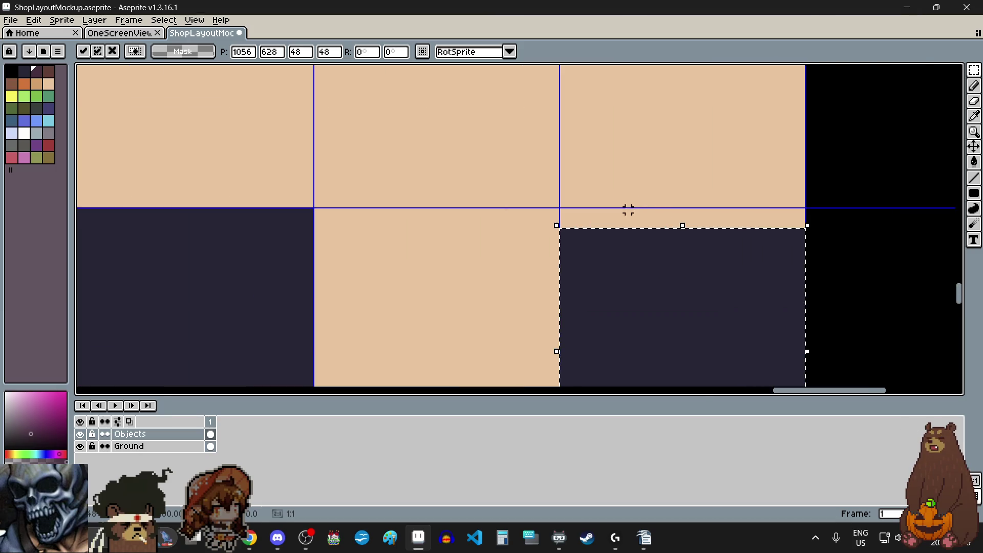
scroll(634, 210, "up", 3)
left_click_drag(548, 307, 547, 262)
scroll(503, 253, "down", 7)
key("Return")
Draw a filled reddish-brown bar between the dark tiles, then undo it and clear the selection
scroll(507, 333, "up", 2)
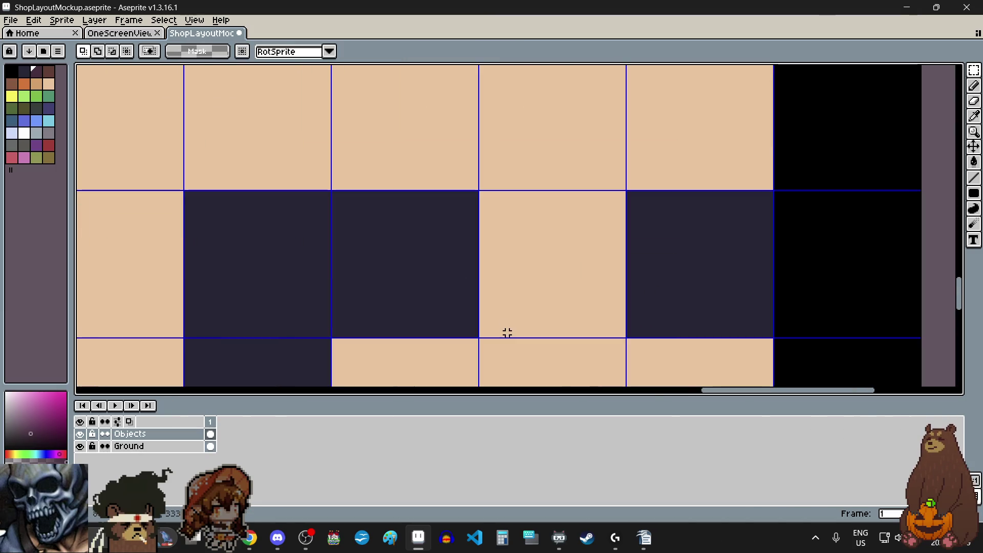
left_click(49, 73)
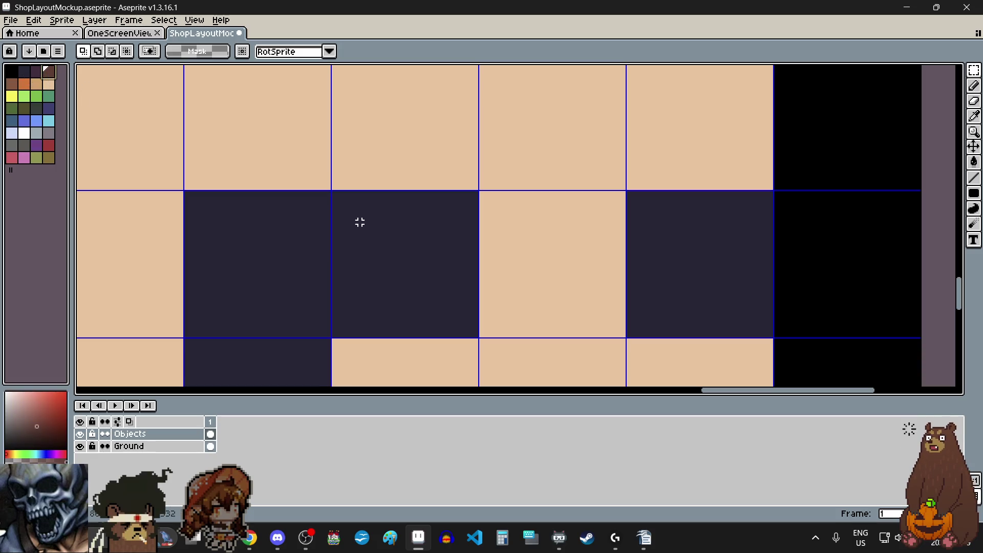
left_click(974, 193)
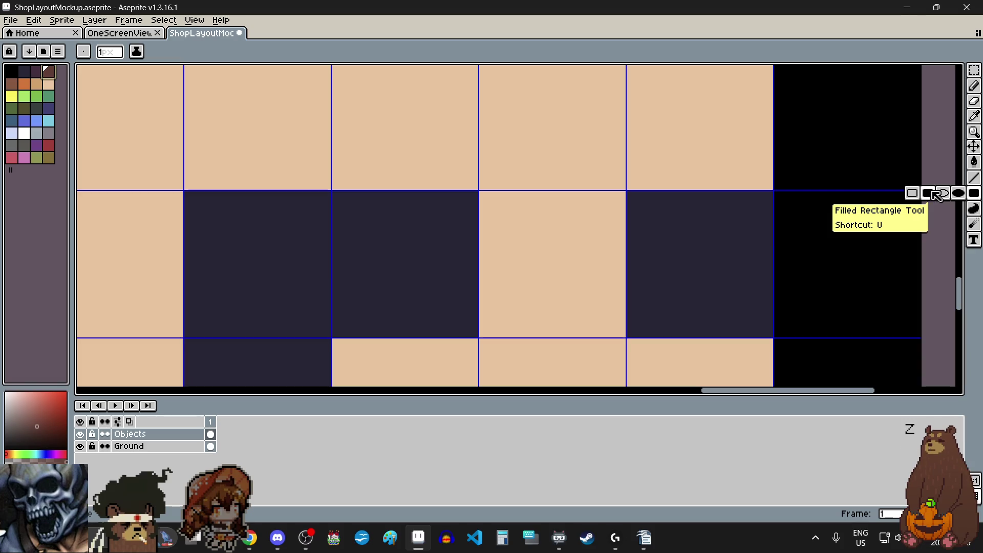
scroll(496, 252, "up", 3)
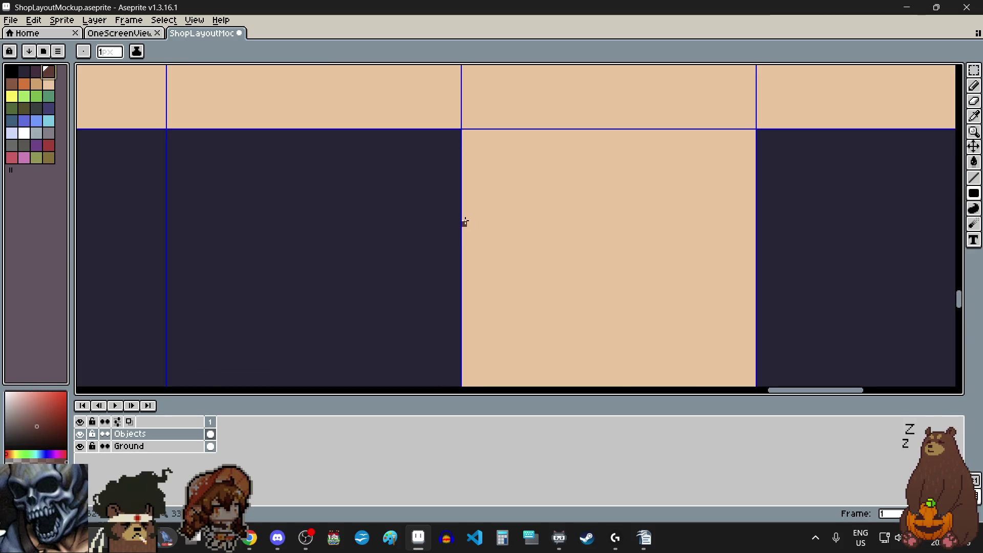
scroll(463, 219, "down", 2)
left_click_drag(474, 227, 620, 275)
scroll(589, 302, "down", 5)
scroll(503, 337, "up", 1)
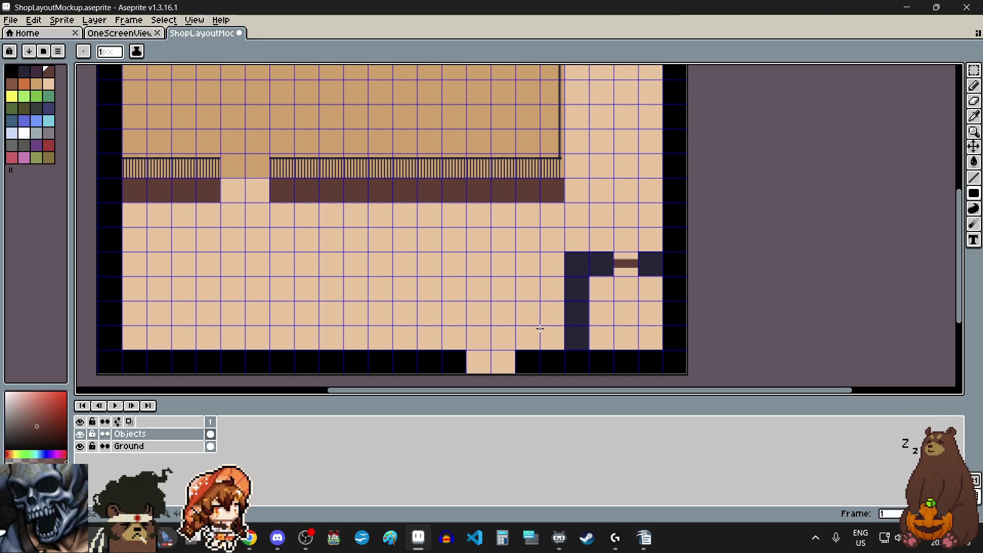
left_click_drag(645, 303, 687, 296)
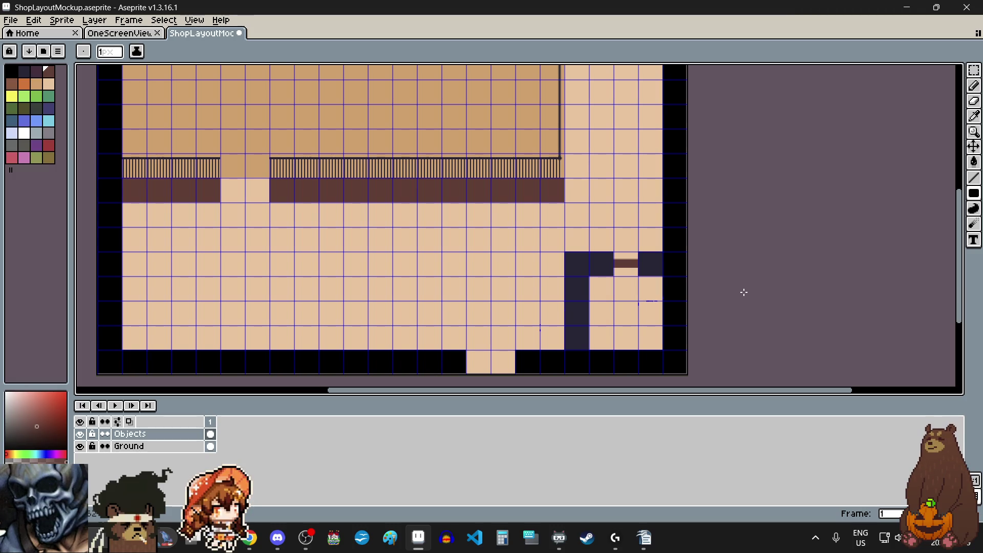
scroll(744, 292, "down", 1)
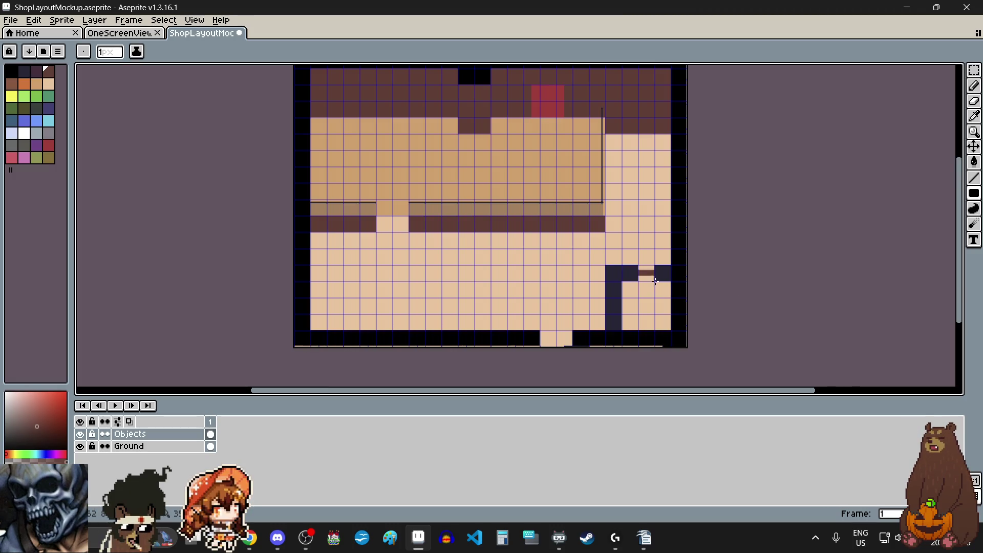
key("ctrl+z")
key("ctrl+z")
key("ctrl+z")
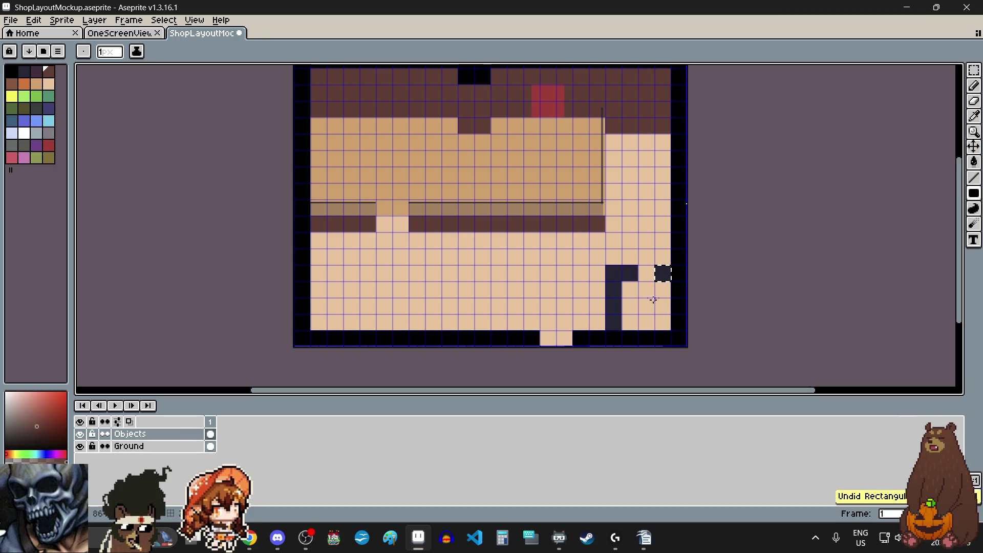
key("m")
left_click(652, 157)
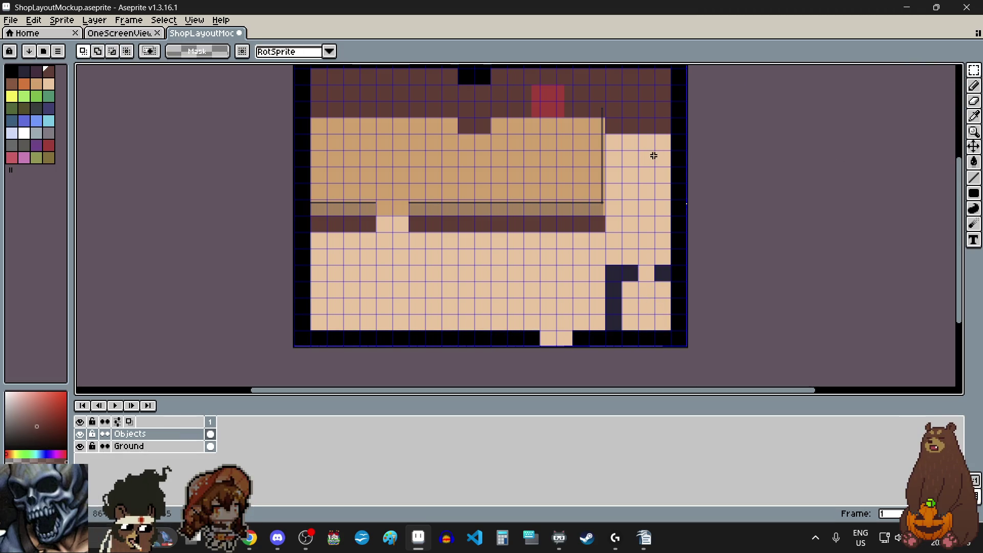
Erase the lone dark tile right of the fixture back to bare floor
scroll(666, 241, "up", 3)
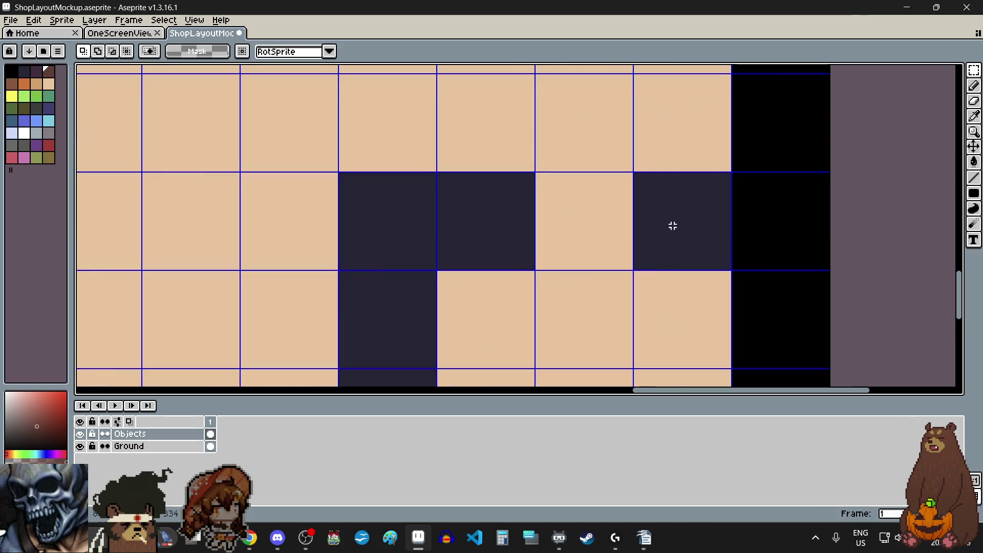
scroll(633, 174, "up", 2)
scroll(634, 175, "up", 2)
scroll(615, 167, "down", 3)
mouse_move(613, 166)
left_mouse_down()
mouse_move(792, 325)
mouse_move(797, 344)
mouse_move(786, 296)
mouse_move(805, 321)
left_mouse_up()
scroll(793, 325, "down", 1)
scroll(797, 345, "up", 2)
key("Delete")
scroll(454, 248, "down", 9)
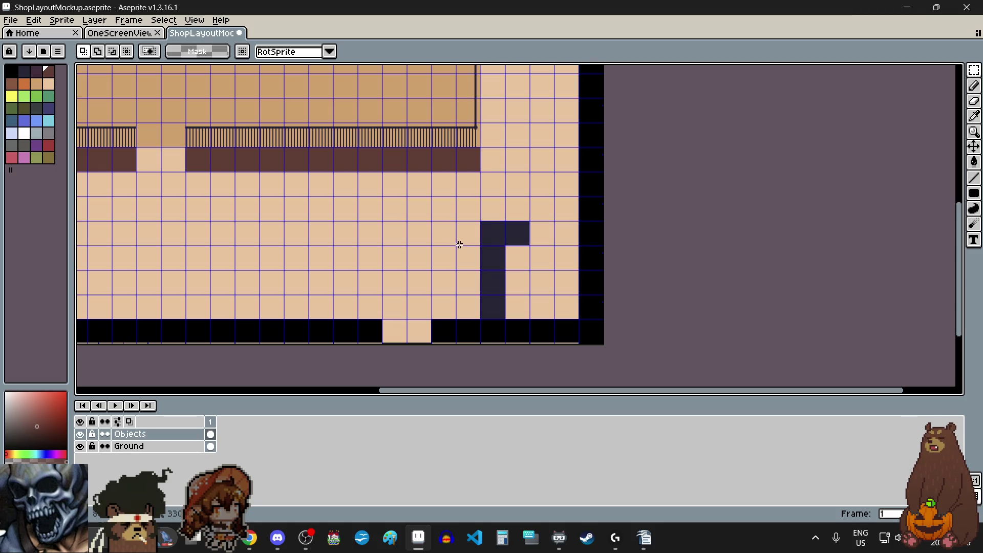
Select the L-shaped dark fixture and commit the transform, clearing the selection
scroll(535, 223, "up", 3)
scroll(531, 213, "up", 1)
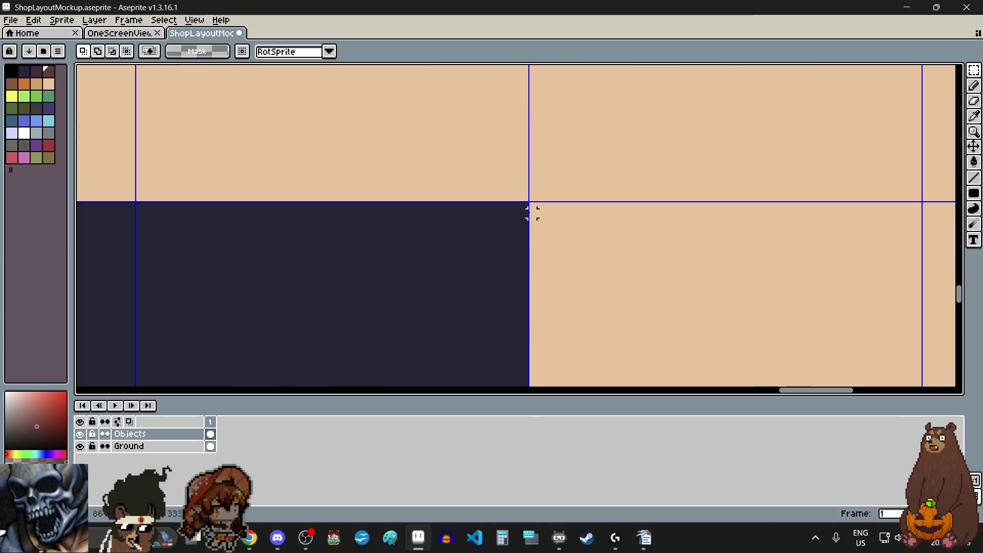
scroll(522, 206, "down", 2)
scroll(526, 206, "down", 4)
mouse_move(527, 204)
left_mouse_down()
mouse_move(475, 318)
mouse_move(445, 292)
mouse_move(398, 305)
mouse_move(436, 288)
mouse_move(595, 282)
left_mouse_up()
scroll(500, 263, "up", 3)
scroll(500, 263, "up", 2)
scroll(475, 317, "up", 1)
scroll(436, 289, "down", 1)
scroll(441, 296, "down", 3)
scroll(451, 285, "up", 3)
scroll(597, 284, "down", 4)
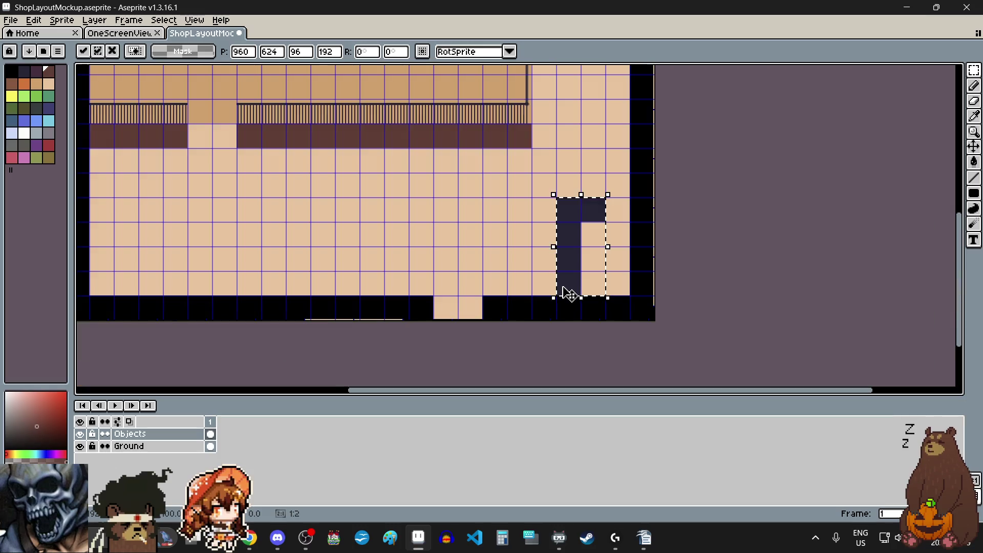
scroll(539, 269, "up", 1)
left_click(538, 270)
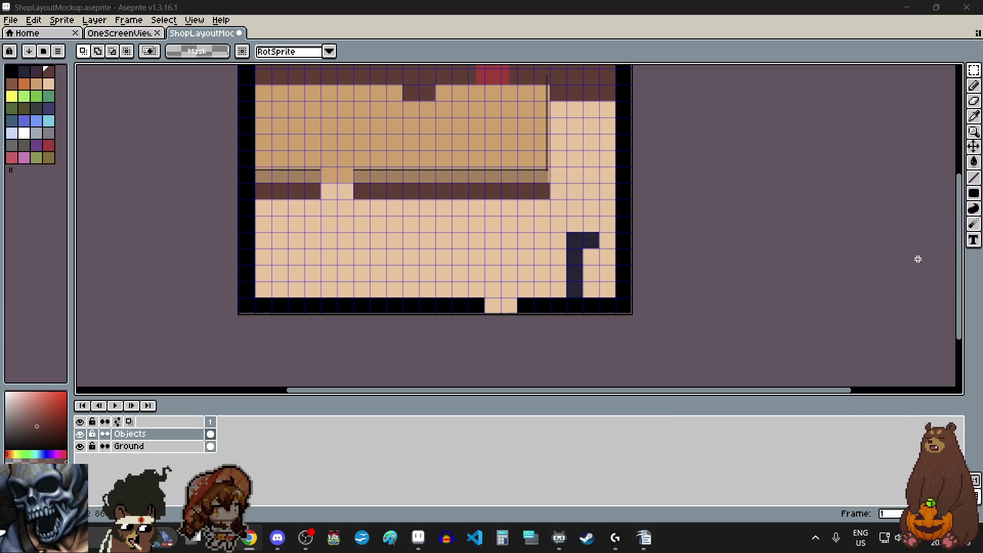
left_click_drag(962, 307, 963, 276)
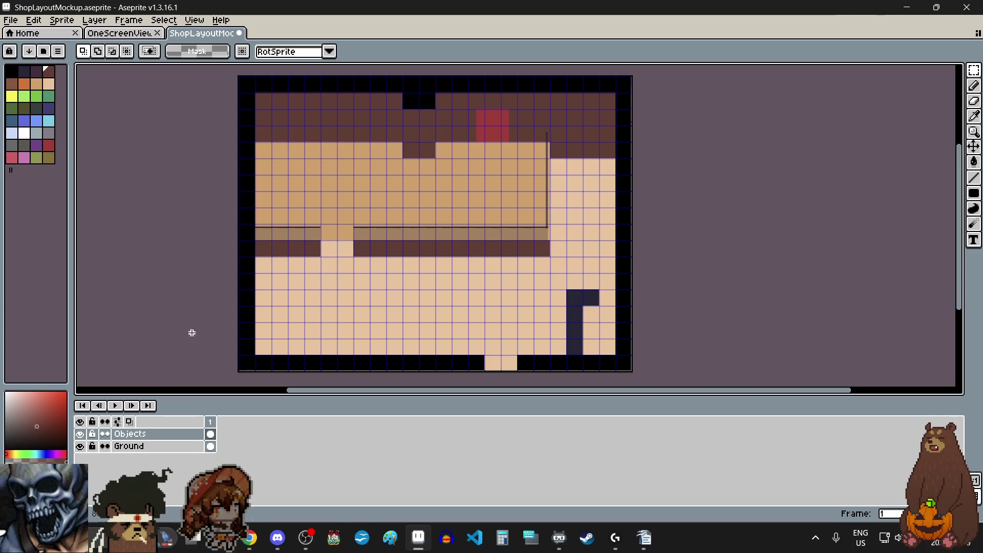
key("alt+Tab")
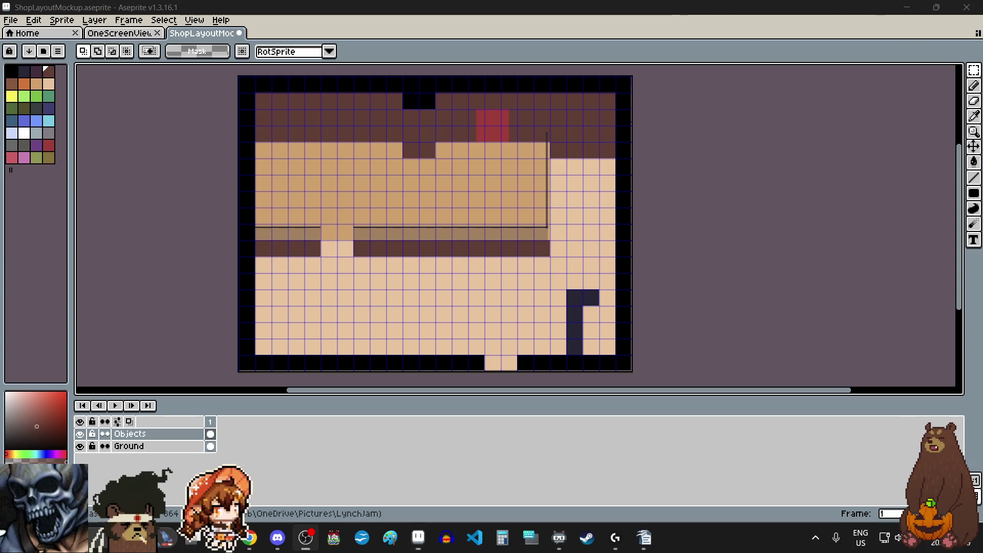
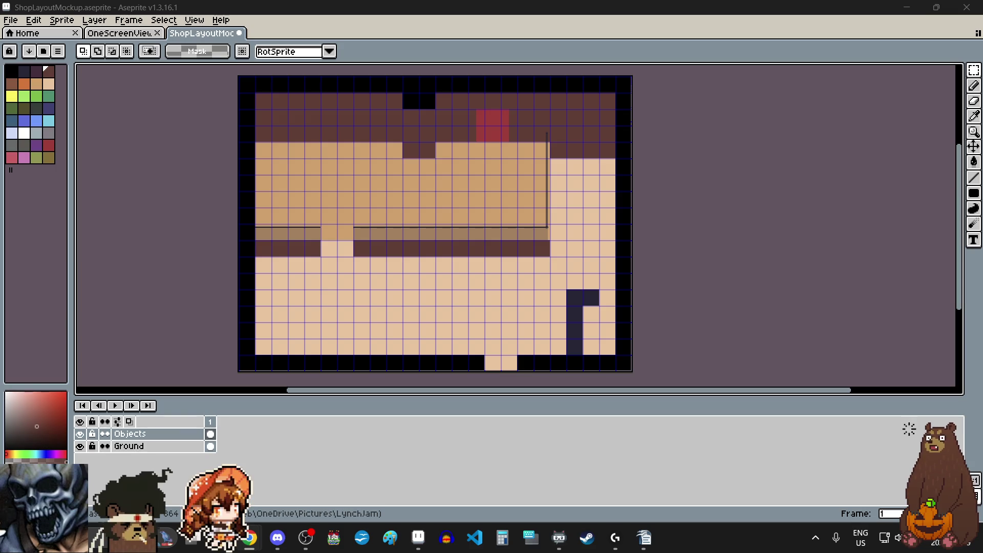
Switch to the Rectangular Marquee selection tool
left_click(306, 538)
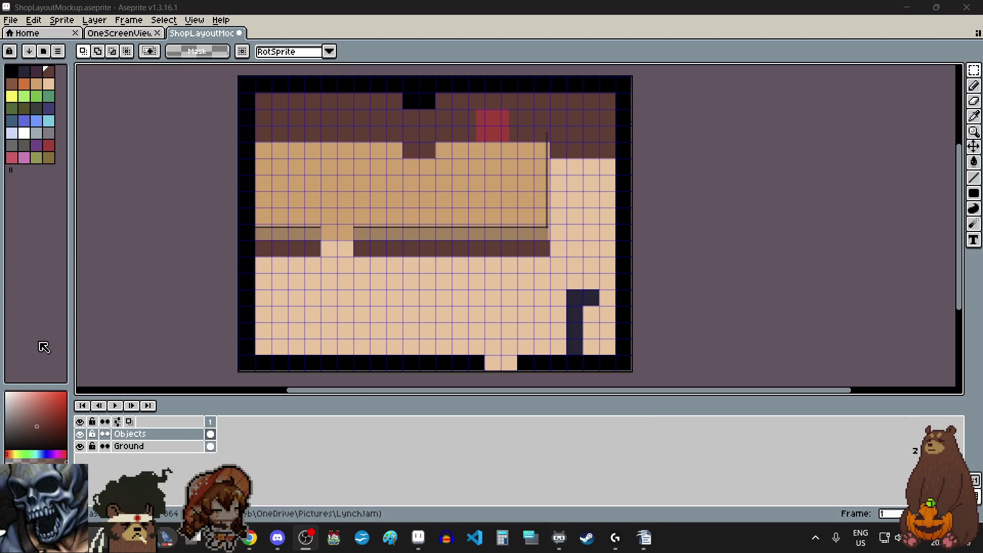
scroll(327, 121, "up", 1)
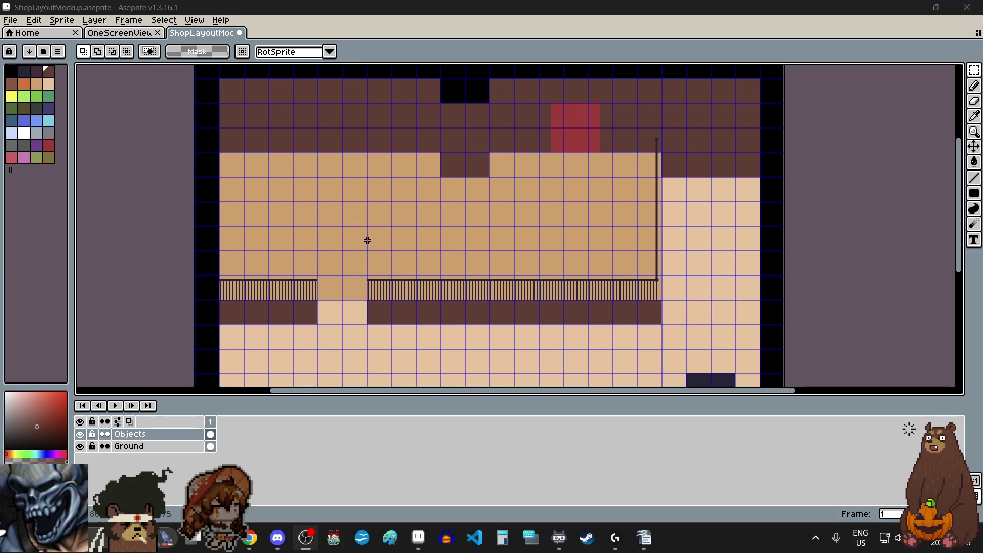
left_click(974, 70)
left_click(902, 71)
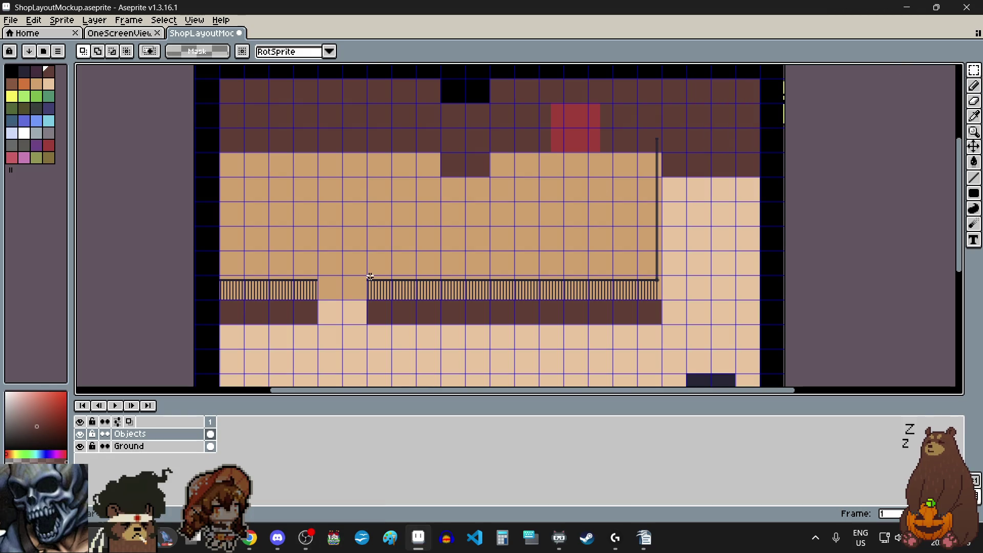
scroll(325, 295, "left", 3)
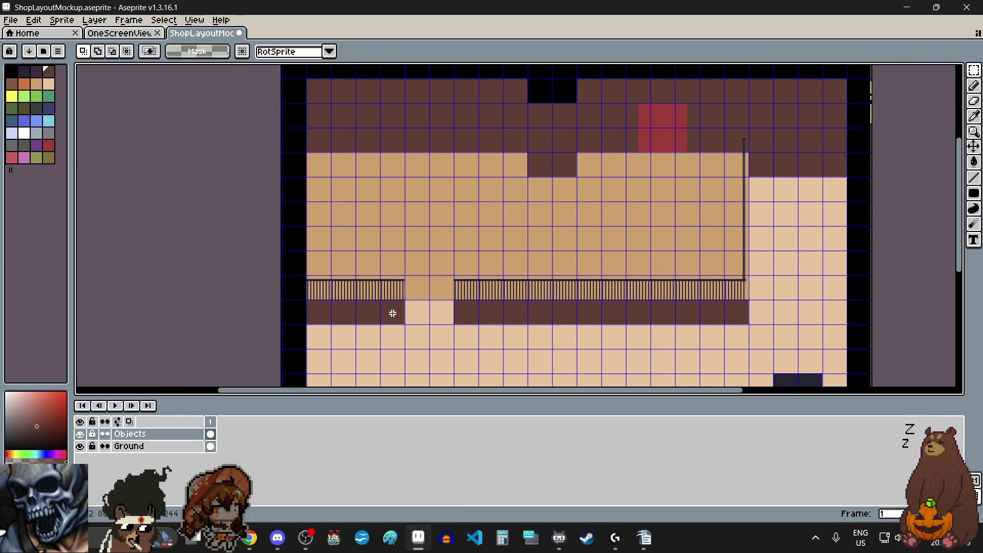
scroll(393, 320, "up", 3)
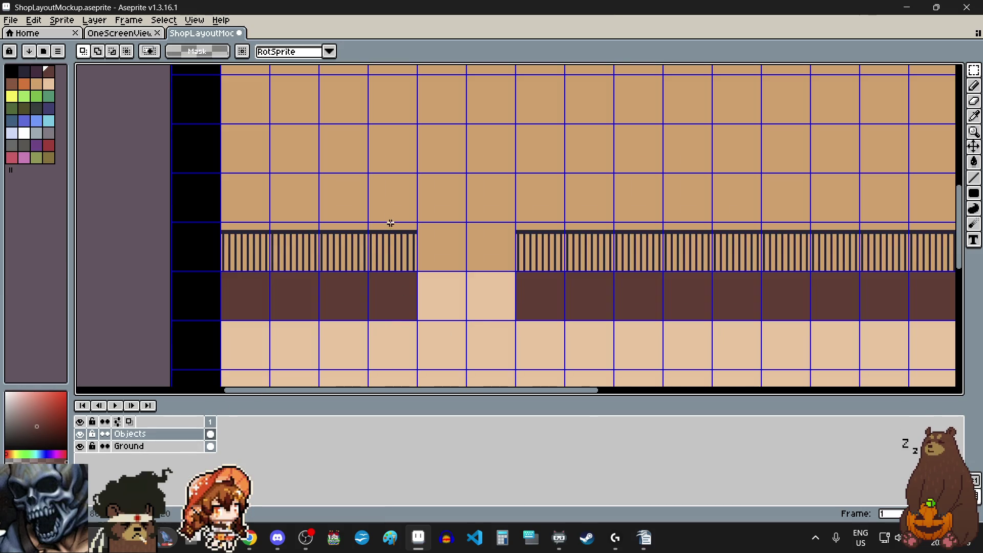
scroll(412, 256, "down", 3)
scroll(412, 256, "up", 1)
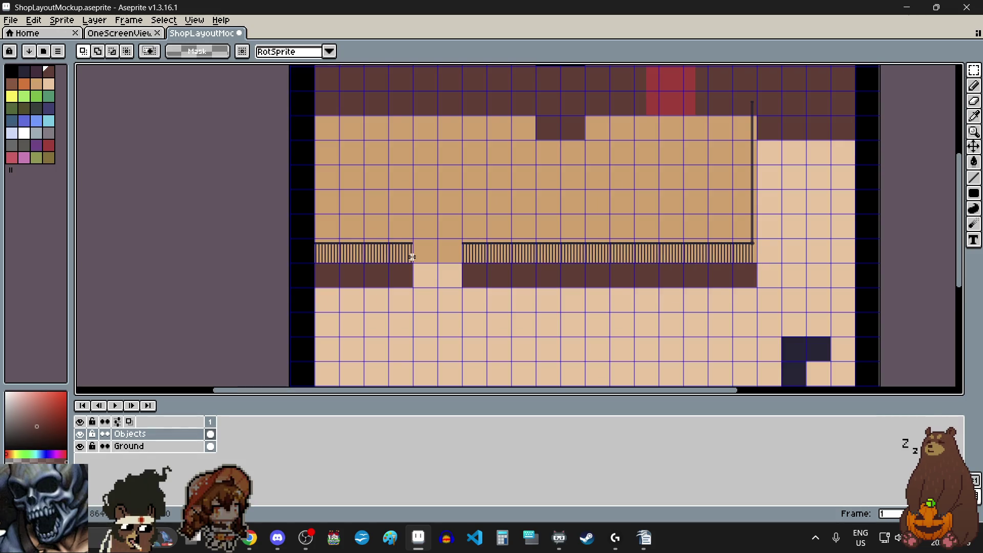
Delete the railing section on the left and on the right of the gap
left_click(412, 256)
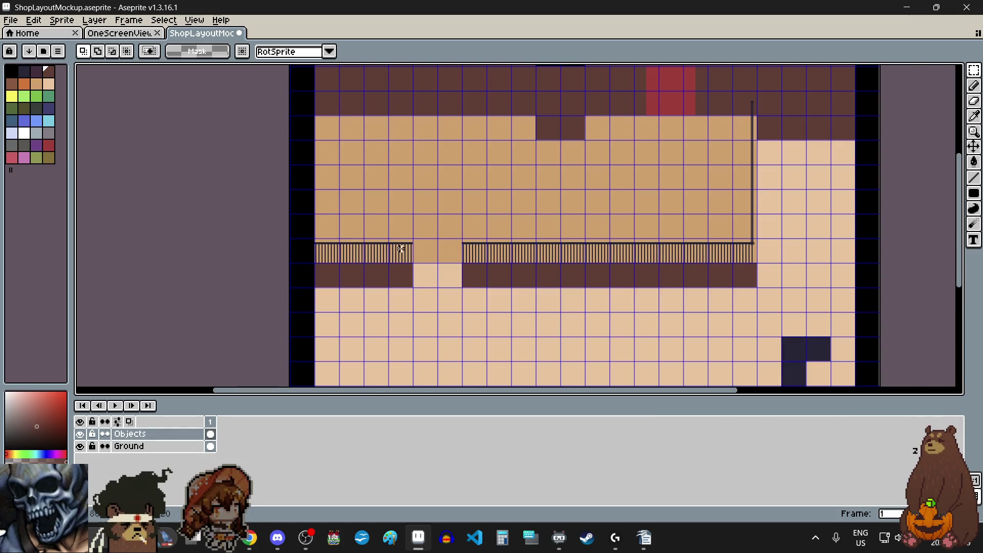
scroll(412, 257, "up", 3)
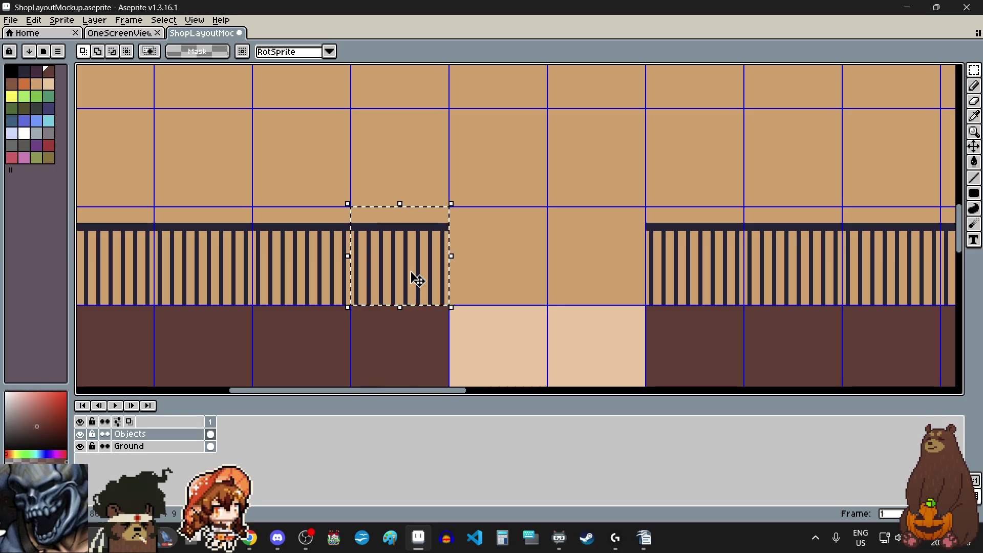
key("Delete")
left_click(683, 263)
key("Delete")
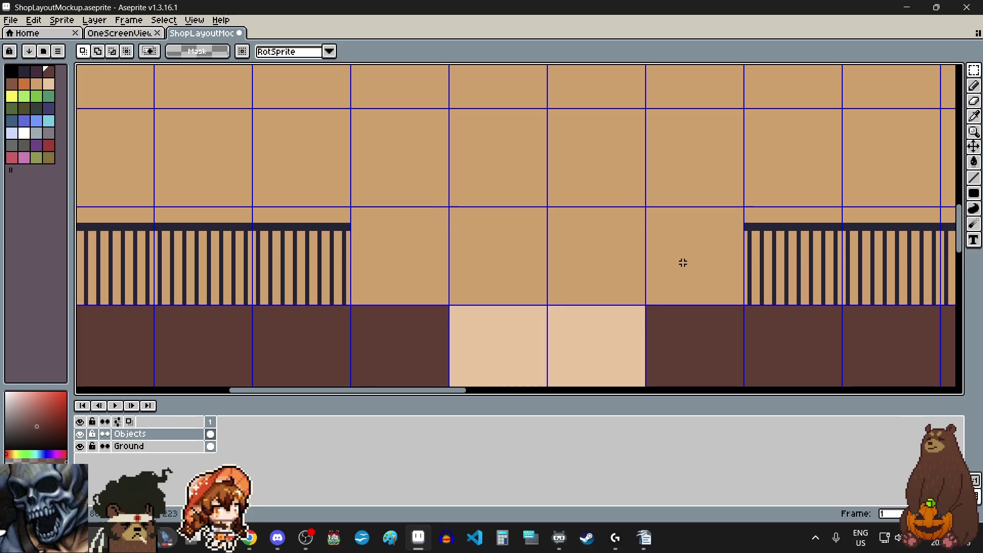
scroll(671, 277, "down", 3)
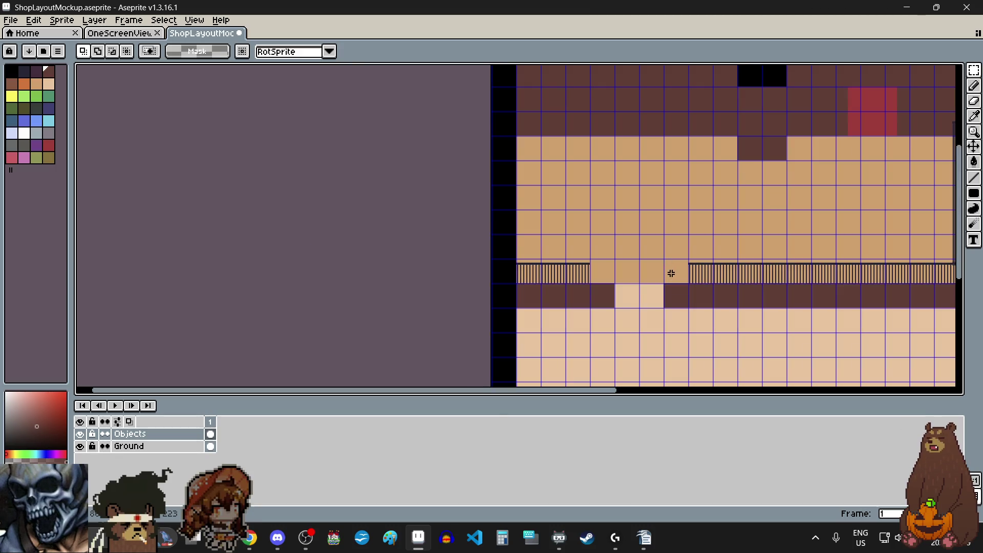
scroll(619, 301, "up", 4)
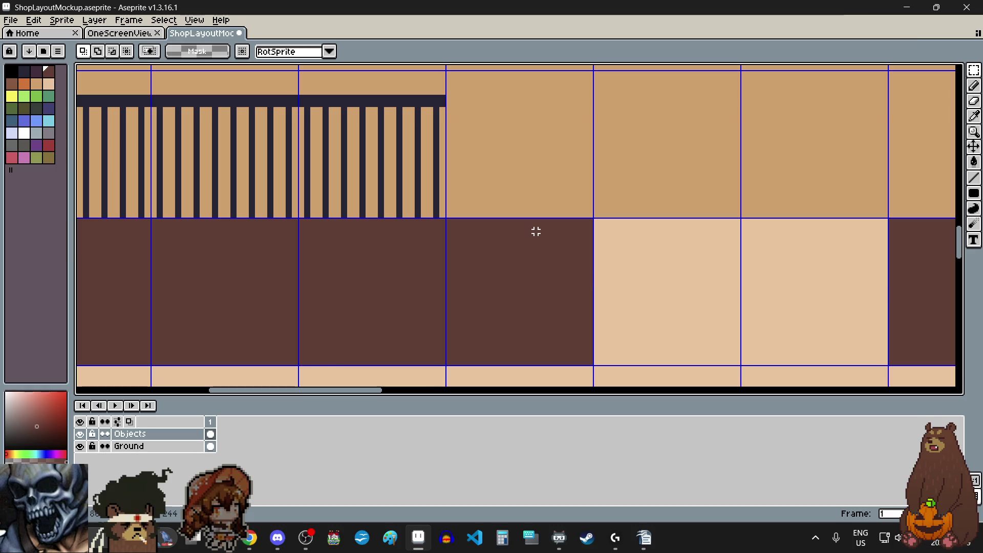
scroll(579, 211, "up", 2)
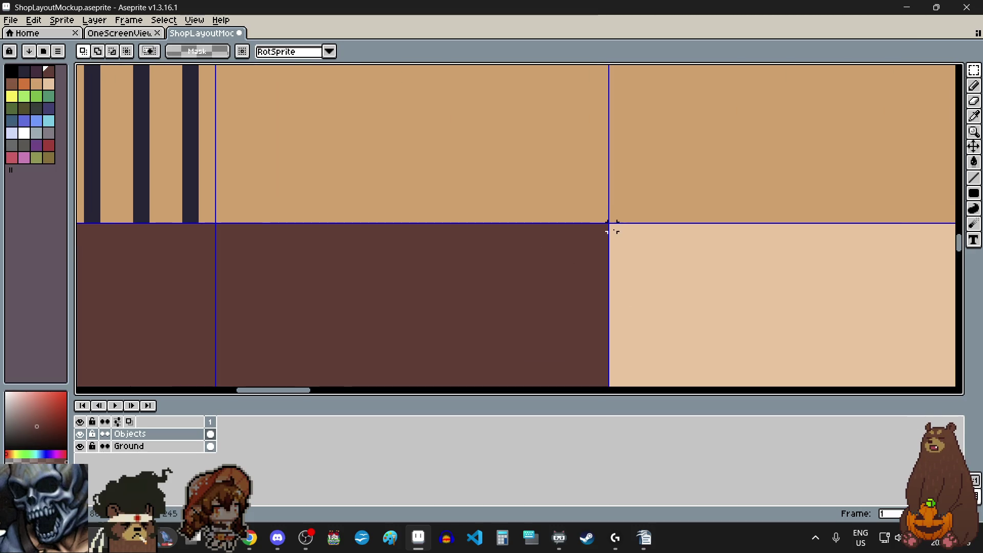
left_click(171, 446)
On the Ground layer, select the ledge's step opening and shift it sideways along the ledge
scroll(610, 230, "up", 2)
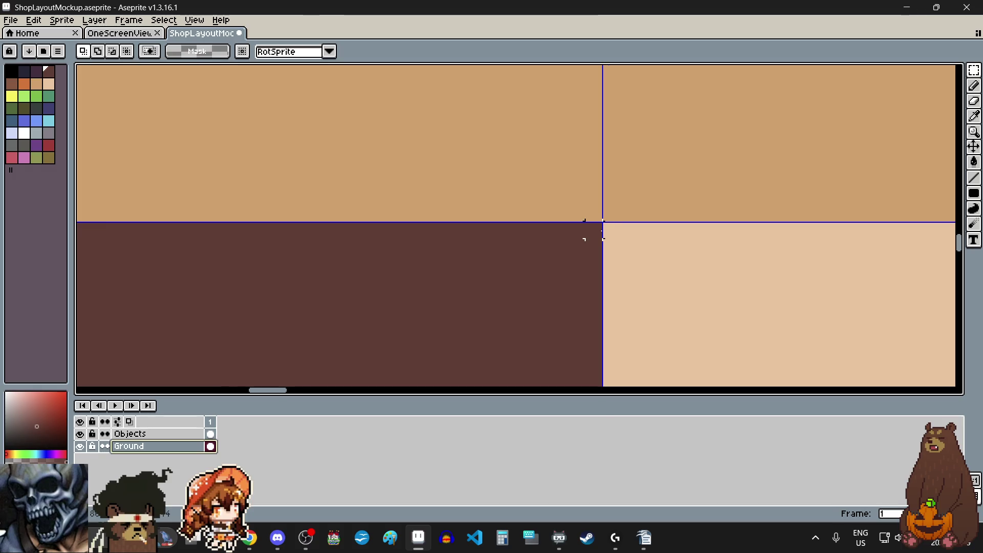
scroll(594, 229, "down", 5)
mouse_move(596, 230)
left_mouse_down()
mouse_move(566, 324)
mouse_move(527, 329)
left_mouse_up()
scroll(554, 325, "up", 3)
scroll(533, 334, "down", 2)
left_click(573, 273)
scroll(575, 275, "down", 3)
mouse_move(575, 275)
left_mouse_down()
mouse_move(644, 287)
mouse_move(564, 281)
mouse_move(549, 219)
left_mouse_up()
scroll(644, 287, "up", 4)
scroll(564, 281, "down", 1)
scroll(548, 219, "up", 1)
scroll(577, 215, "down", 1)
scroll(567, 94, "up", 3)
key("Right")
key("Right")
key("Right")
left_click(410, 249)
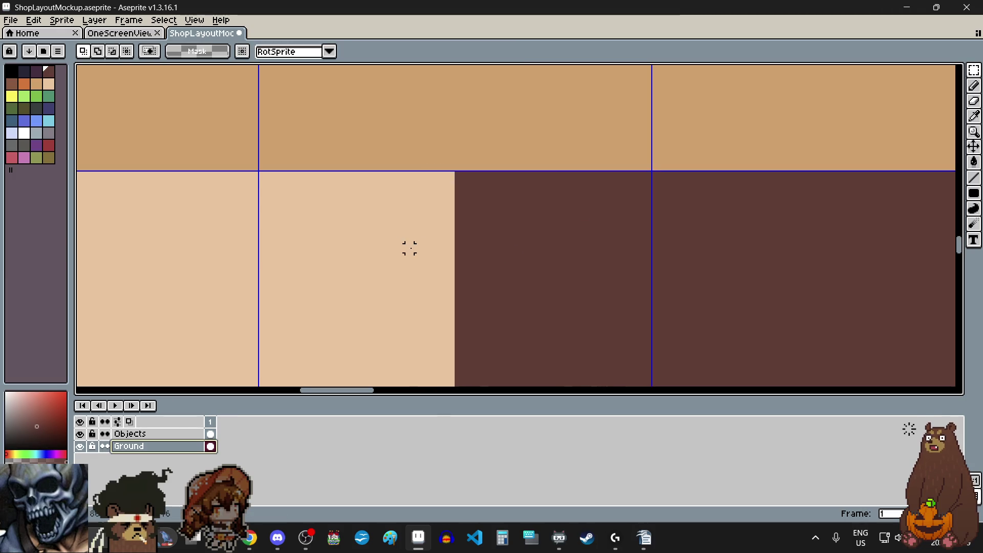
Fill the transparent hole in the ground by stretching the peach floor column over it
scroll(409, 249, "down", 2)
scroll(420, 252, "down", 2)
scroll(422, 253, "up", 3)
scroll(490, 247, "down", 1)
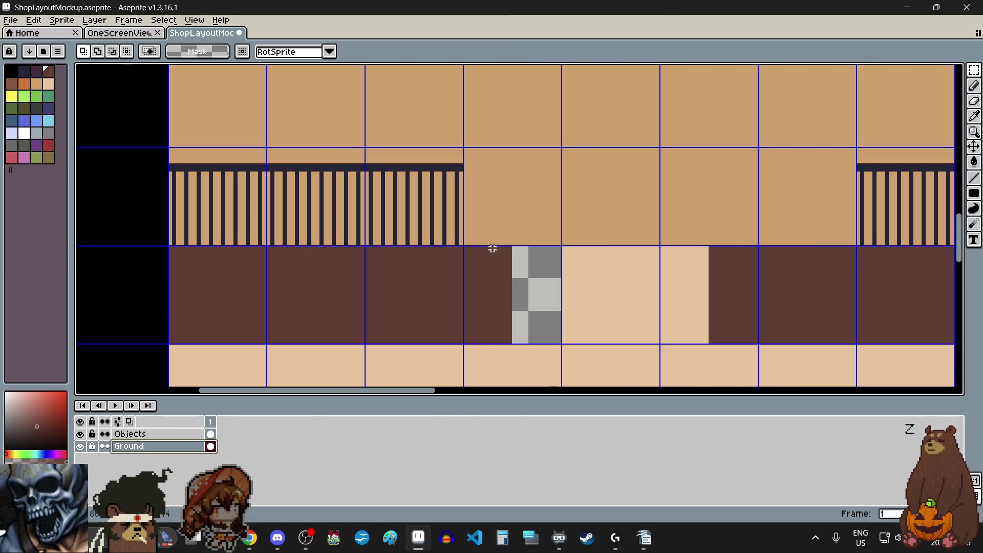
scroll(630, 299, "up", 1)
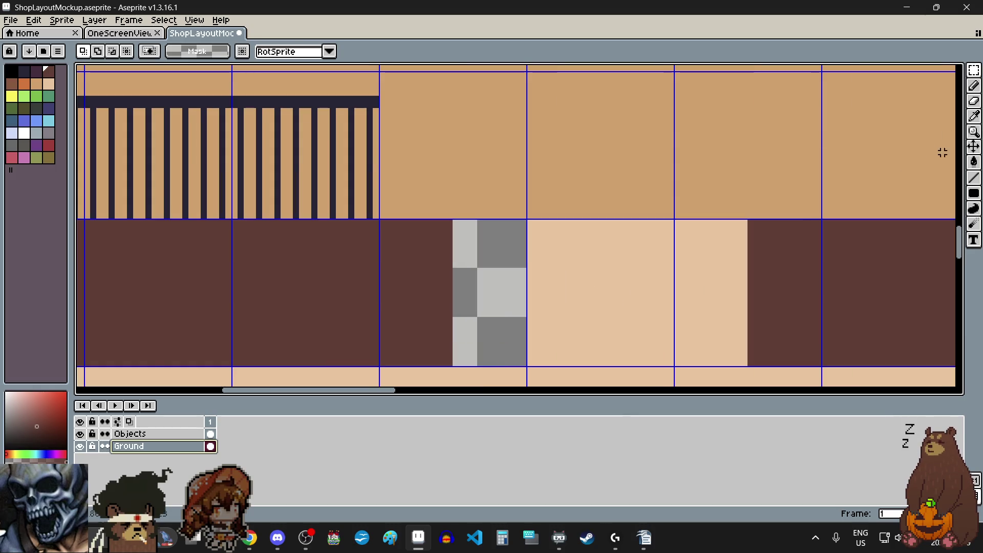
scroll(532, 220, "up", 3)
scroll(505, 204, "down", 3)
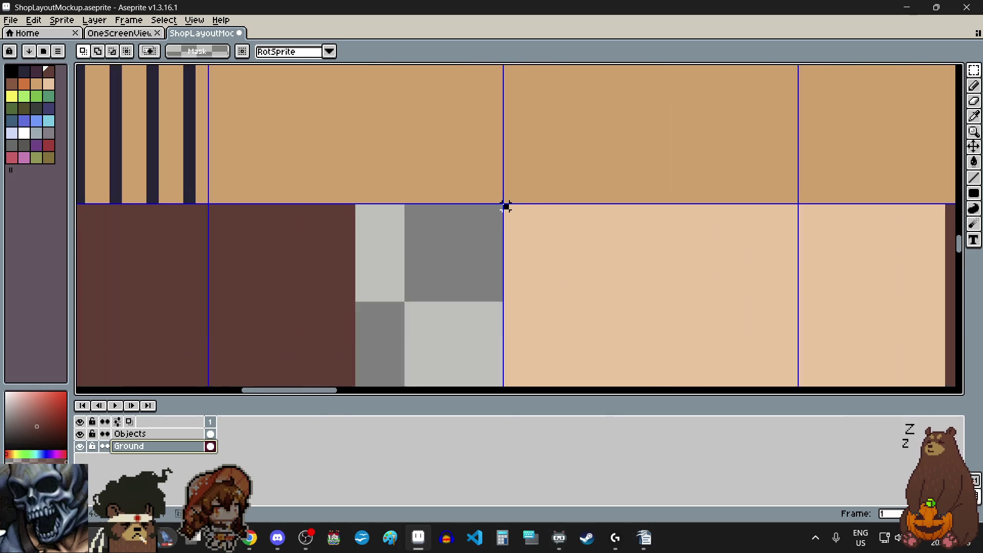
left_click_drag(504, 204, 503, 339)
scroll(502, 333, "up", 3)
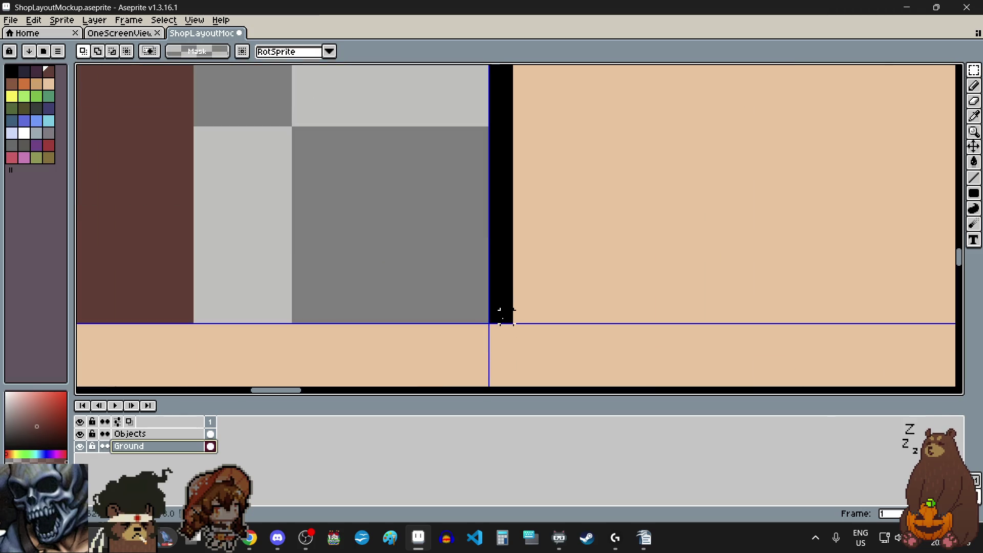
key("Delete")
scroll(502, 315, "down", 2)
scroll(501, 311, "up", 1)
left_click_drag(626, 227, 480, 242)
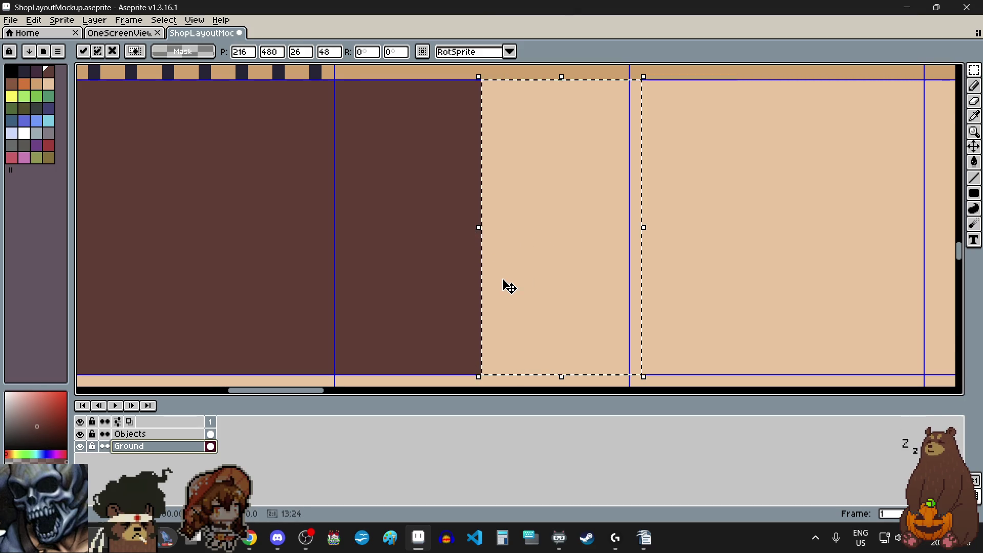
scroll(502, 283, "down", 2)
left_click(625, 276)
Move the railing section beside the gap one cell to the left
scroll(588, 285, "down", 3)
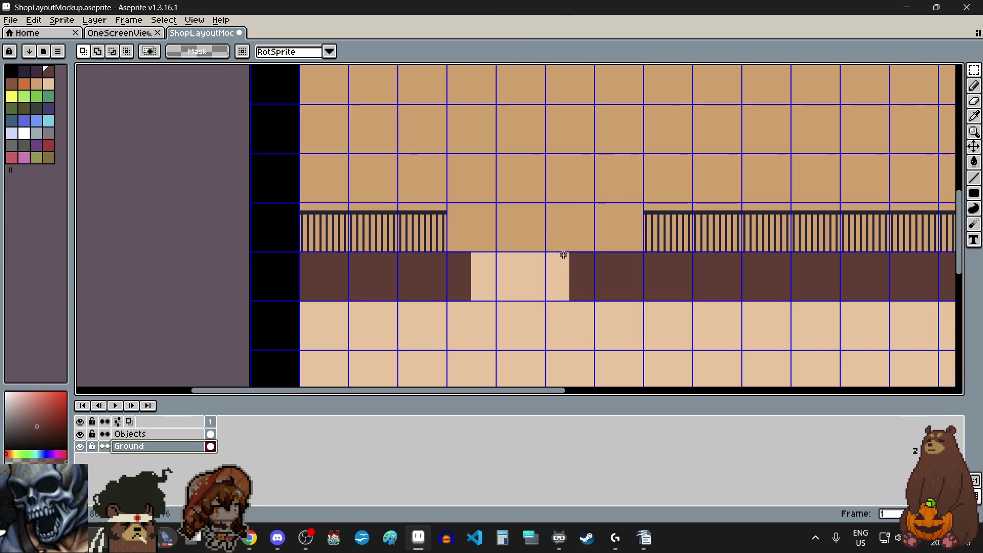
left_click_drag(655, 232, 670, 237)
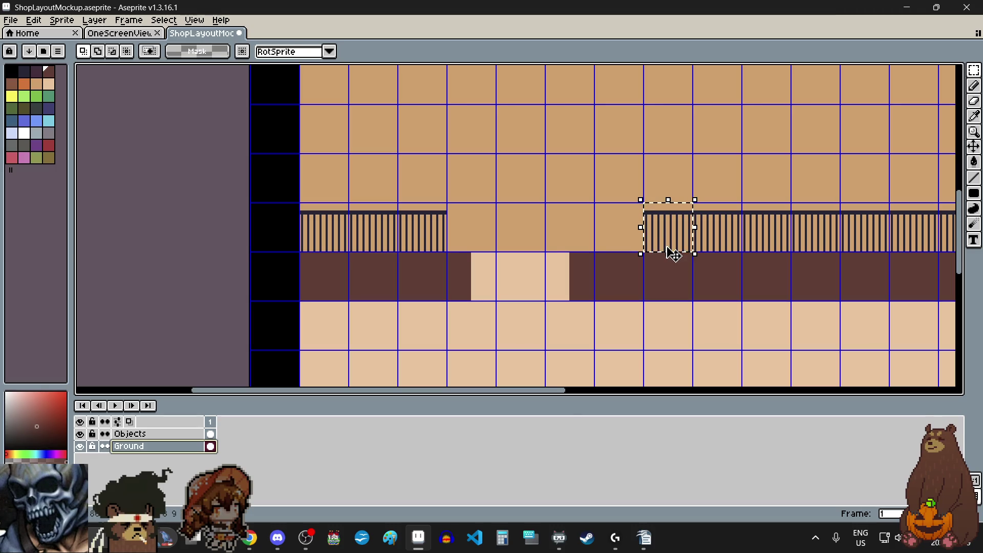
mouse_move(655, 244)
left_mouse_down()
mouse_move(598, 231)
mouse_move(613, 233)
left_mouse_up()
key("Return")
left_click(174, 433)
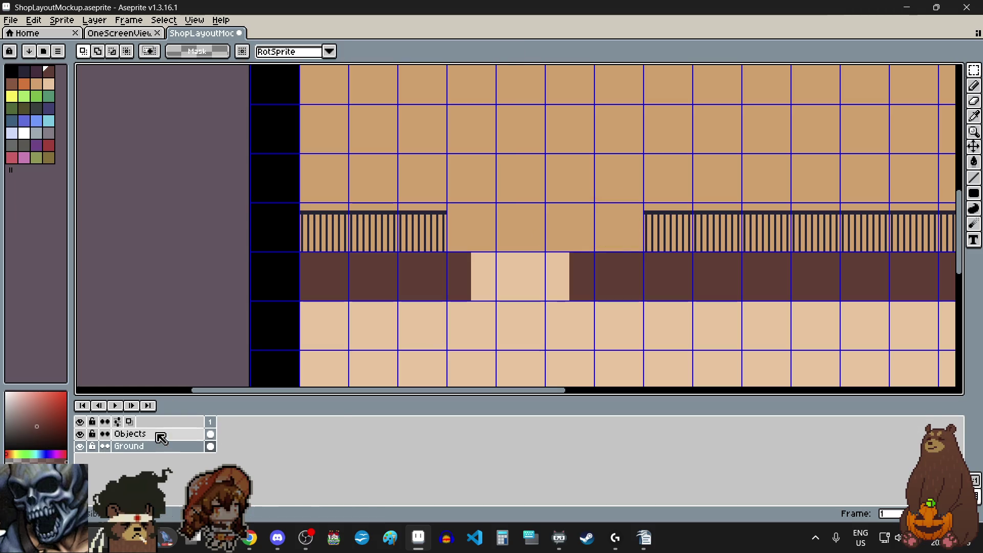
Move the railing section at the gap's edge one cell to the left
left_click_drag(670, 232, 630, 229)
left_click(676, 234)
scroll(630, 229, "up", 4)
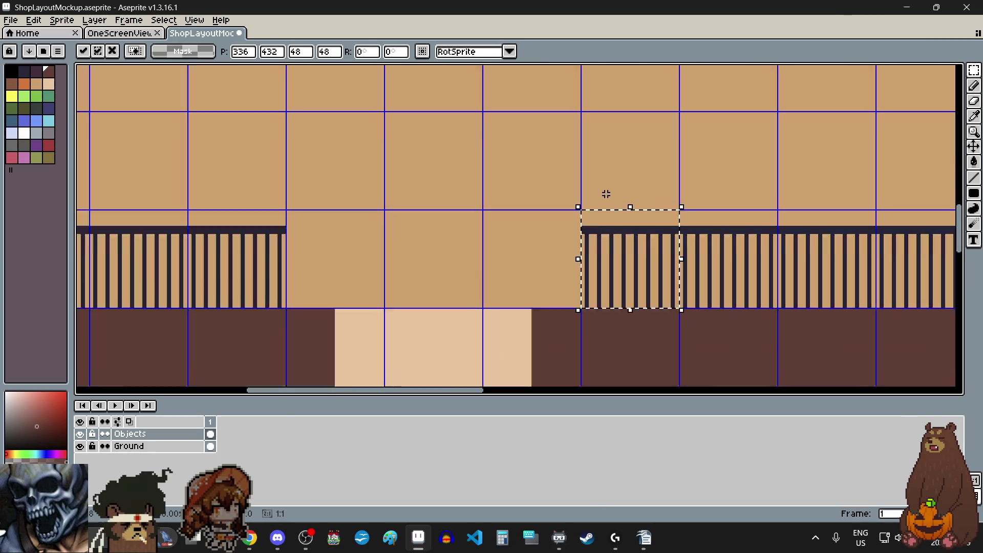
left_click(492, 232)
scroll(490, 234, "down", 5)
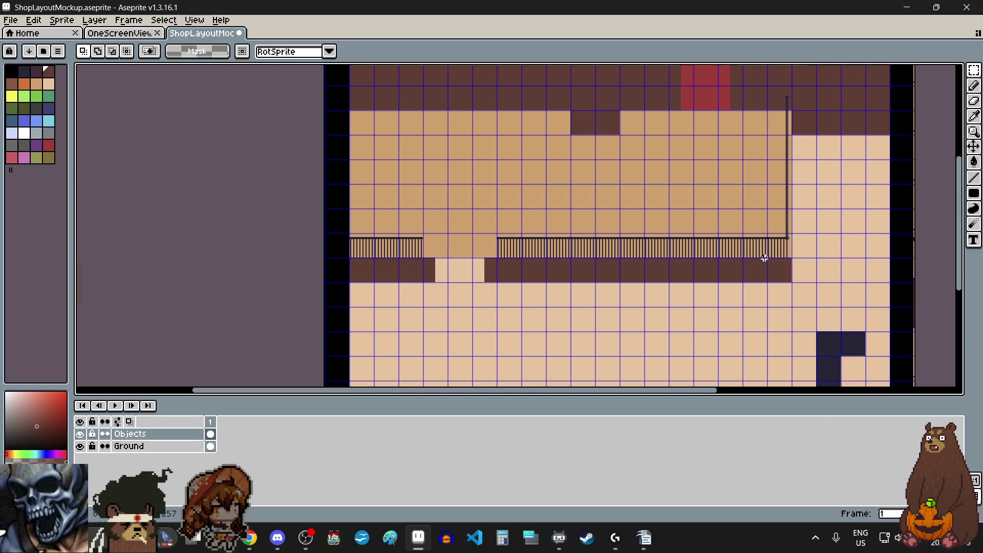
scroll(764, 257, "up", 3)
Paste a copy of the railing end piece into the middle of the railing gap
left_click_drag(794, 238, 800, 241)
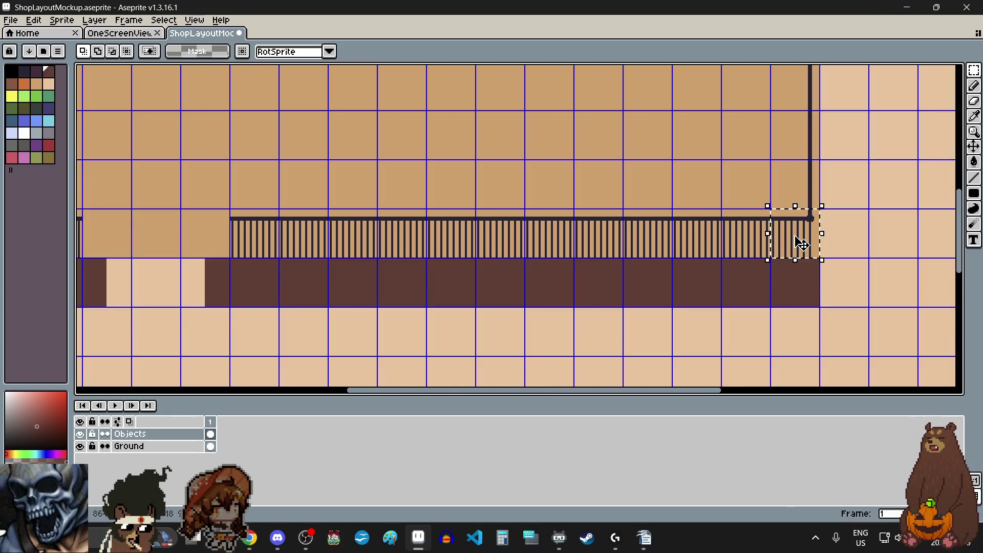
scroll(799, 238, "down", 3)
scroll(758, 233, "left", 2)
scroll(650, 228, "up", 4)
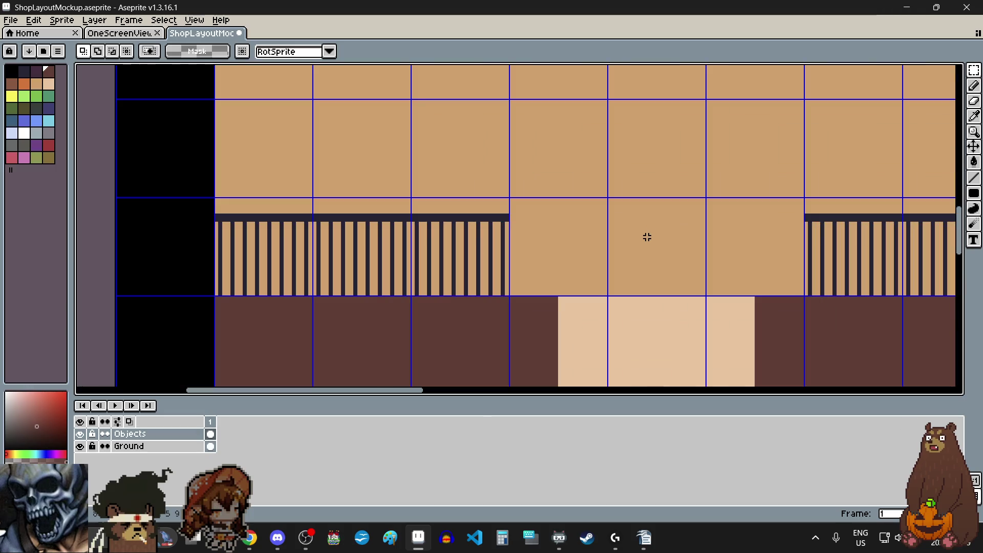
key("ctrl+v")
left_click_drag(544, 248, 688, 244)
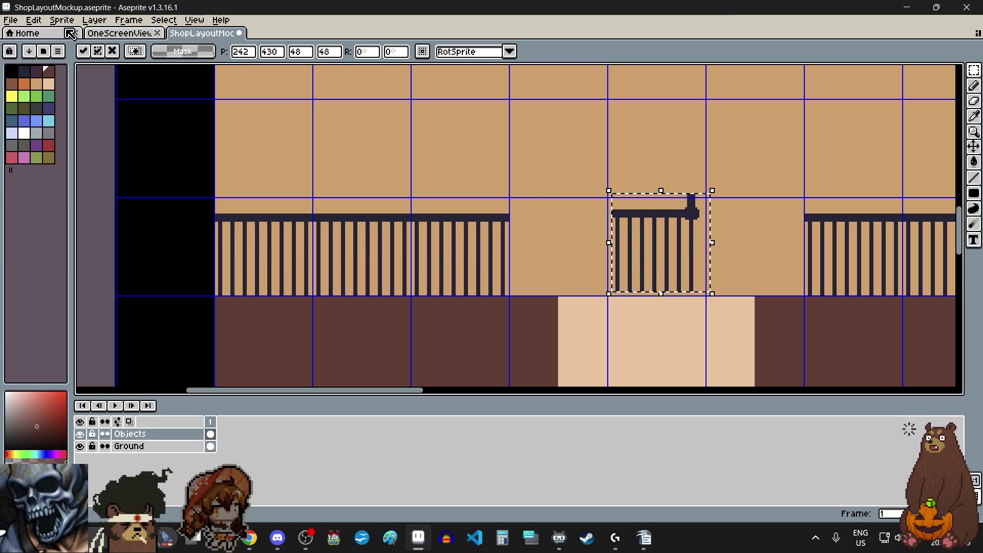
left_click(33, 19)
Rotate the floating railing piece 180 degrees and reposition it, then undo the misplaced placement
mouse_move(103, 171)
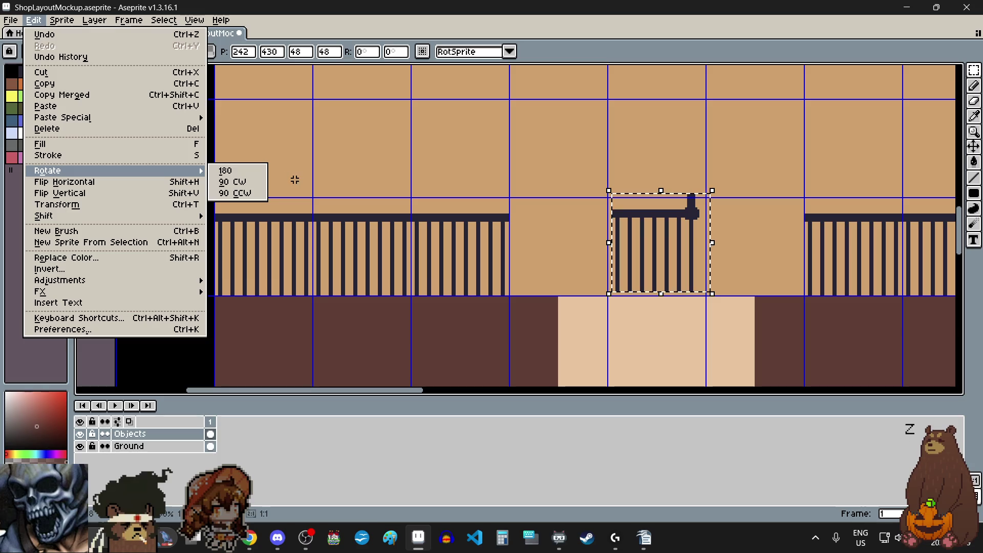
left_click(245, 170)
left_click_drag(659, 242, 759, 193)
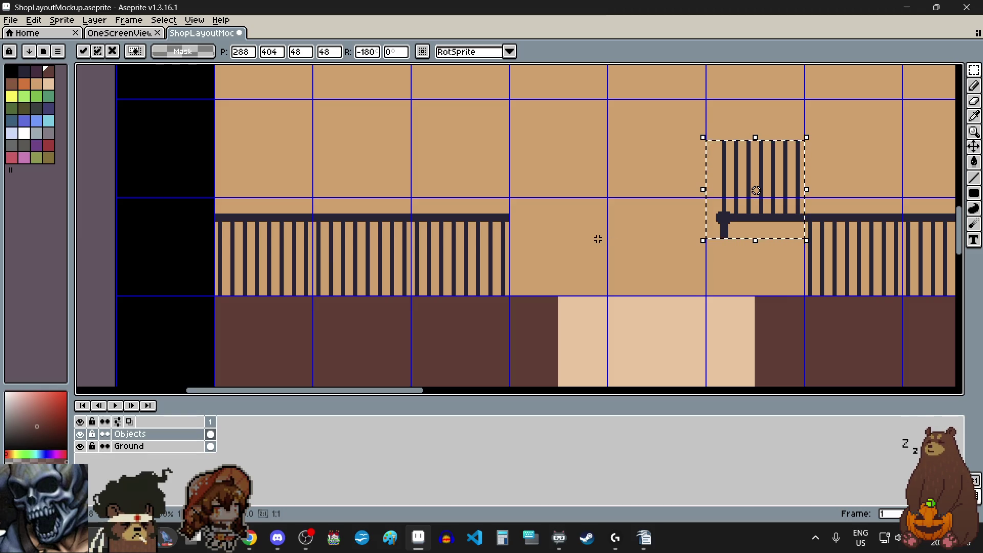
key("Return")
key("ctrl+z")
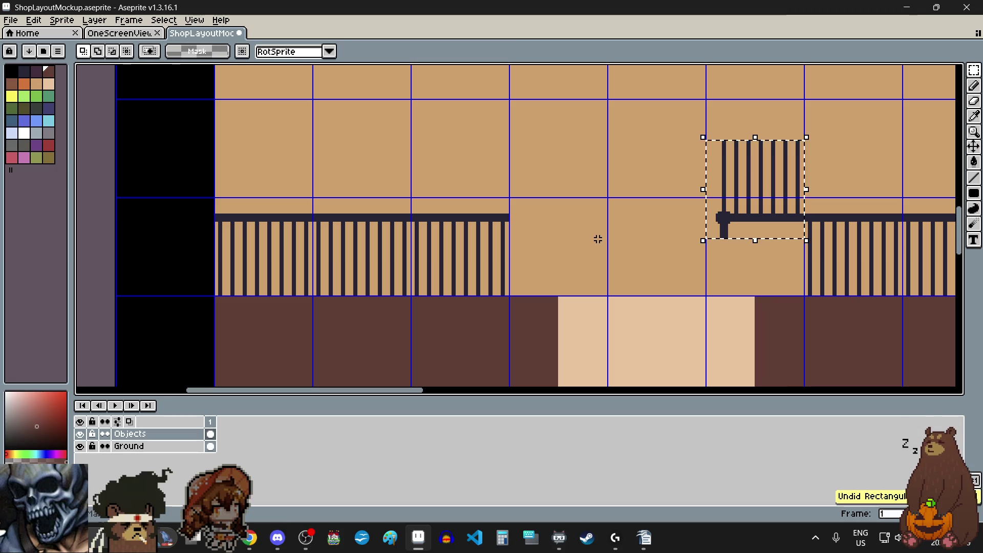
key("ctrl+z")
Paste the railing piece again, placing it to extend the left fence toward the steps
scroll(598, 239, "down", 5)
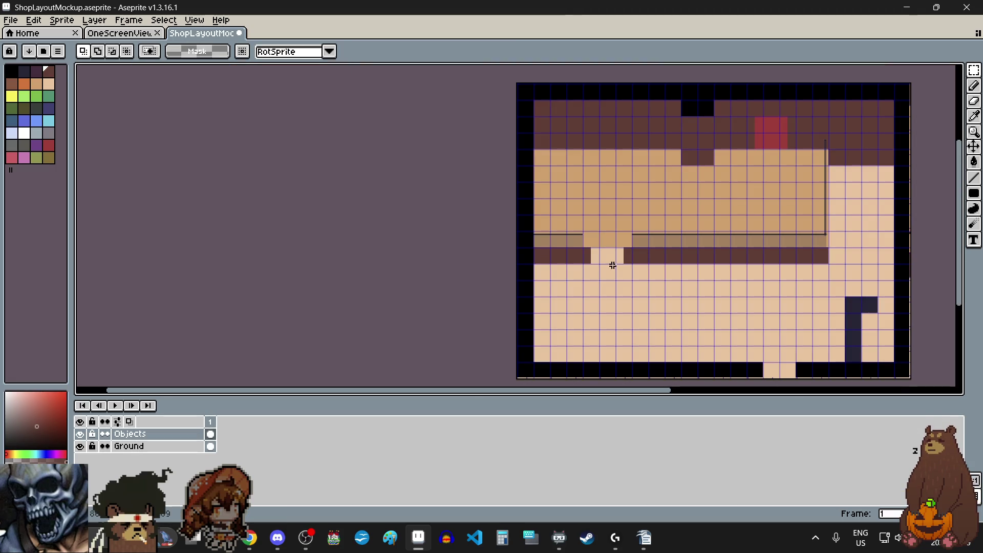
scroll(589, 238, "up", 5)
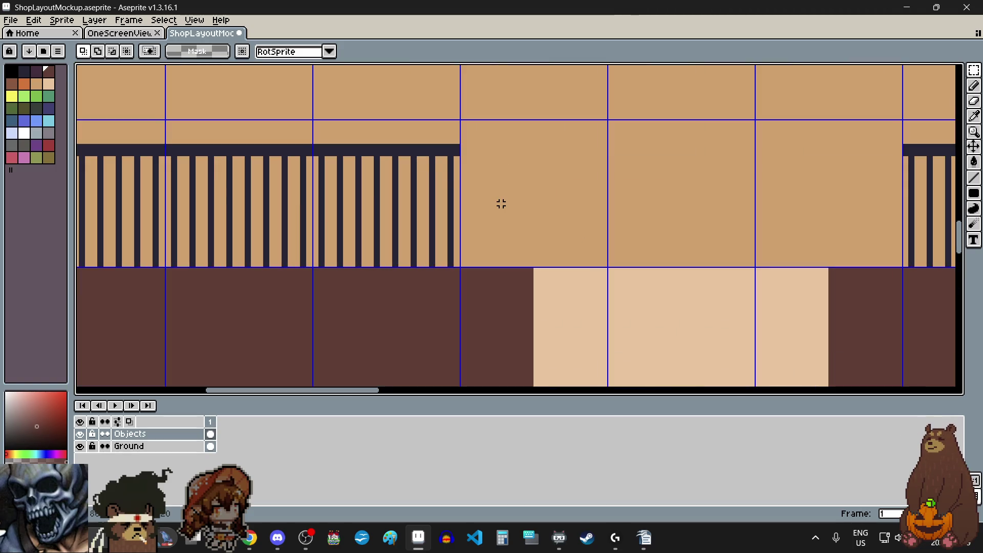
key("ctrl+v")
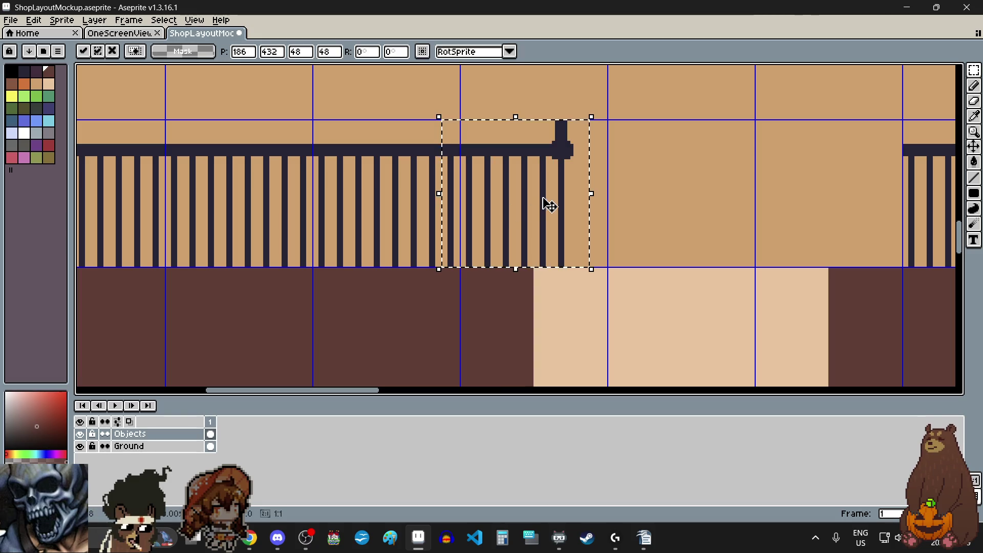
left_click_drag(511, 150, 526, 160)
left_click(661, 160)
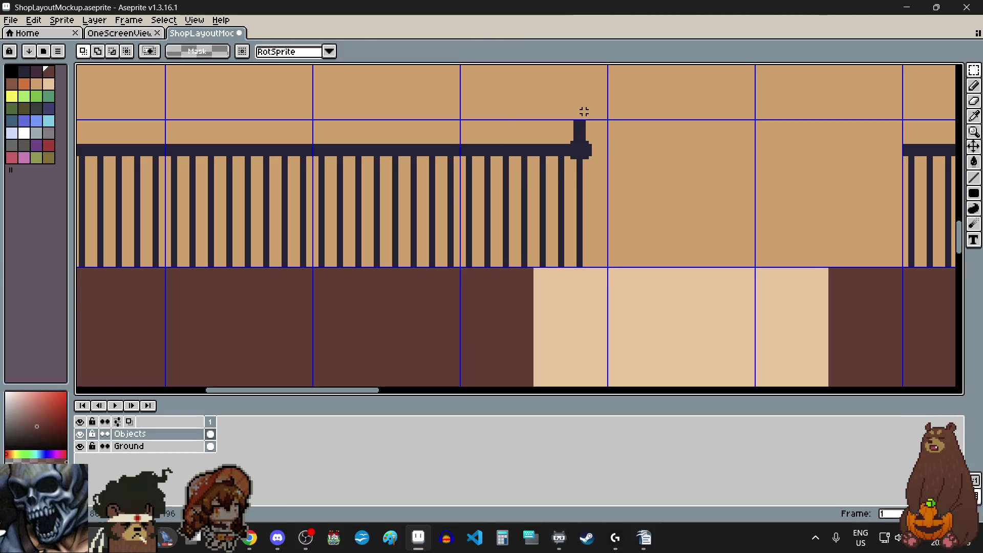
Select the post at the right end of the left railing
scroll(582, 111, "up", 1)
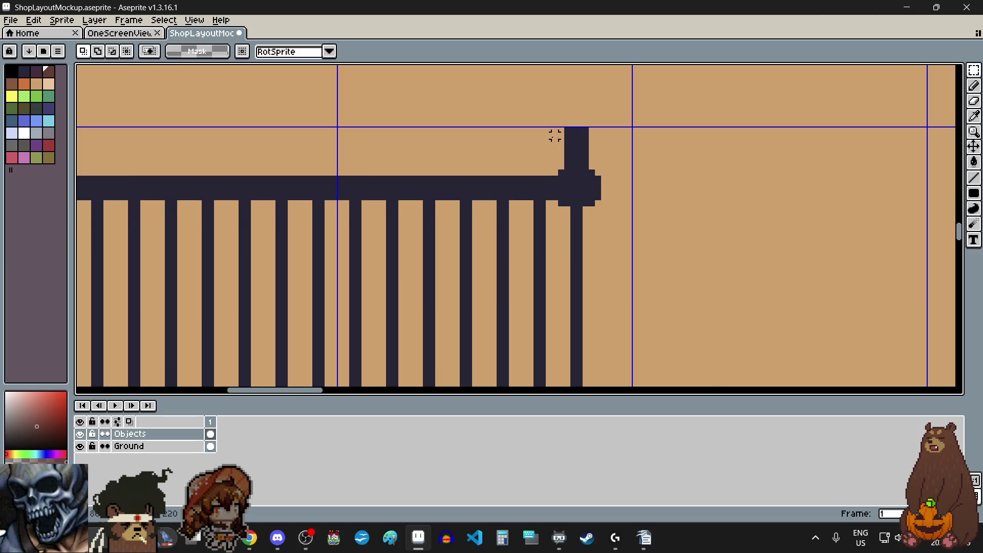
scroll(555, 135, "up", 4)
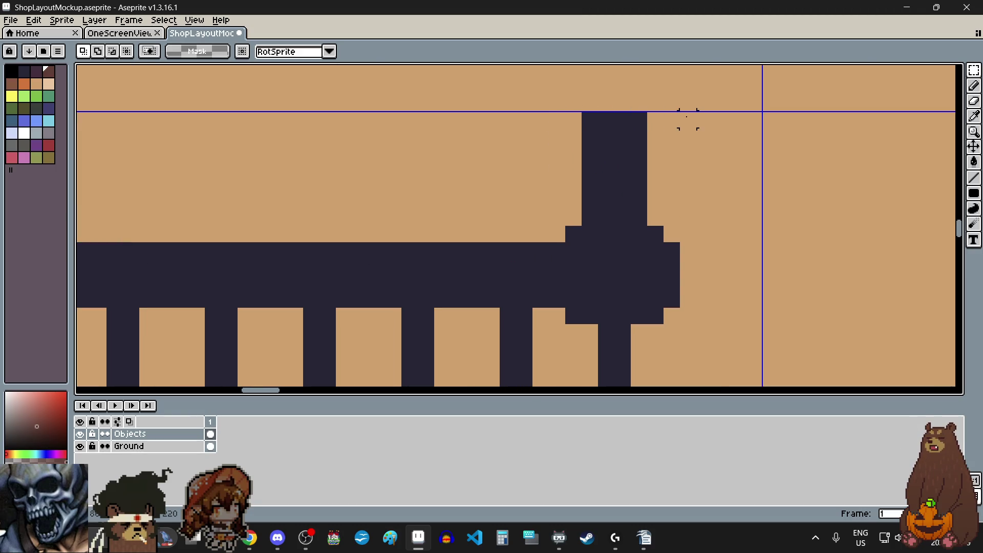
scroll(686, 117, "down", 4)
mouse_move(686, 116)
left_mouse_down()
mouse_move(656, 164)
mouse_move(641, 306)
mouse_move(646, 345)
left_mouse_up()
scroll(657, 165, "up", 3)
scroll(658, 164, "down", 2)
left_click(35, 21)
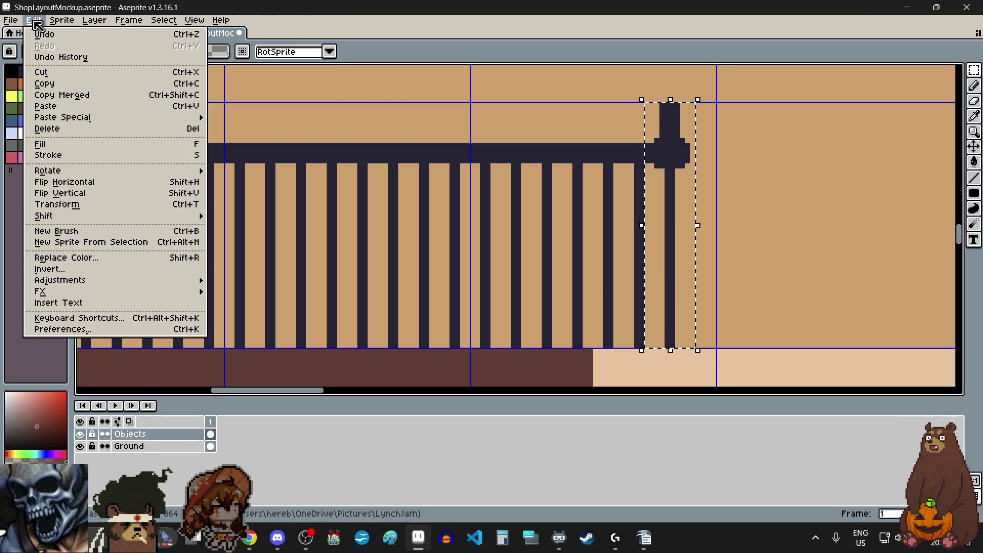
Flip the end post vertically and move it onto the rail, then delete it
left_click(94, 196)
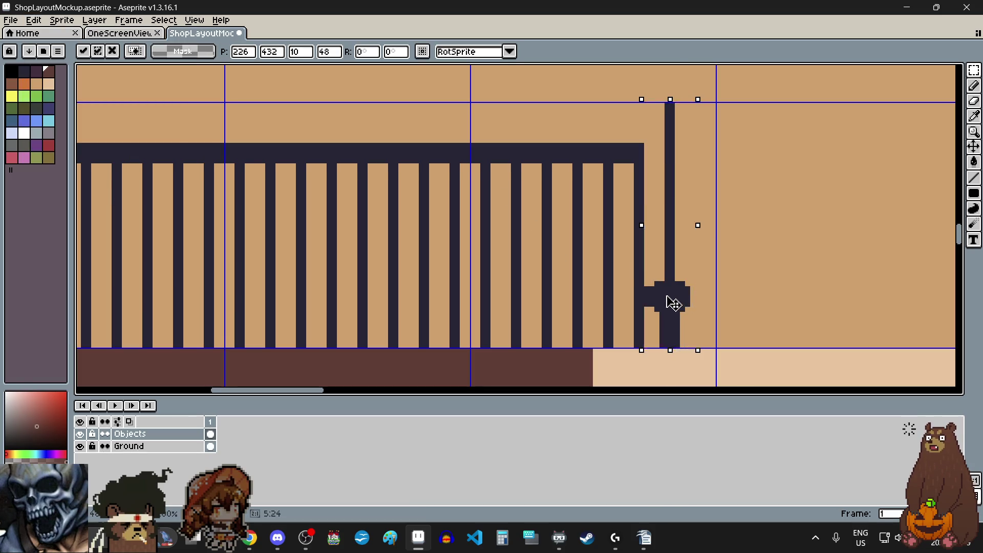
left_click_drag(673, 303, 676, 156)
left_click(783, 241)
scroll(743, 227, "down", 1)
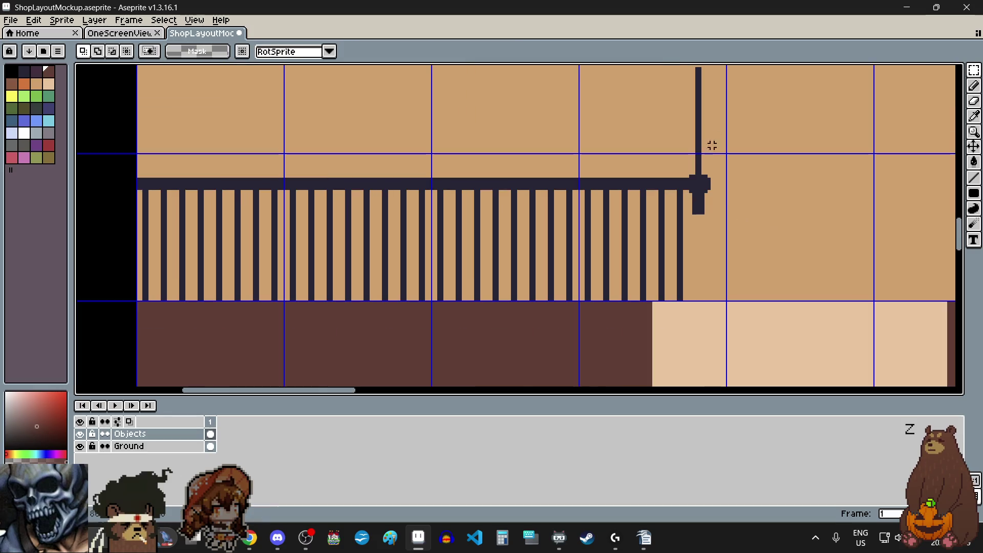
scroll(722, 143, "up", 2)
scroll(722, 109, "up", 1)
mouse_move(656, 197)
left_mouse_down()
mouse_move(677, 222)
mouse_move(718, 357)
left_mouse_up()
key("Delete")
Remove the last two balusters next to the end post
scroll(718, 357, "down", 5)
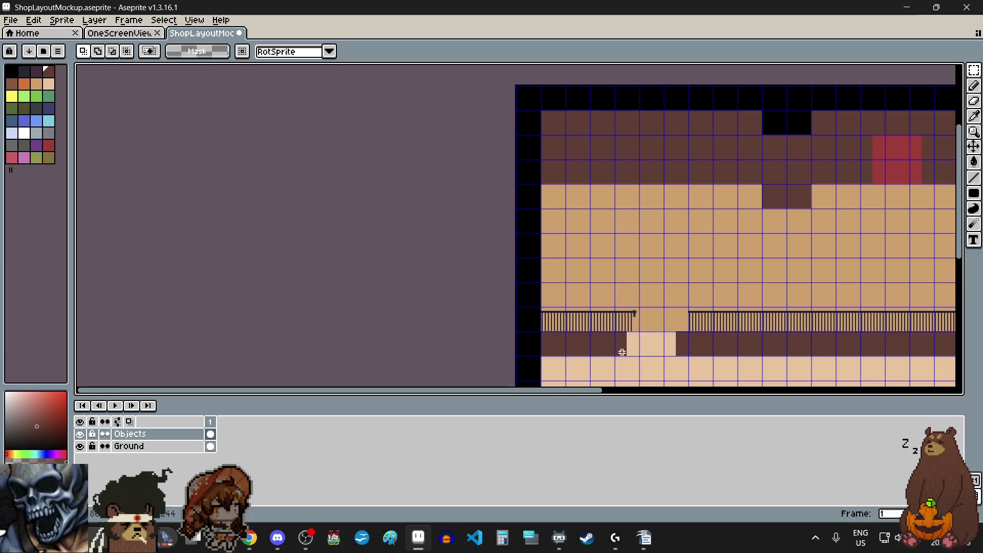
scroll(629, 342, "up", 3)
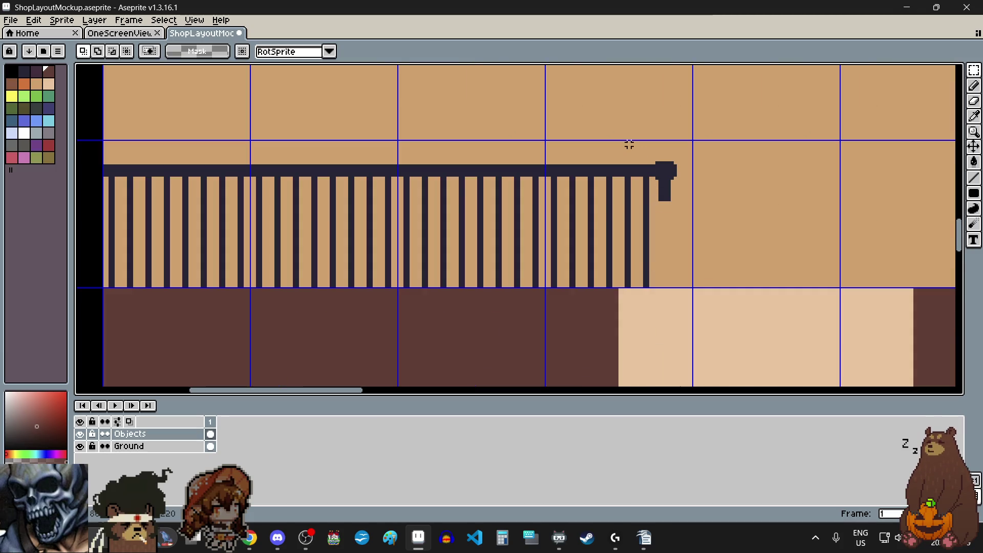
scroll(633, 158, "up", 1)
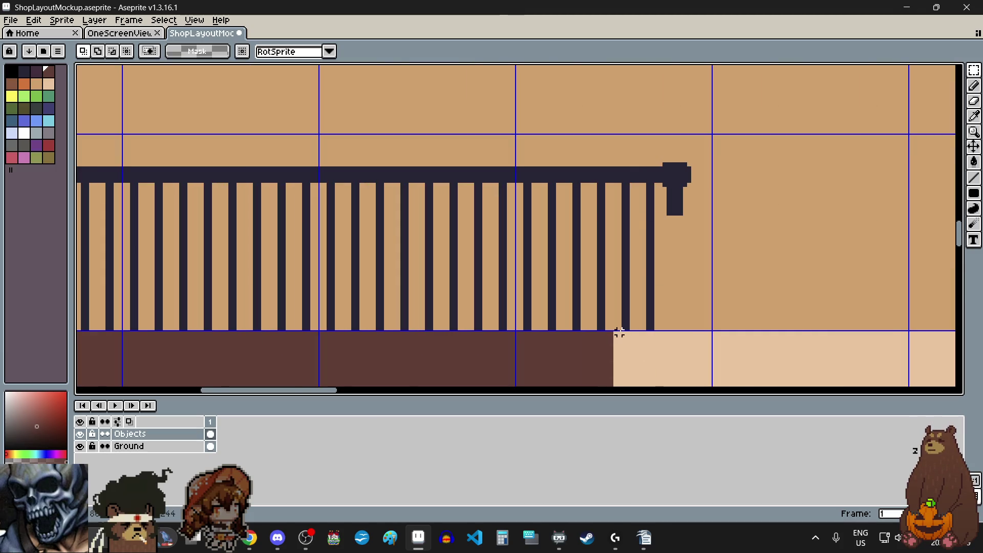
scroll(619, 333, "up", 2)
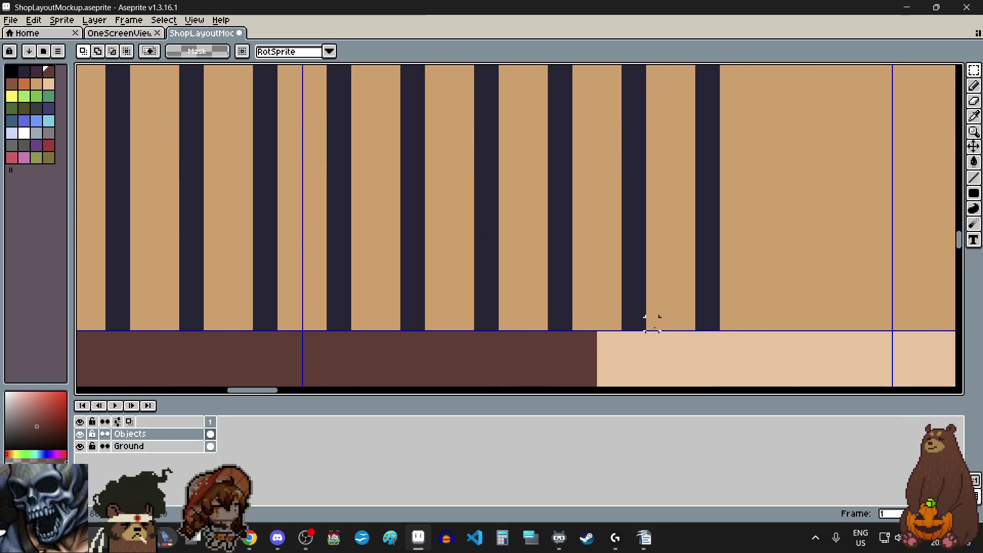
scroll(652, 323, "down", 2)
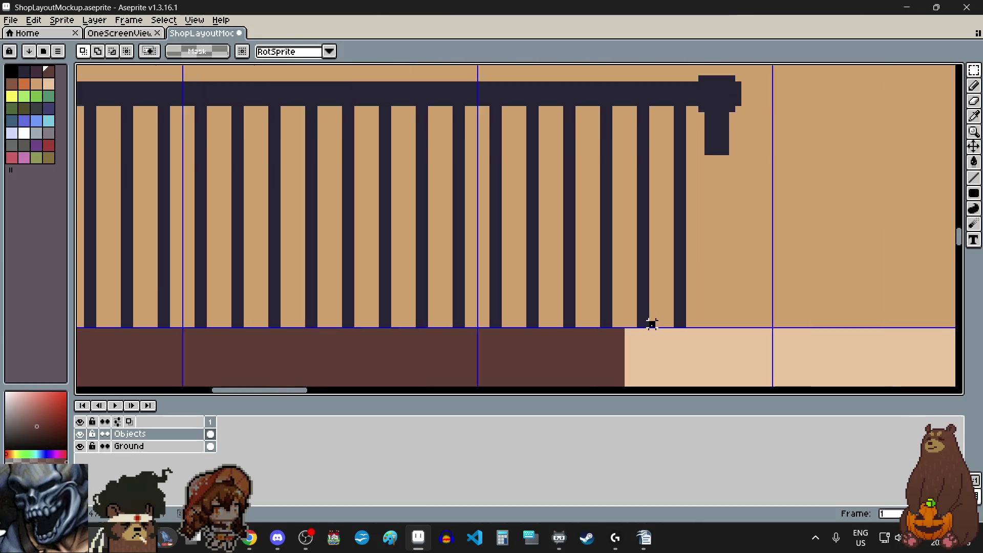
scroll(625, 128, "up", 3)
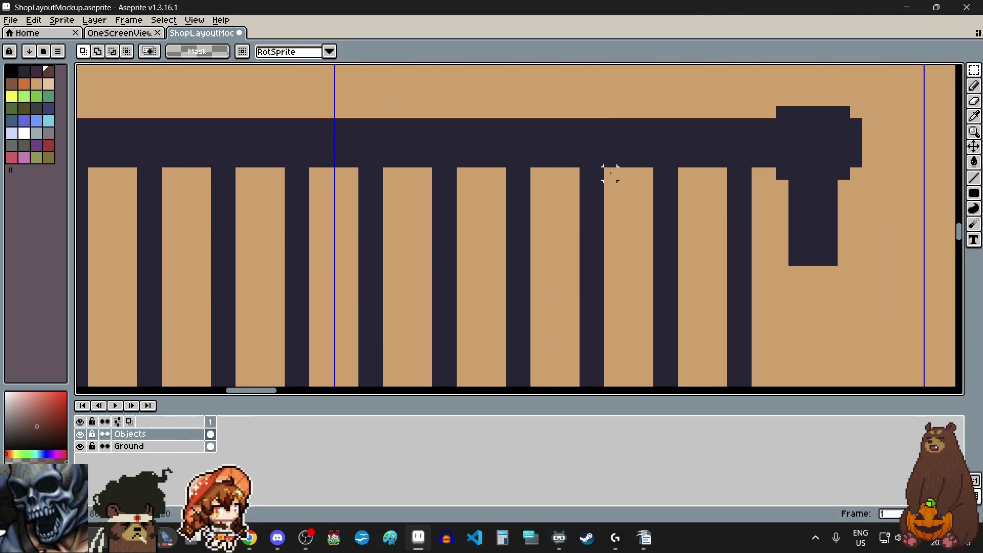
scroll(608, 169, "down", 2)
mouse_move(608, 171)
left_mouse_down()
mouse_move(665, 292)
mouse_move(677, 353)
left_mouse_up()
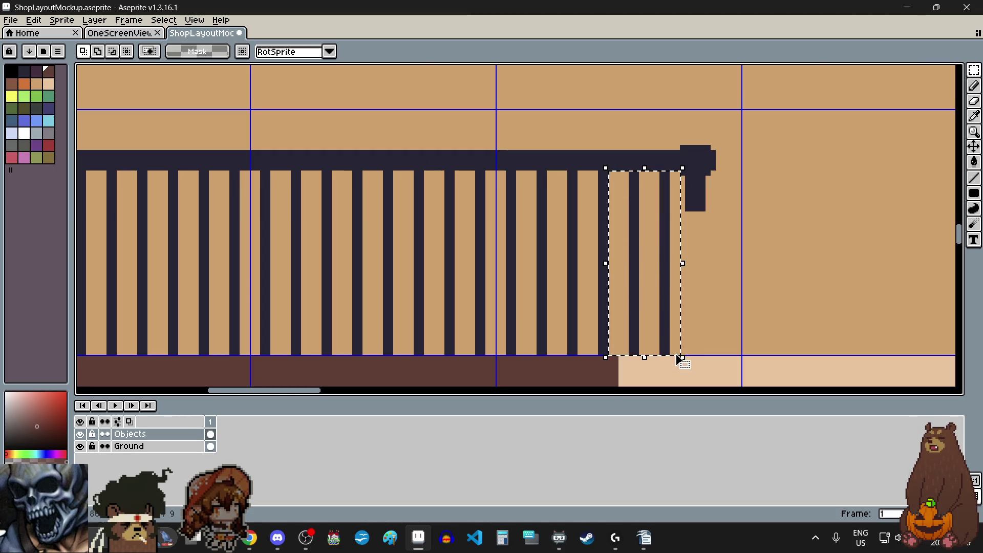
key("Delete")
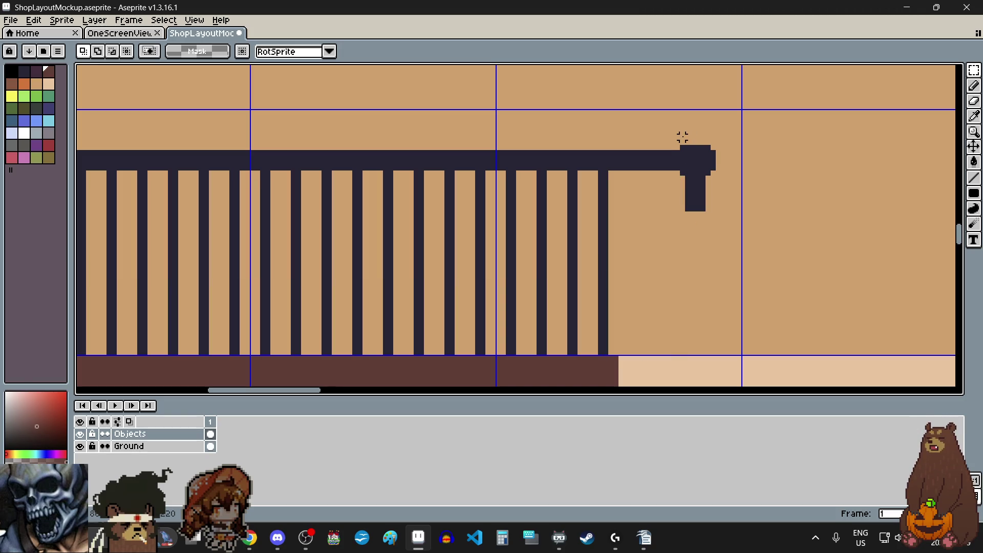
Shift the end post left toward the balusters and nudge its T-shaped cap one pixel left
mouse_move(678, 148)
left_mouse_down()
mouse_move(706, 223)
mouse_move(723, 224)
left_mouse_up()
mouse_move(706, 172)
left_mouse_down()
mouse_move(665, 169)
mouse_move(674, 169)
left_mouse_up()
left_click(719, 217)
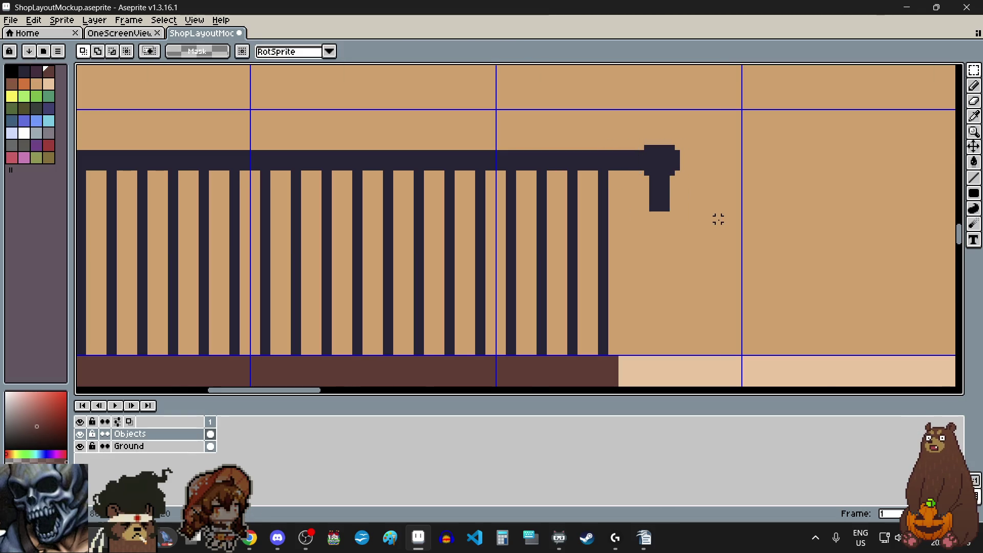
scroll(718, 219, "down", 3)
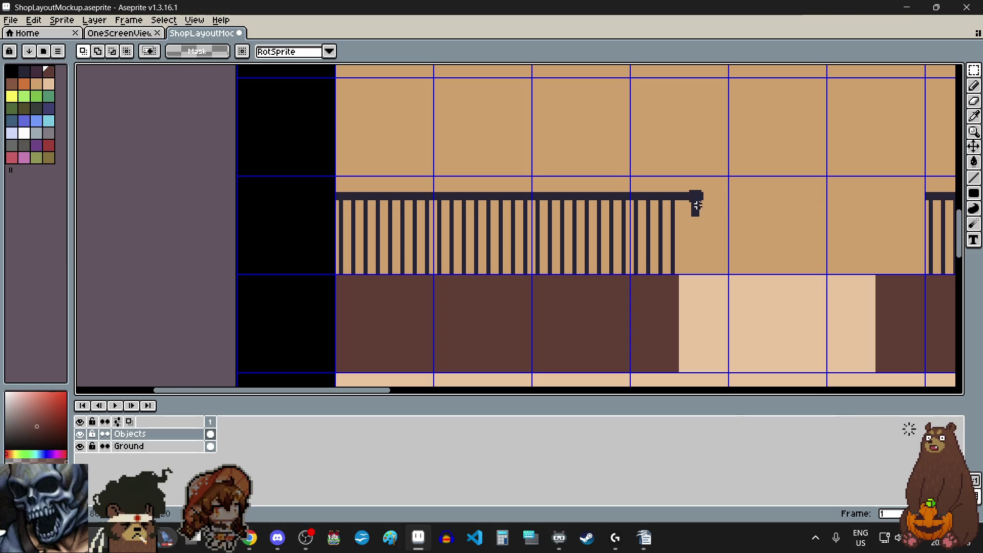
scroll(696, 207, "up", 8)
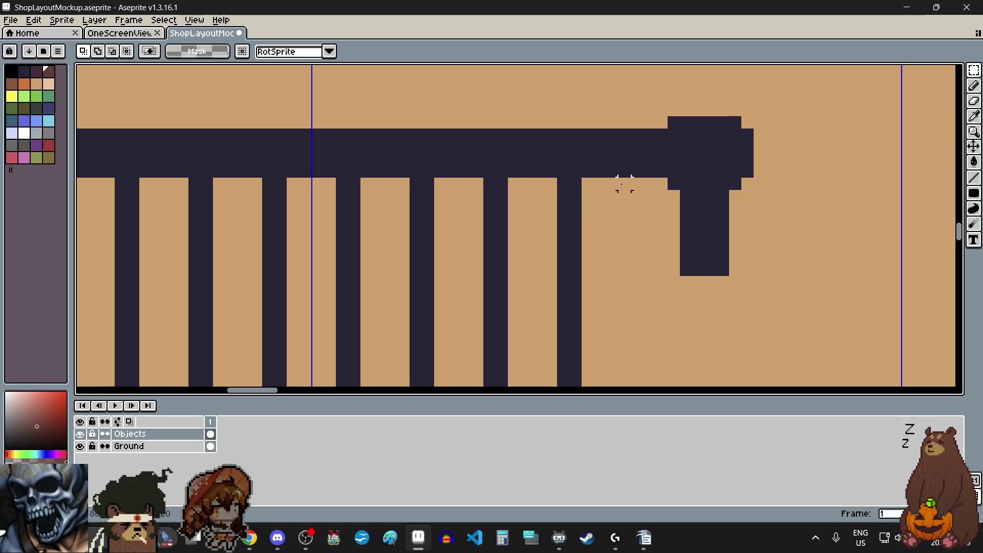
mouse_move(635, 184)
left_mouse_down()
mouse_move(725, 108)
mouse_move(773, 116)
mouse_move(775, 106)
left_mouse_up()
left_click_drag(711, 165, 662, 169)
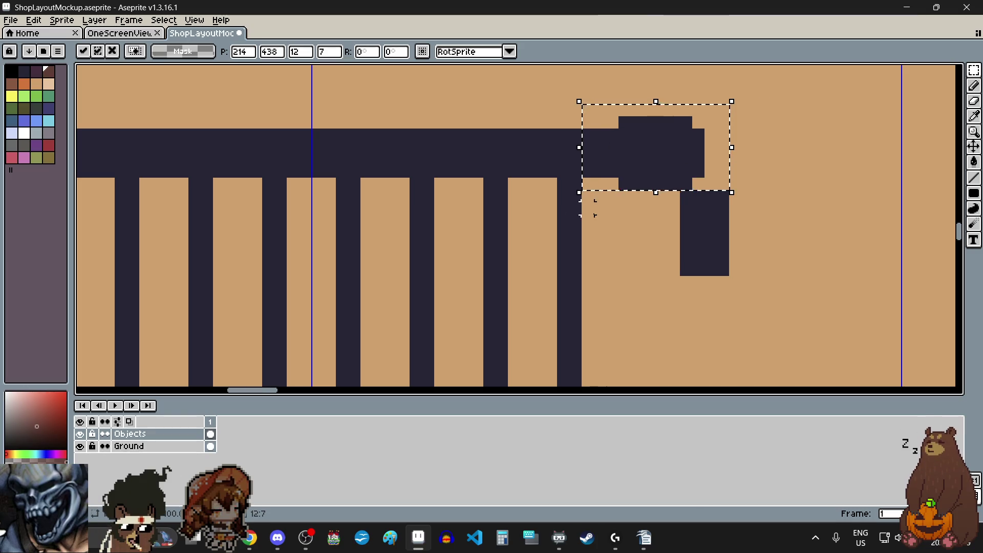
left_click(588, 208)
Move the dark post block three pixels to the left
scroll(589, 205, "up", 2)
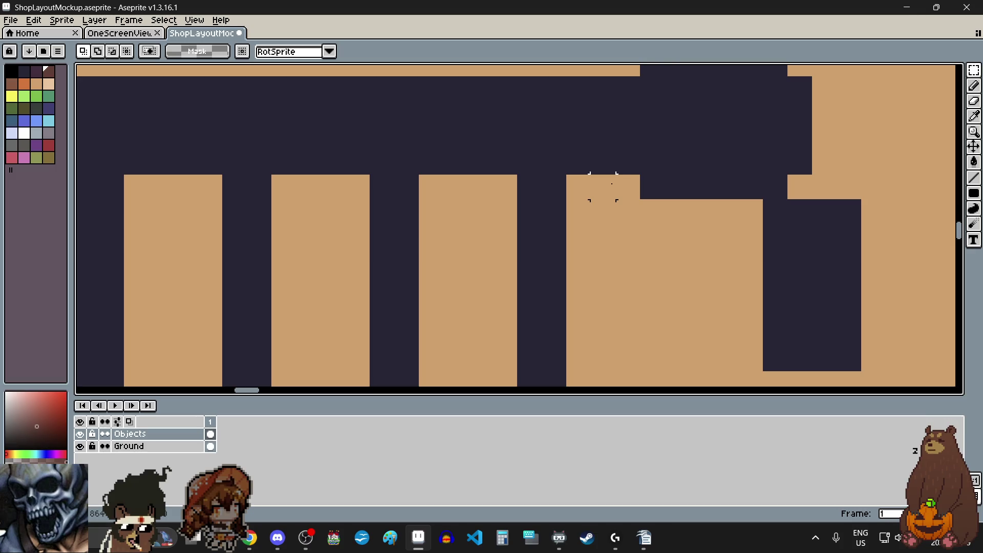
scroll(627, 187, "down", 2)
mouse_move(618, 194)
left_mouse_down()
mouse_move(674, 145)
mouse_move(735, 121)
mouse_move(745, 104)
left_mouse_up()
left_click(655, 241)
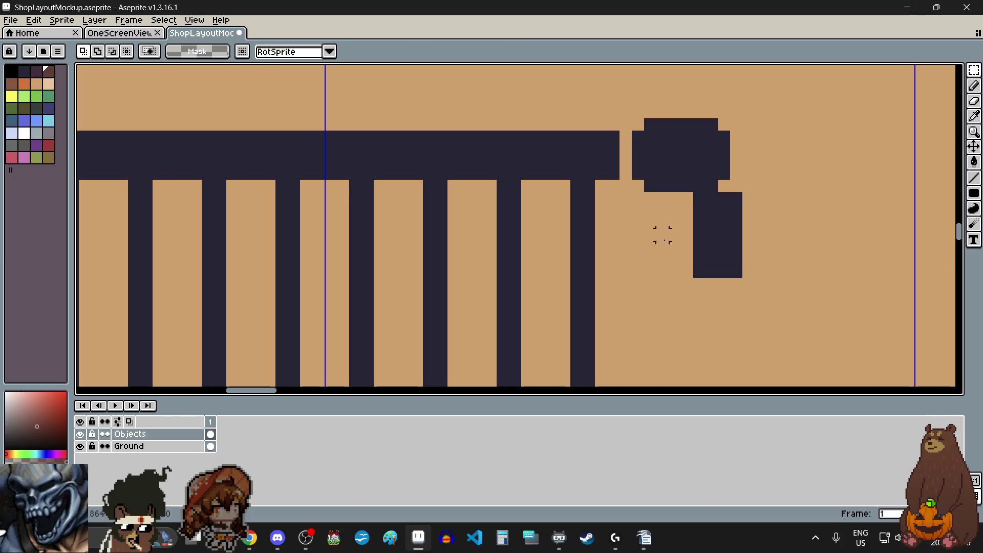
scroll(702, 193, "up", 2)
left_click_drag(703, 194, 788, 351)
mouse_move(748, 307)
left_mouse_down()
mouse_move(718, 283)
mouse_move(688, 291)
left_mouse_up()
left_click(775, 288)
scroll(775, 287, "down", 2)
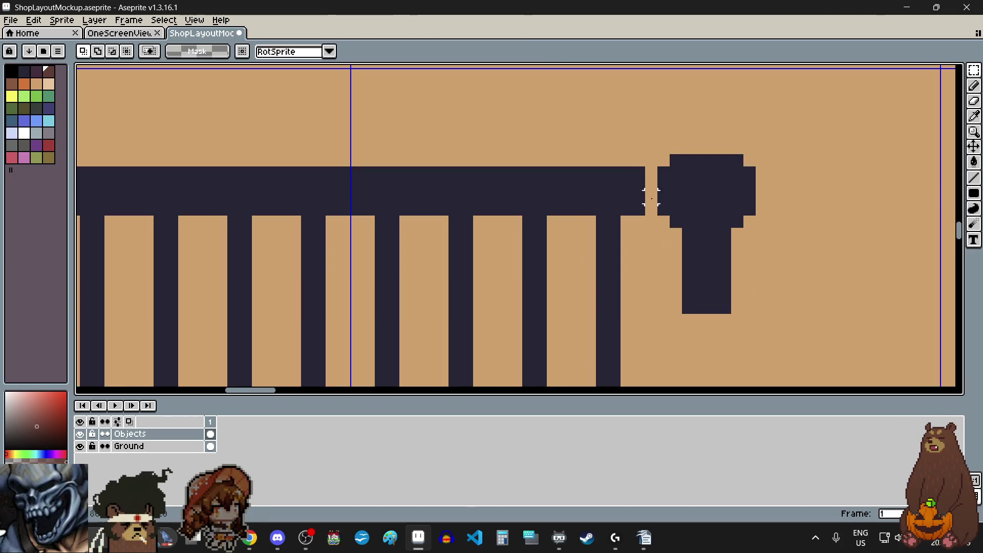
scroll(650, 169, "up", 3)
Stretch the rail end so the top bar meets the end post without a gap
left_click_drag(603, 141, 631, 259)
left_click_drag(642, 204, 675, 205)
scroll(650, 184, "down", 2)
scroll(755, 244, "down", 1)
scroll(720, 237, "down", 1)
scroll(721, 270, "down", 2)
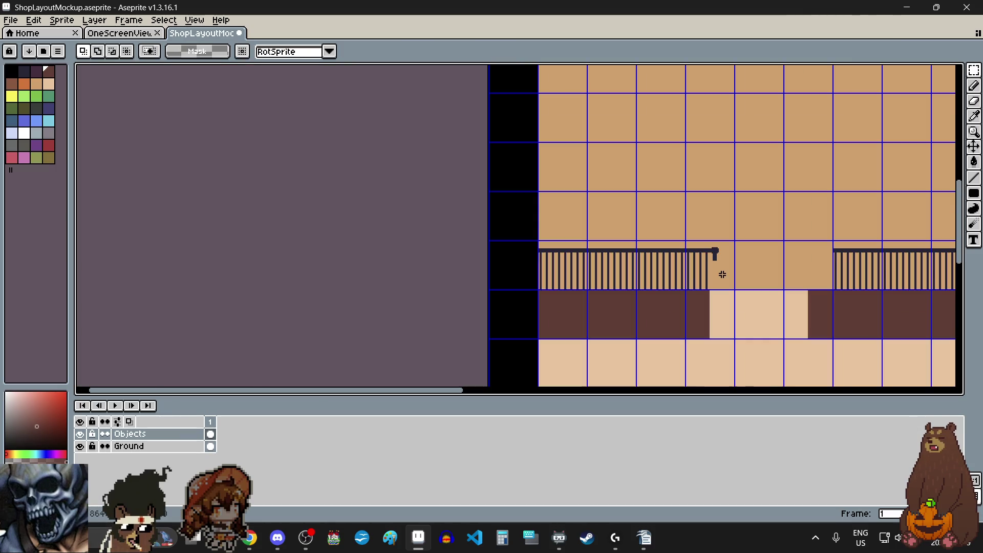
scroll(735, 292, "up", 2)
left_click_drag(709, 259, 695, 235)
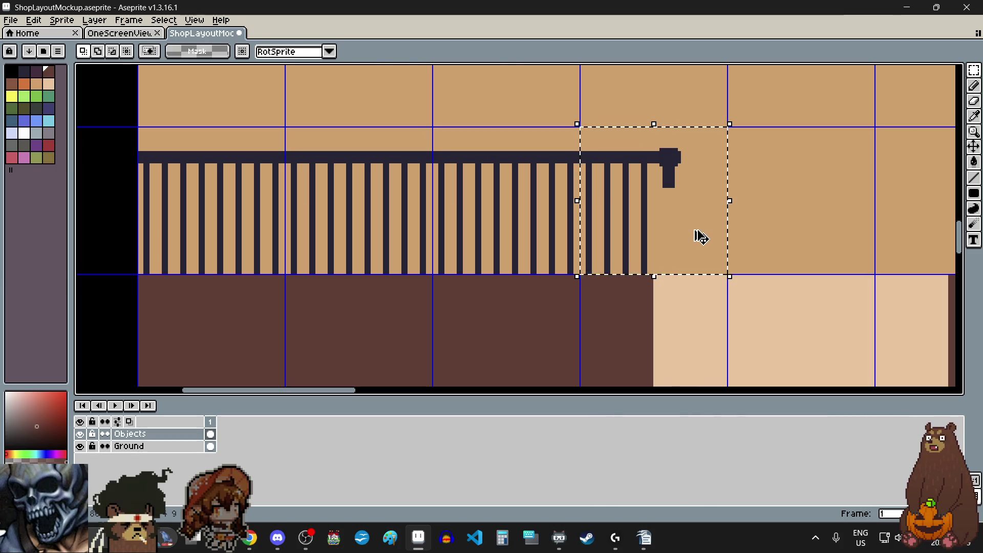
Mirror the copied railing section horizontally and set it right of the gap, aligned with the fence
left_click(696, 235)
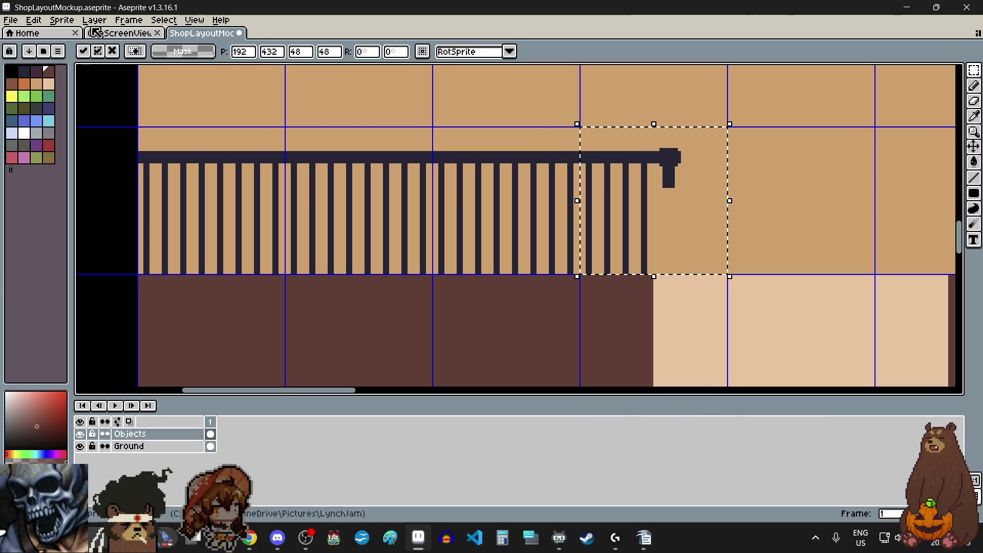
left_click(34, 21)
left_click(82, 188)
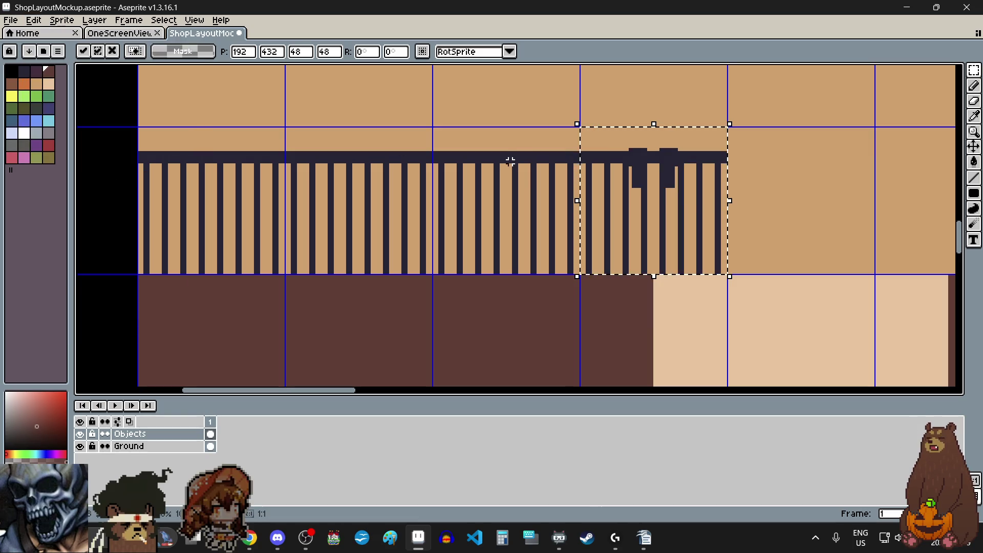
scroll(659, 195, "down", 2)
left_click_drag(659, 197, 845, 196)
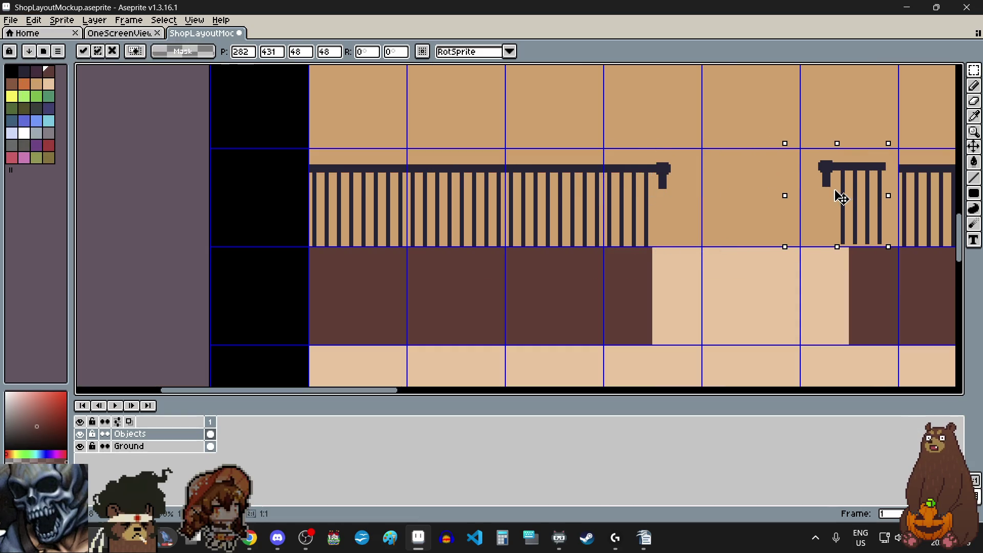
scroll(881, 148, "up", 4)
scroll(846, 125, "up", 1)
left_click_drag(825, 143, 862, 149)
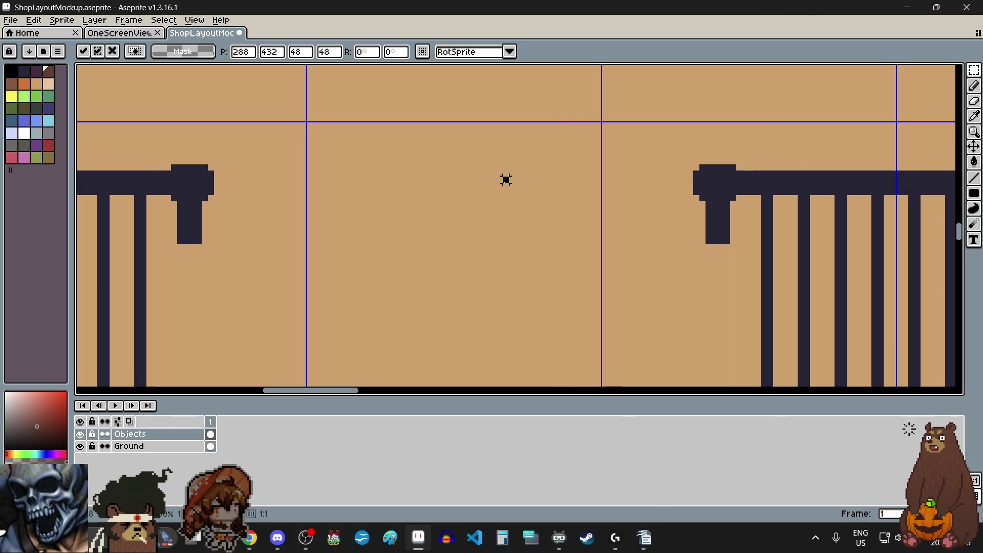
left_click(506, 180)
Check the centred fence opening and make the Ground layer active
scroll(505, 177, "down", 2)
scroll(555, 187, "down", 5)
scroll(623, 217, "up", 5)
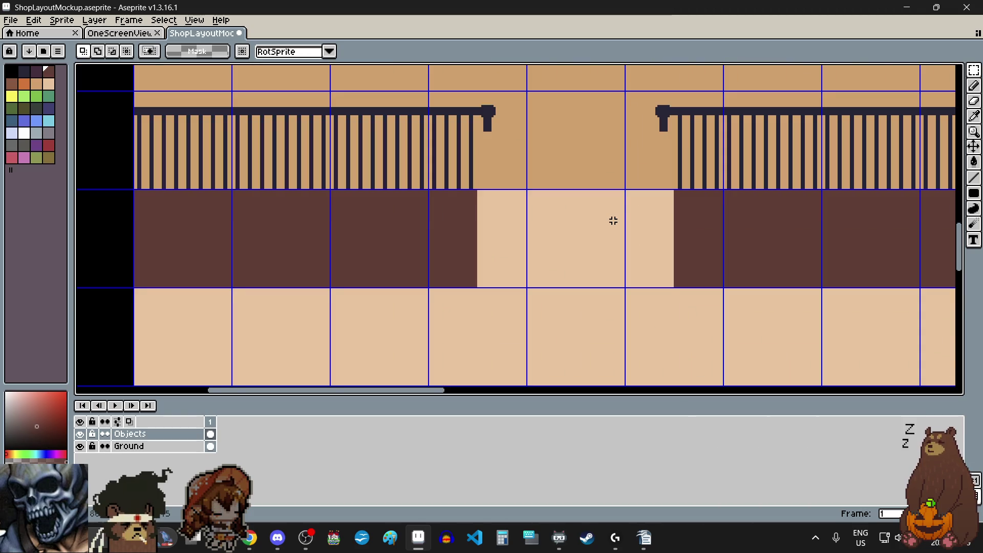
scroll(615, 218, "down", 4)
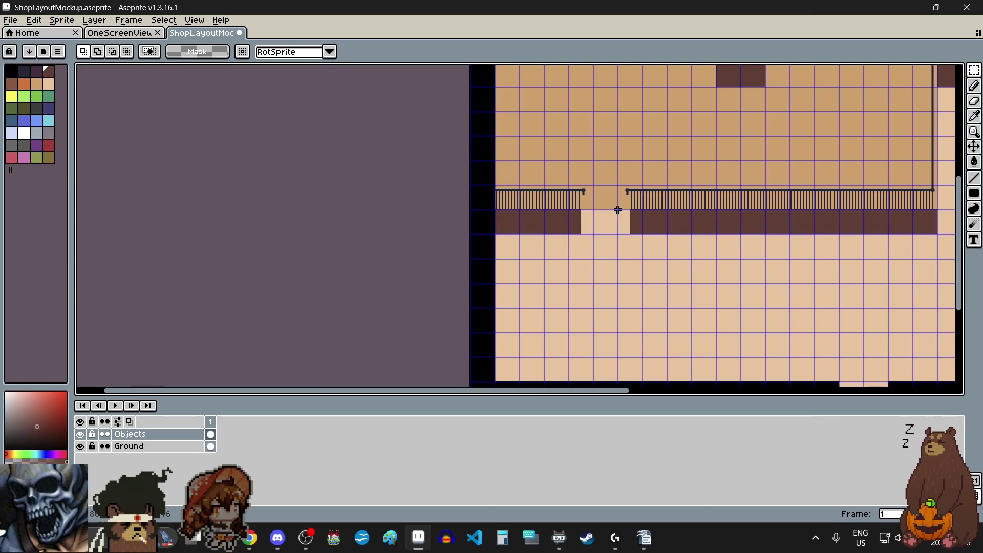
scroll(626, 199, "down", 2)
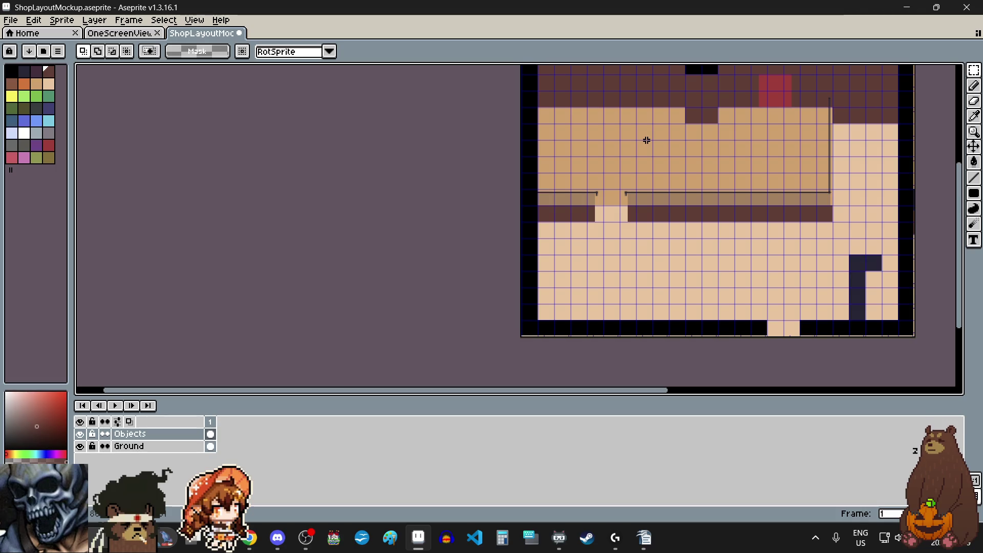
scroll(615, 241, "up", 7)
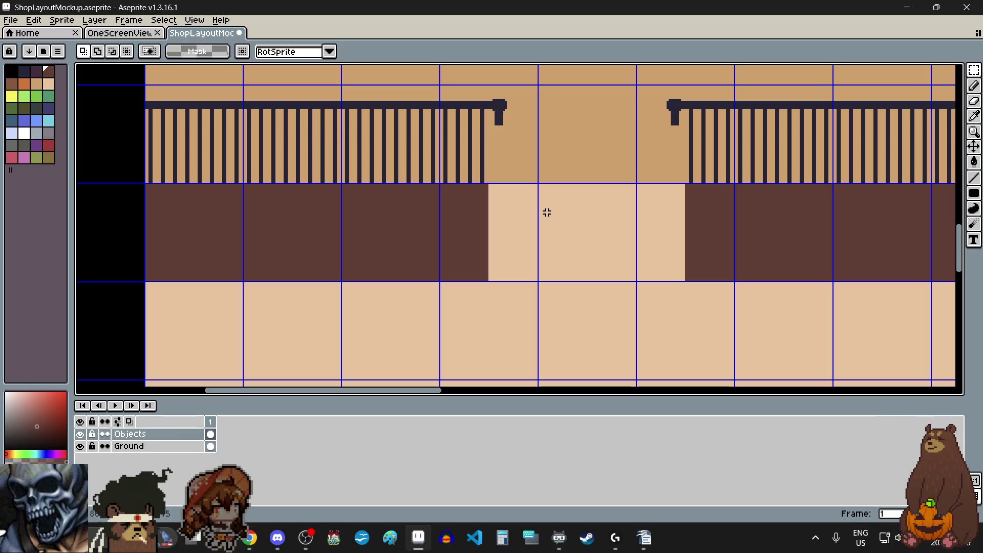
left_click(149, 446)
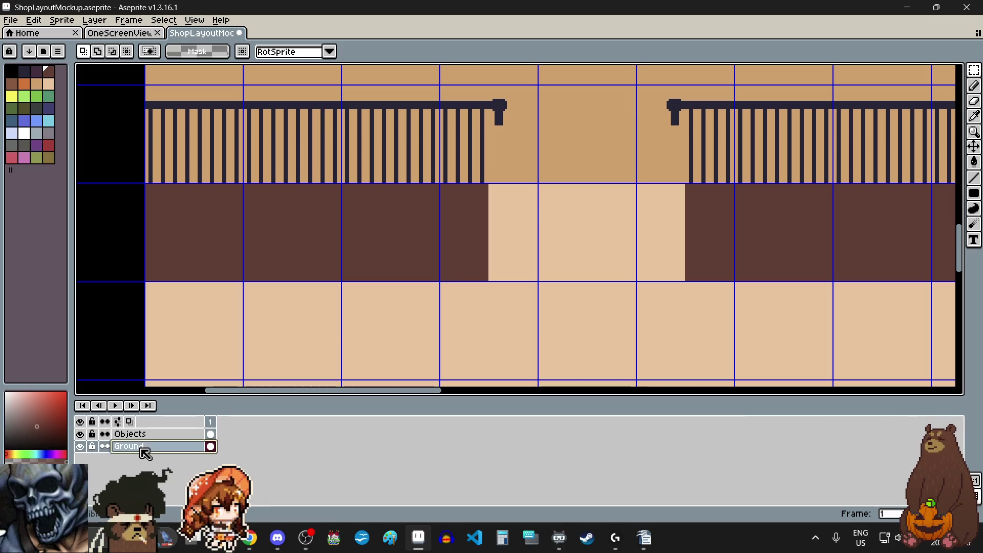
Pick the reddish-brown swatch and draw a tall brown rectangle band across the passage bottom
scroll(594, 247, "up", 1)
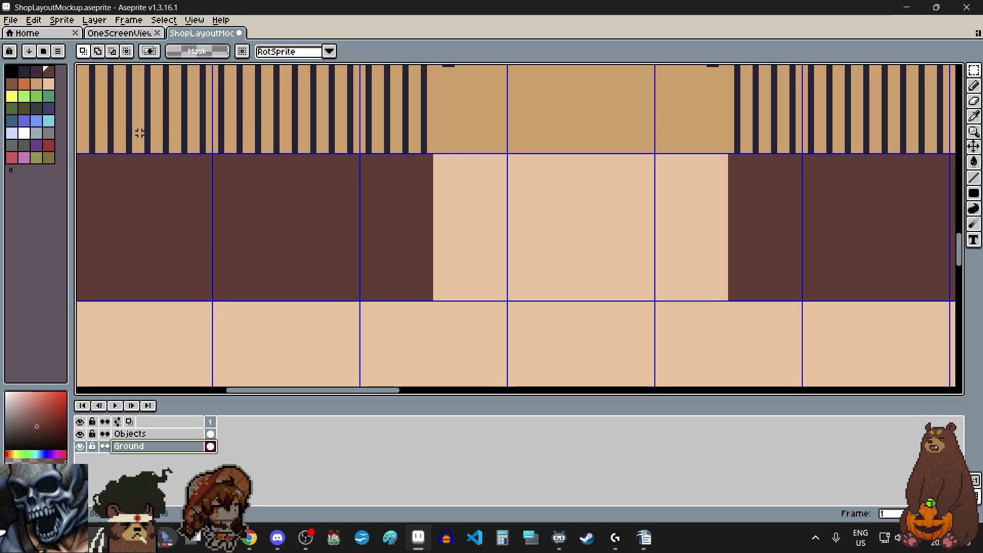
left_click(16, 82)
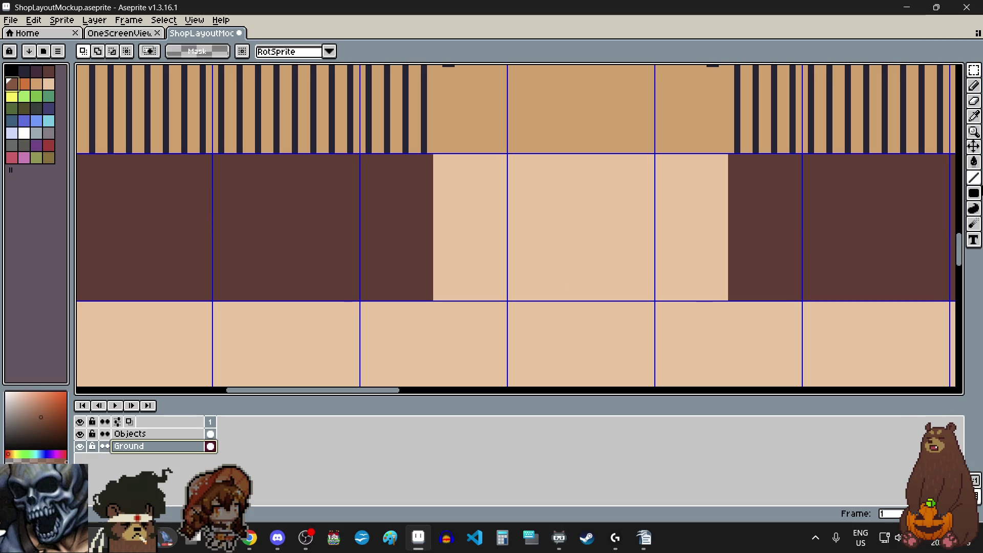
left_click(974, 193)
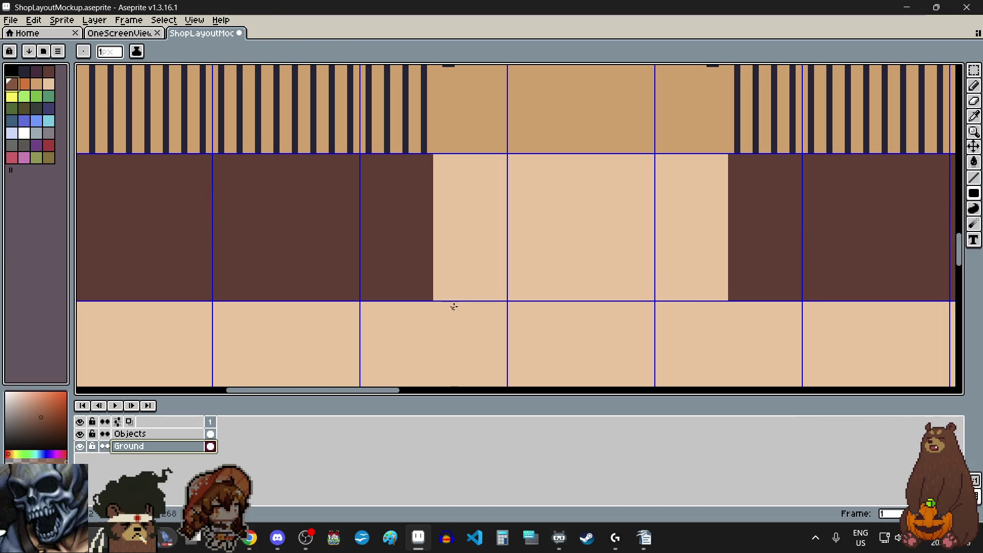
scroll(455, 307, "up", 3)
scroll(410, 297, "down", 3)
mouse_move(409, 297)
left_mouse_down()
mouse_move(815, 288)
mouse_move(817, 254)
left_mouse_up()
scroll(779, 288, "up", 3)
scroll(732, 279, "down", 1)
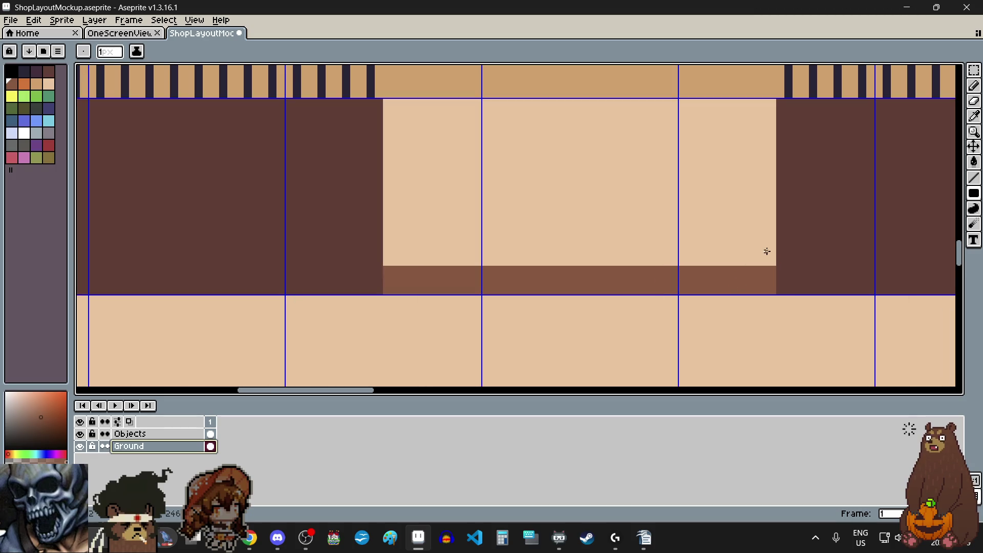
scroll(768, 241, "up", 1)
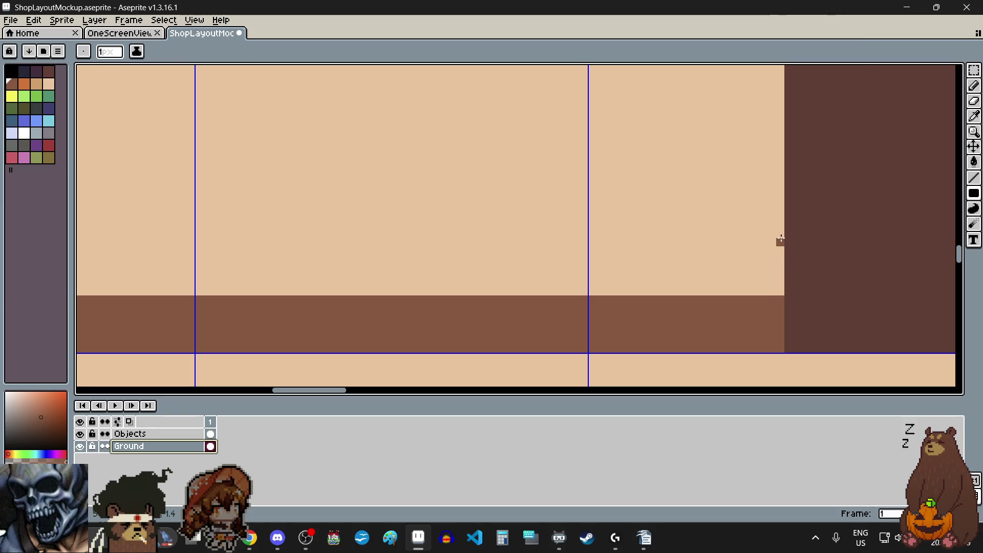
left_click_drag(781, 229, 781, 213)
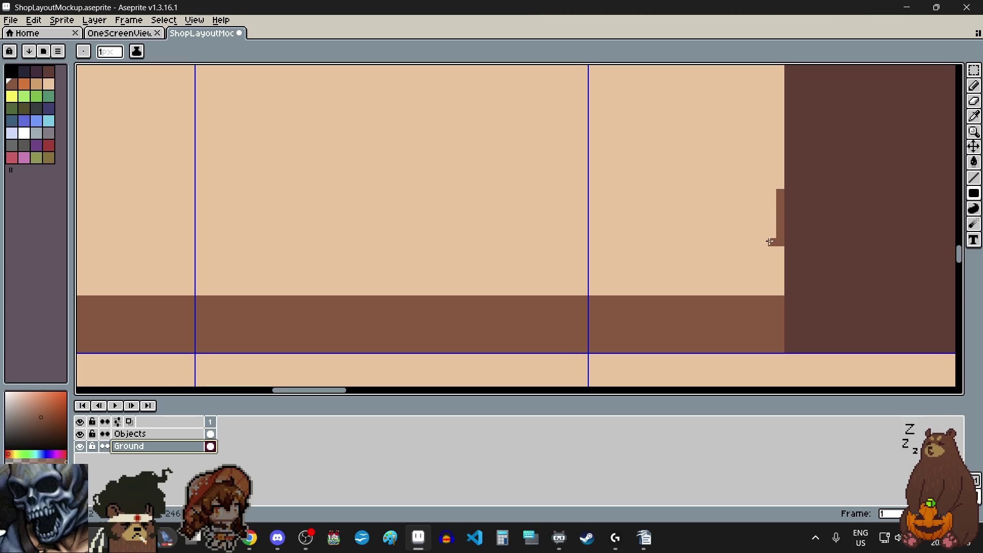
Draw a second brown step band across the passage and repaint a stray brown column tan
scroll(770, 242, "down", 1)
mouse_move(865, 244)
left_mouse_down()
mouse_move(279, 227)
mouse_move(284, 203)
left_mouse_up()
scroll(286, 218, "down", 1)
scroll(461, 167, "up", 3)
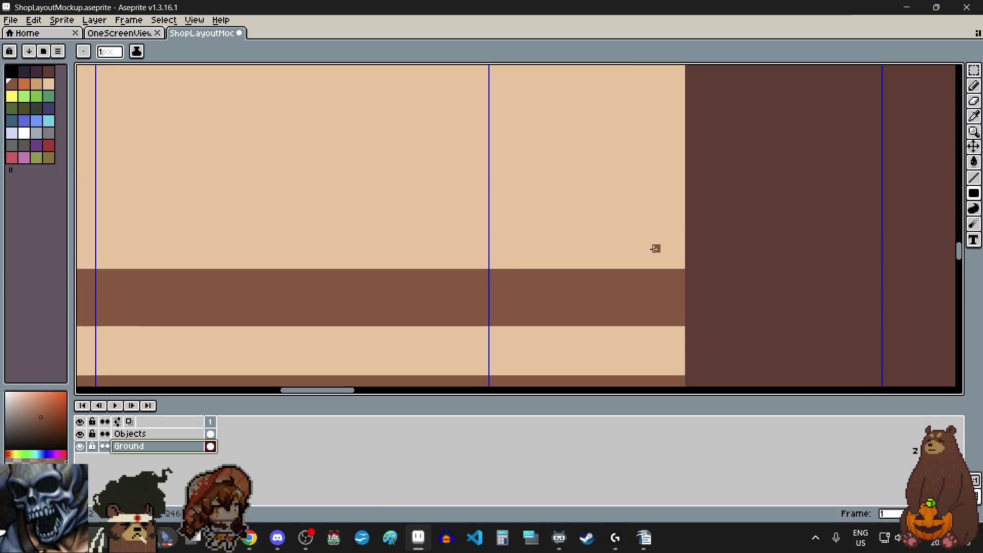
scroll(661, 253, "up", 5)
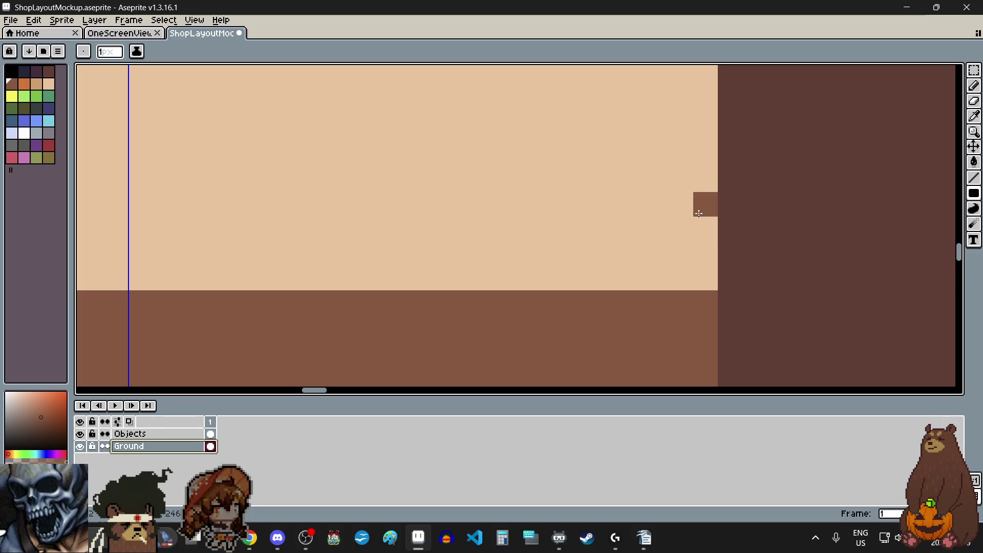
scroll(700, 137, "down", 4)
scroll(701, 137, "down", 1)
scroll(699, 128, "up", 2)
scroll(699, 125, "up", 2)
mouse_move(700, 125)
left_mouse_down()
mouse_move(700, 209)
mouse_move(695, 102)
left_mouse_up()
Add a third brown band across the passage and extend the brown edge column upward
mouse_move(675, 220)
left_mouse_down()
mouse_move(285, 234)
mouse_move(172, 219)
mouse_move(179, 188)
left_mouse_up()
scroll(671, 220, "down", 4)
scroll(672, 215, "left", 2)
scroll(763, 129, "up", 3)
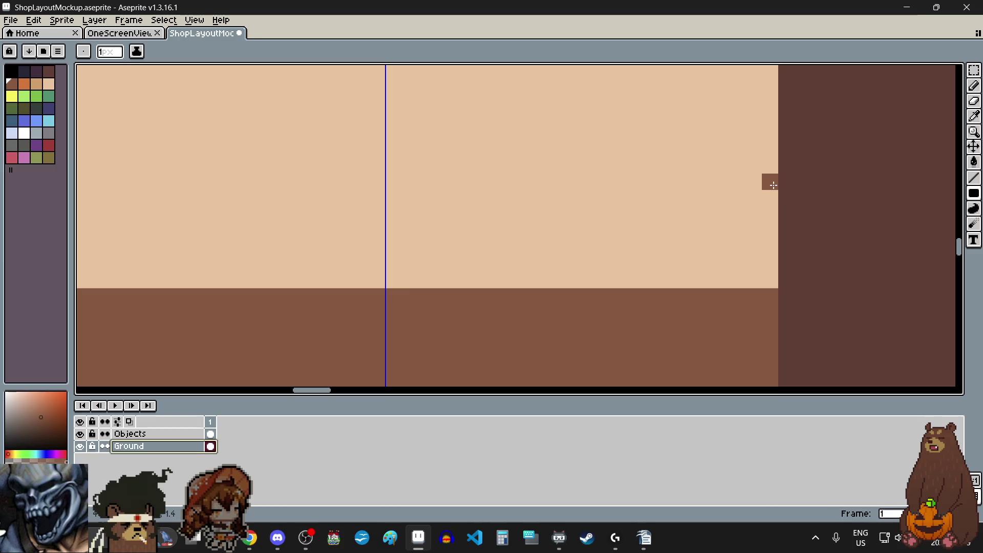
scroll(769, 182, "down", 3)
scroll(746, 175, "up", 3)
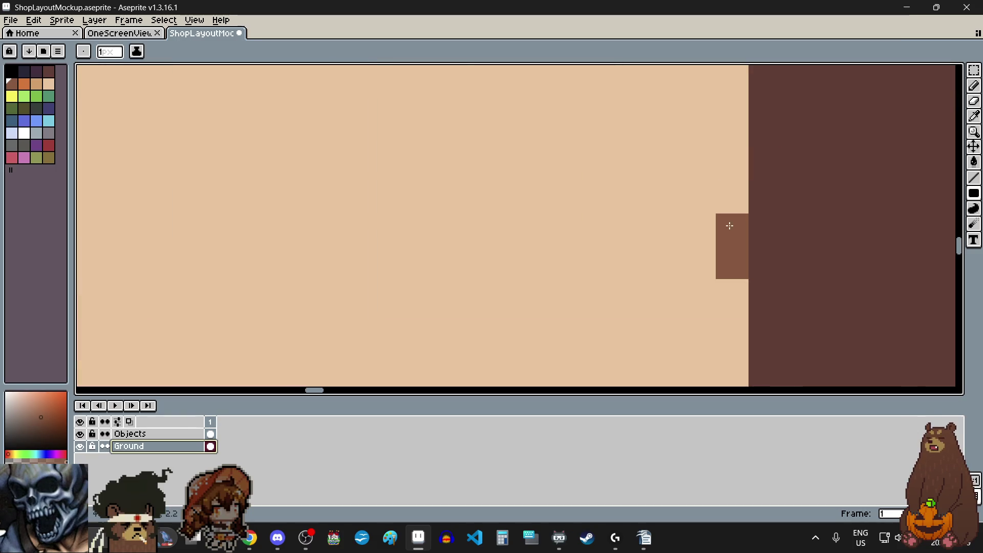
left_click_drag(730, 212, 722, 103)
scroll(707, 263, "down", 3)
scroll(707, 263, "left", 2)
Draw the last thick brown step band across the passage, keeping a light stripe inside
left_click_drag(883, 260, 337, 259)
scroll(328, 259, "up", 2)
left_click(270, 241, "shift")
scroll(268, 232, "down", 1)
scroll(267, 232, "down", 1)
left_click_drag(267, 230, 267, 212)
left_click(340, 227)
scroll(565, 189, "down", 3)
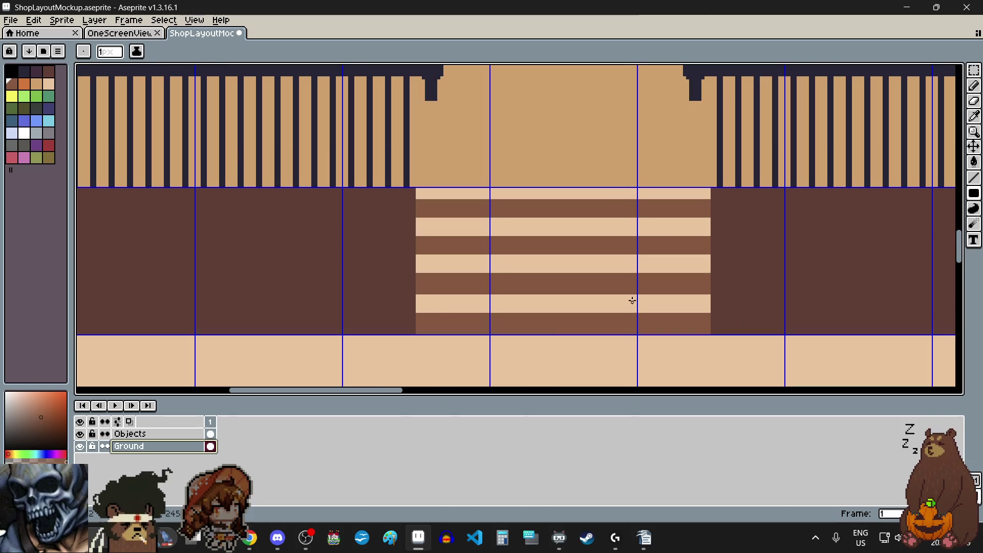
Nudge the stair block one pixel left and one pixel down into the platform-edge gap
scroll(708, 185, "up", 2)
scroll(703, 190, "down", 2)
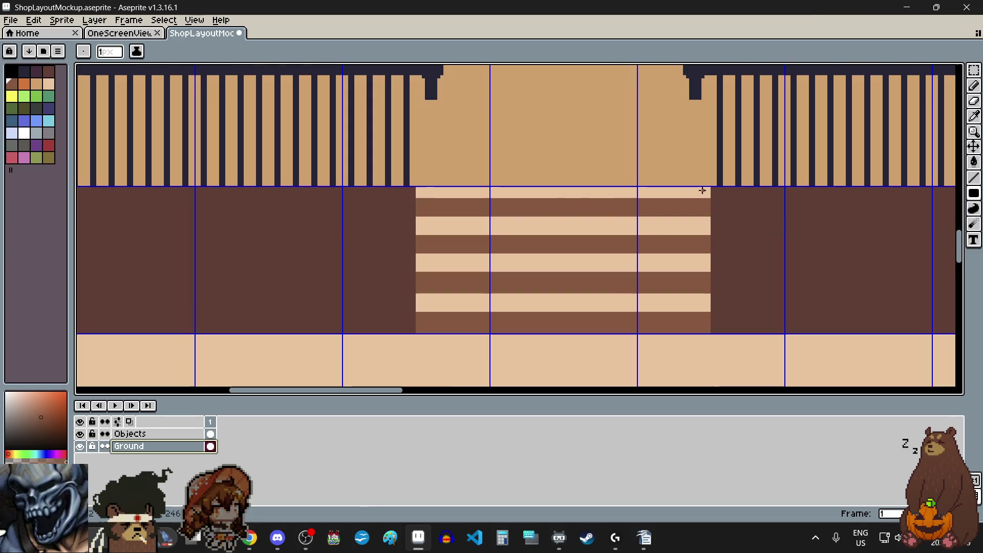
left_click(974, 69)
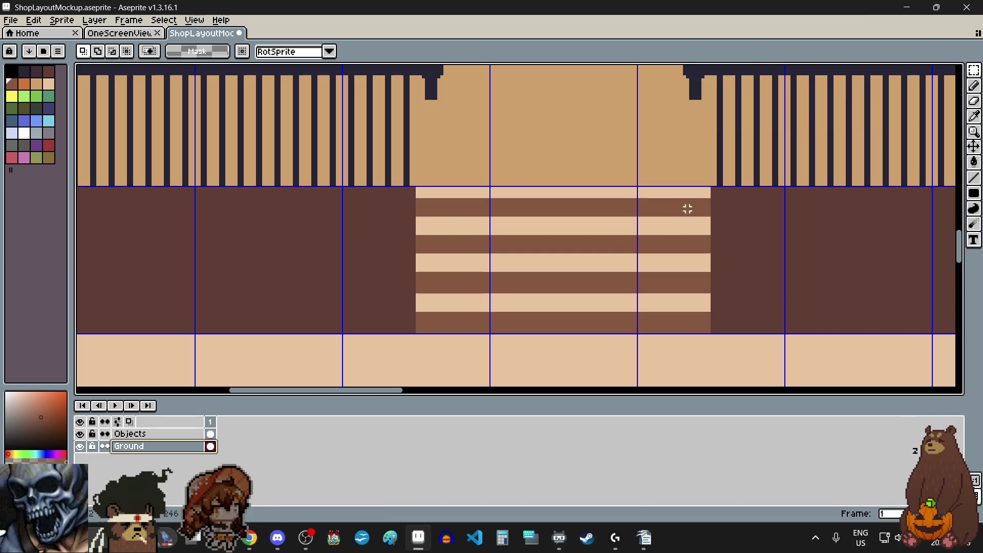
scroll(703, 193, "up", 4)
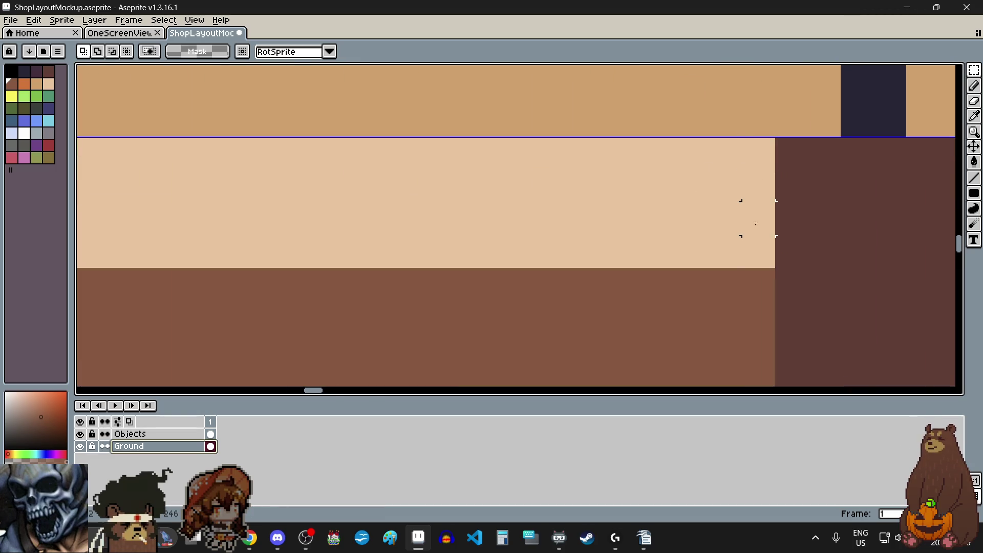
scroll(756, 272, "down", 3)
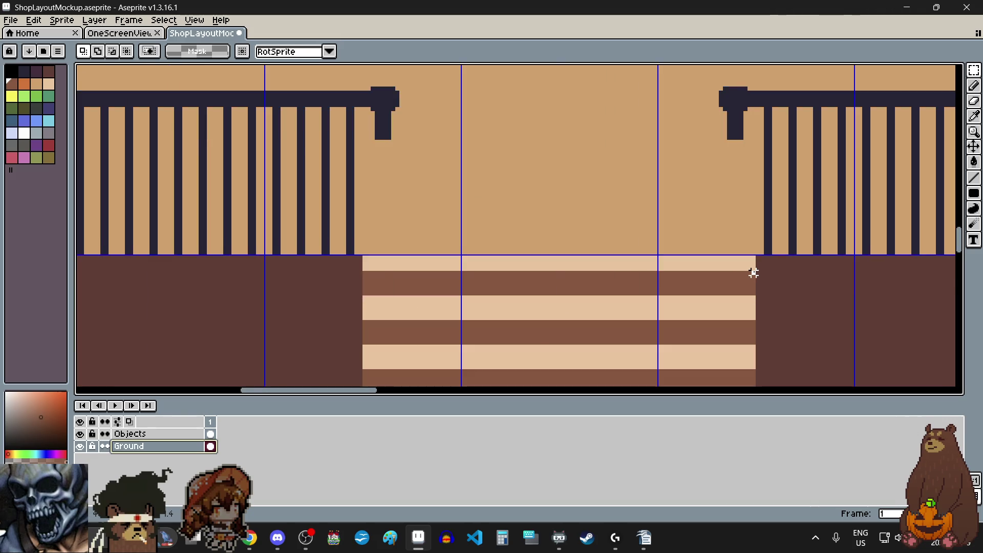
scroll(584, 374, "up", 4)
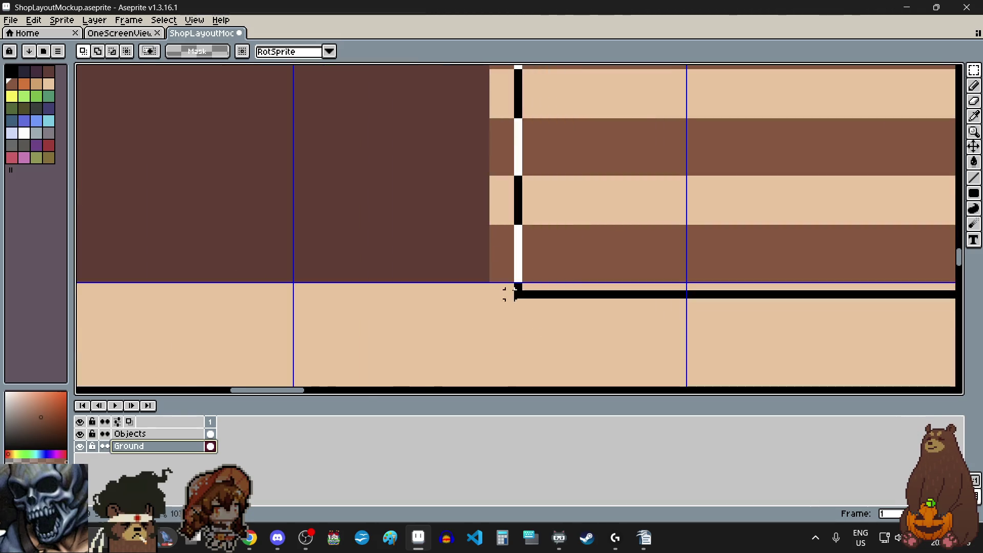
key("Left")
key("Down")
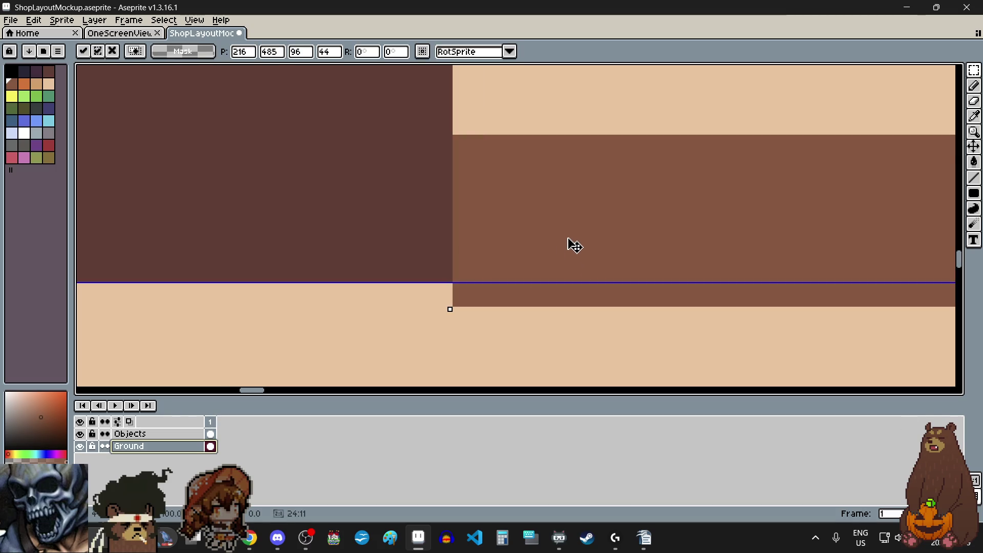
left_click(390, 318)
Stretch the top light strip of the stairs down to sit flush with the railing base
scroll(467, 290, "down", 3)
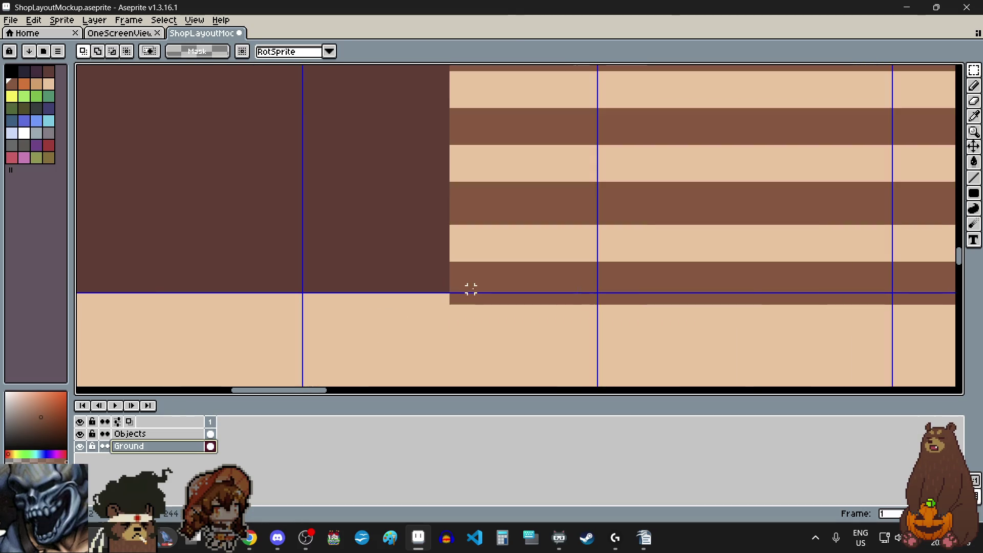
scroll(699, 97, "up", 1)
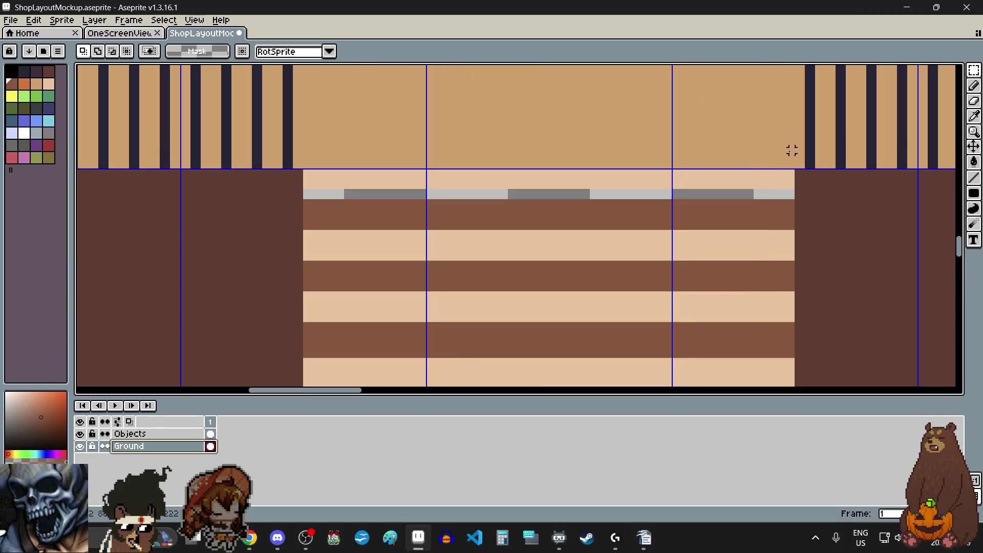
scroll(786, 159, "up", 2)
scroll(792, 170, "down", 2)
left_click_drag(790, 167, 554, 158)
scroll(555, 208, "up", 2)
key("ctrl+z")
scroll(702, 248, "down", 2)
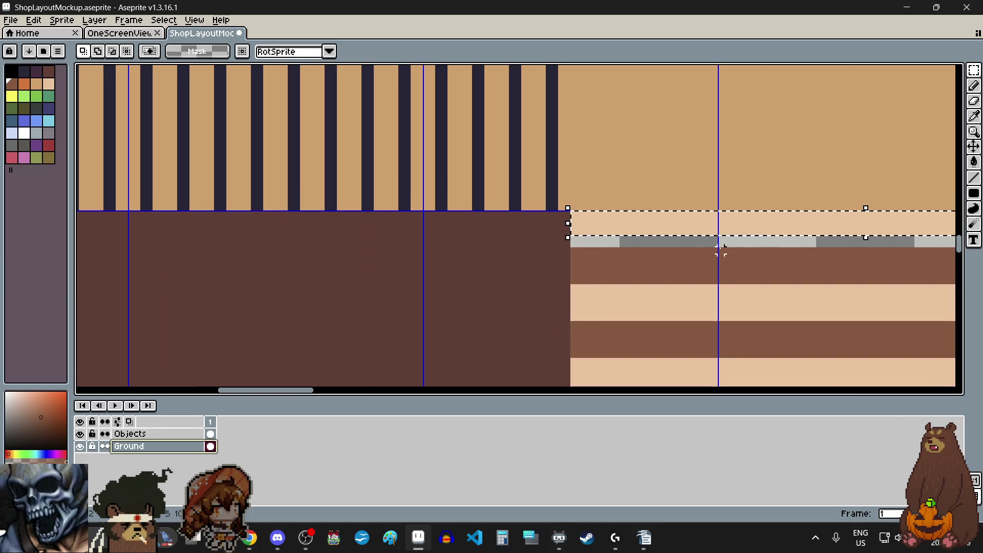
scroll(799, 239, "up", 1)
scroll(799, 239, "up", 2)
left_click_drag(675, 221, 681, 253)
scroll(681, 253, "down", 3)
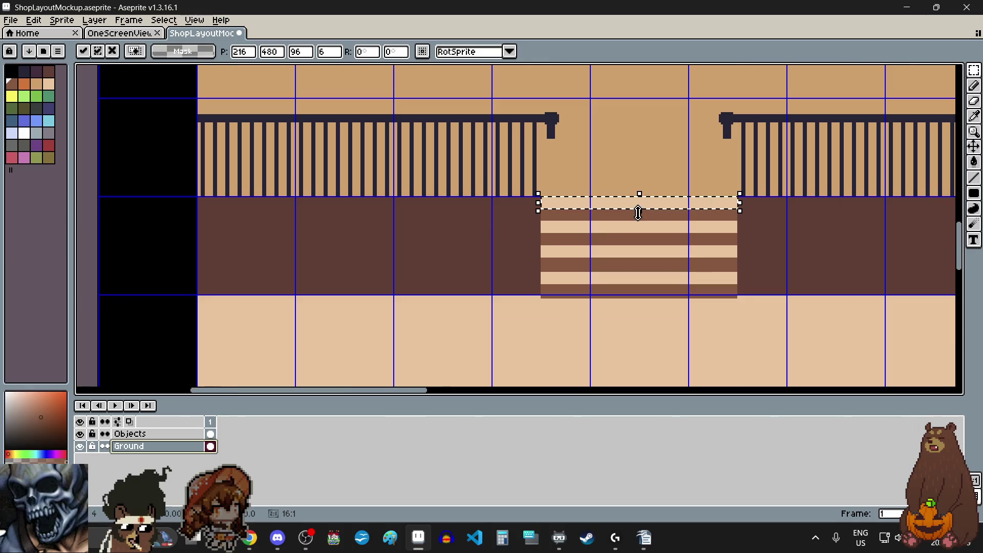
scroll(695, 316, "up", 1)
left_click(647, 326)
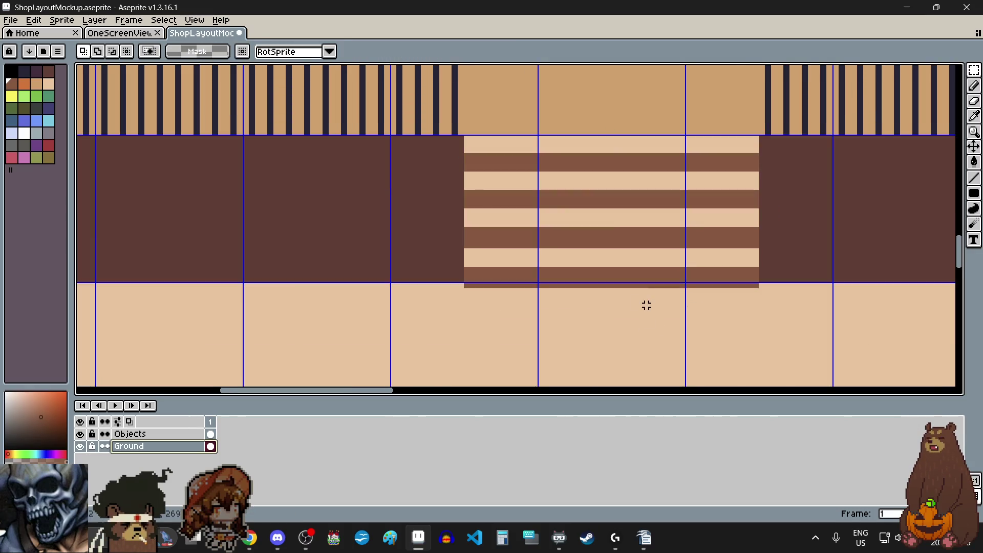
scroll(632, 189, "down", 1)
scroll(630, 189, "up", 2)
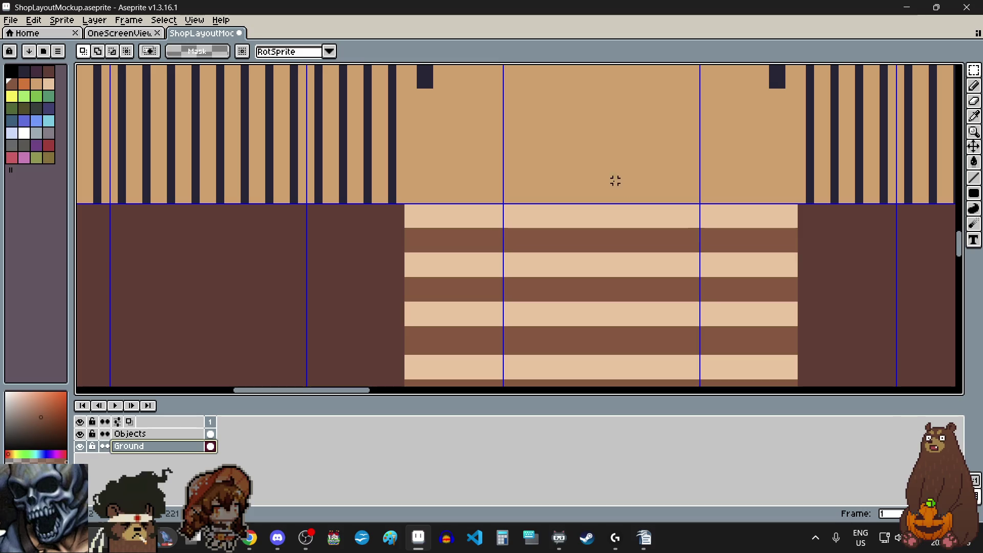
Bucket-fill the four light stair stripes olive
left_click(49, 158)
scroll(417, 147, "down", 3)
scroll(440, 169, "down", 1)
scroll(448, 187, "up", 1)
scroll(440, 172, "up", 2)
scroll(431, 121, "down", 2)
scroll(430, 122, "up", 1)
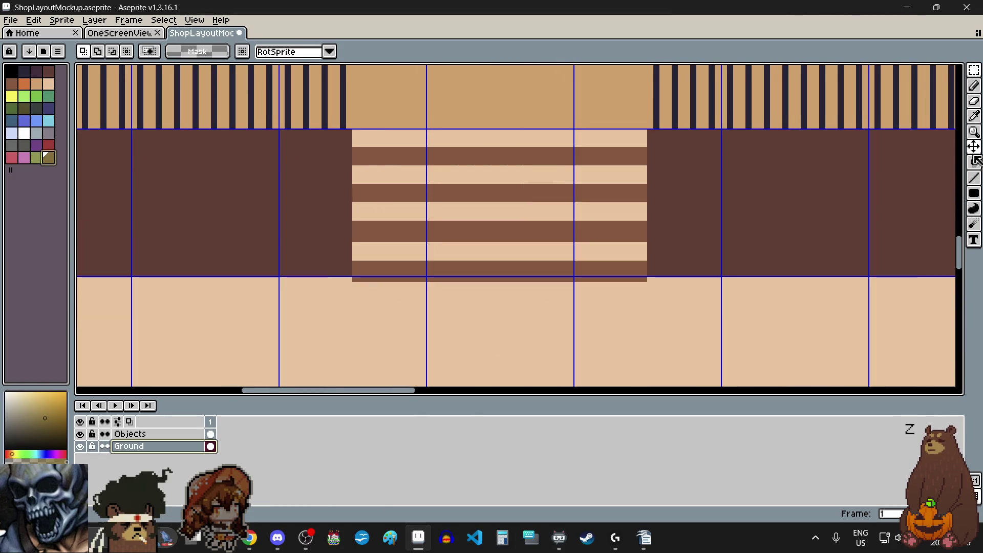
left_click(974, 162)
left_click(541, 250)
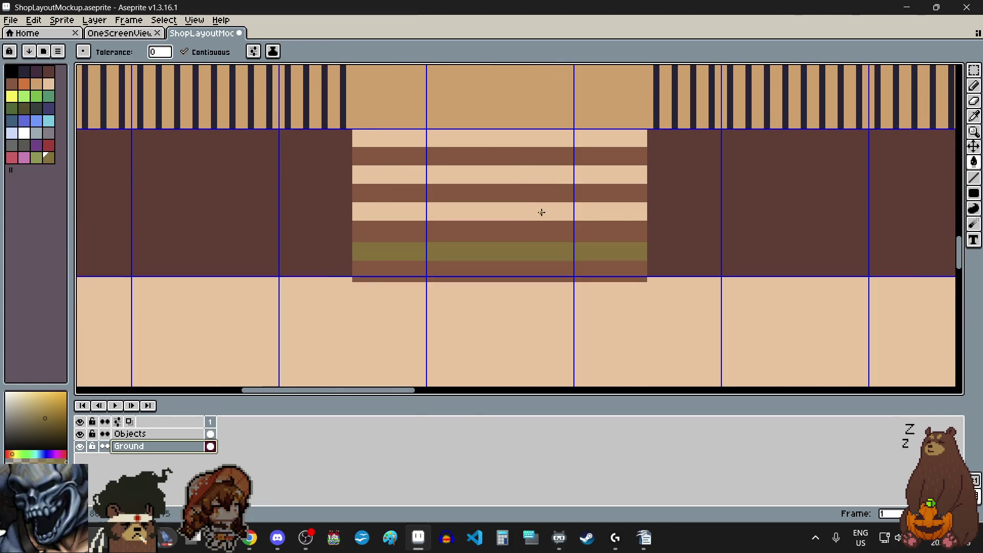
left_click(540, 213)
left_click(537, 173)
left_click(530, 137)
Fill the lowest stair stripe dark navy
scroll(574, 204, "down", 3)
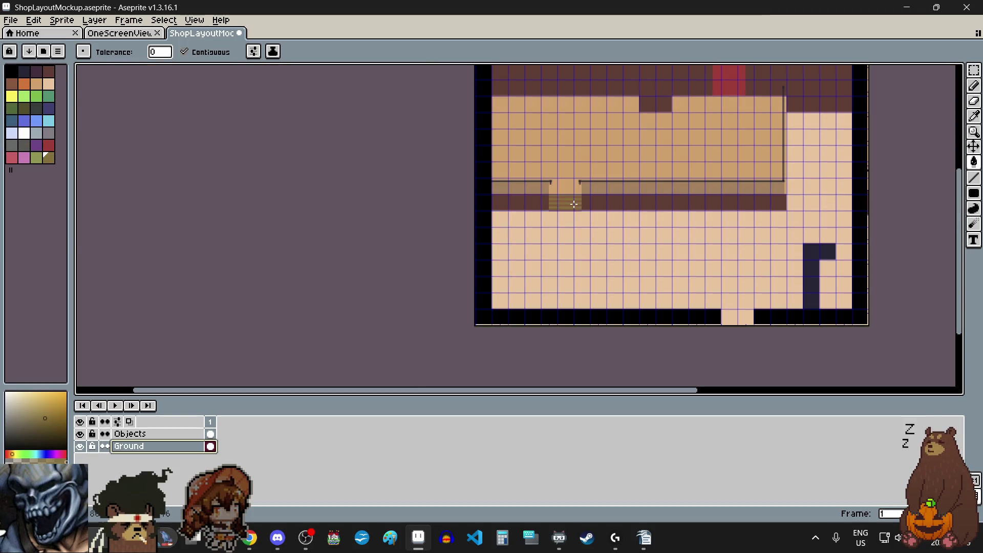
scroll(547, 170, "up", 3)
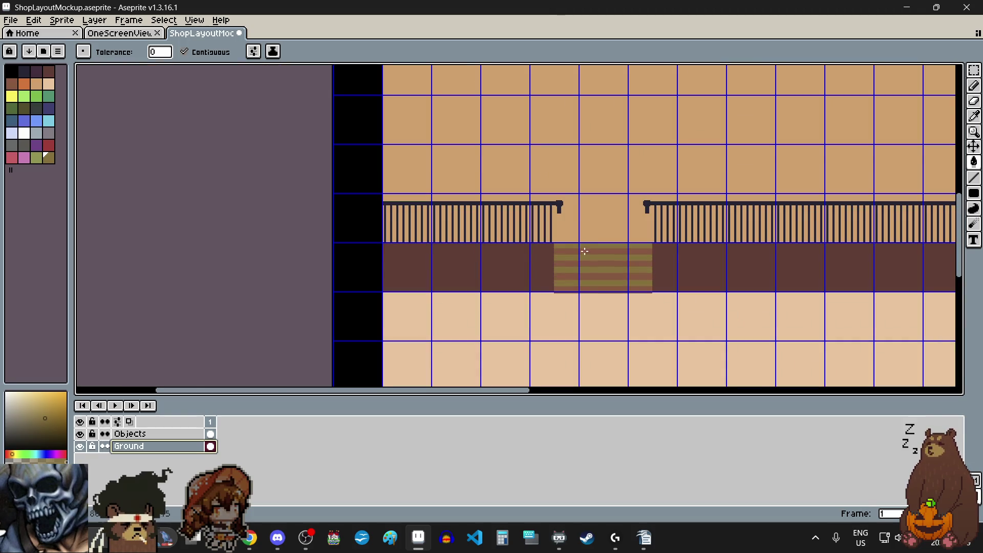
scroll(584, 252, "up", 2)
scroll(566, 226, "up", 2)
scroll(567, 226, "down", 2)
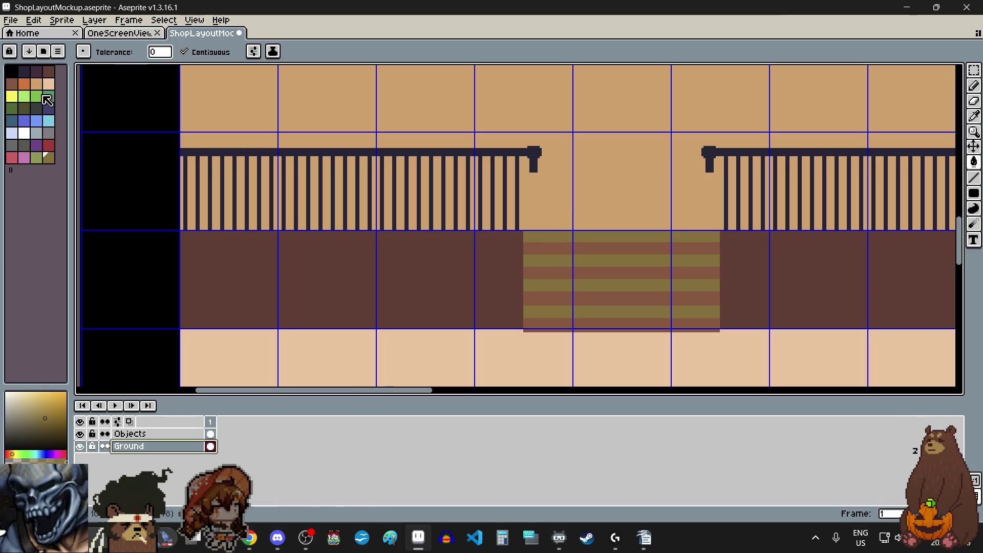
left_click(26, 74)
scroll(596, 315, "up", 2)
left_click(594, 310)
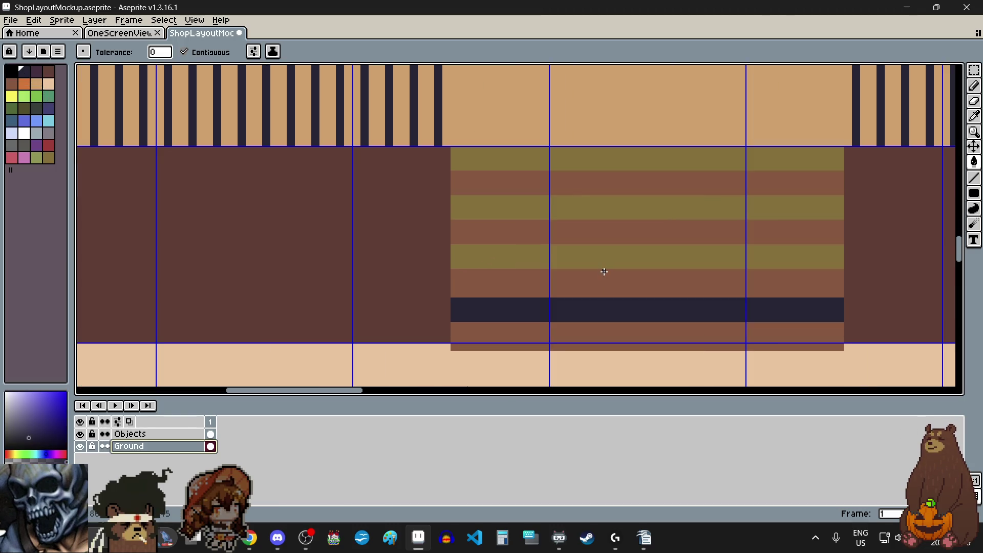
Fill one more stripe navy, then turn four step stripes, including the olive top one, dark purple
left_click(604, 259)
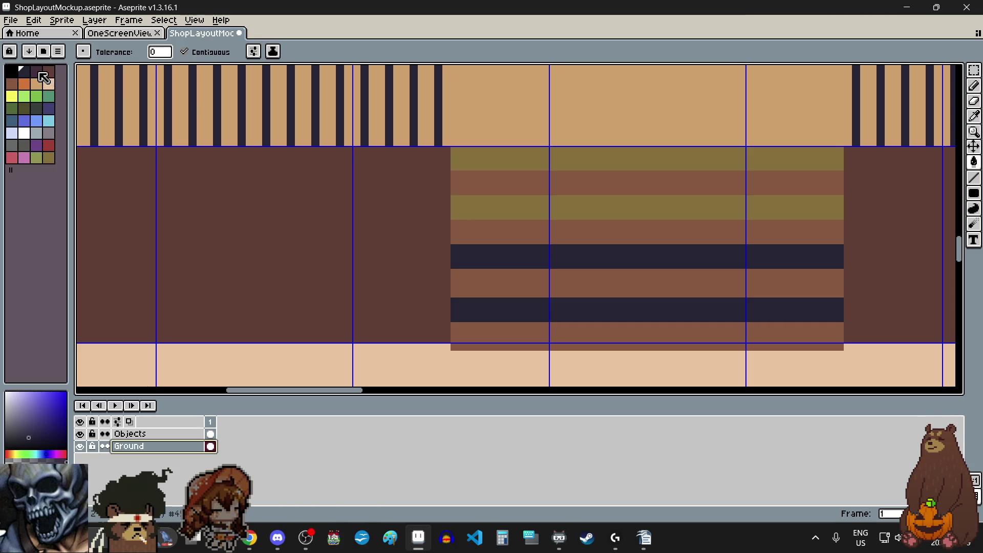
left_click(39, 75)
left_click(586, 307)
left_click(588, 259)
left_click(585, 205)
left_click(587, 163)
Undo the stray post stretch, clear the selection, and make the Objects layer active
scroll(568, 249, "down", 4)
scroll(570, 248, "up", 4)
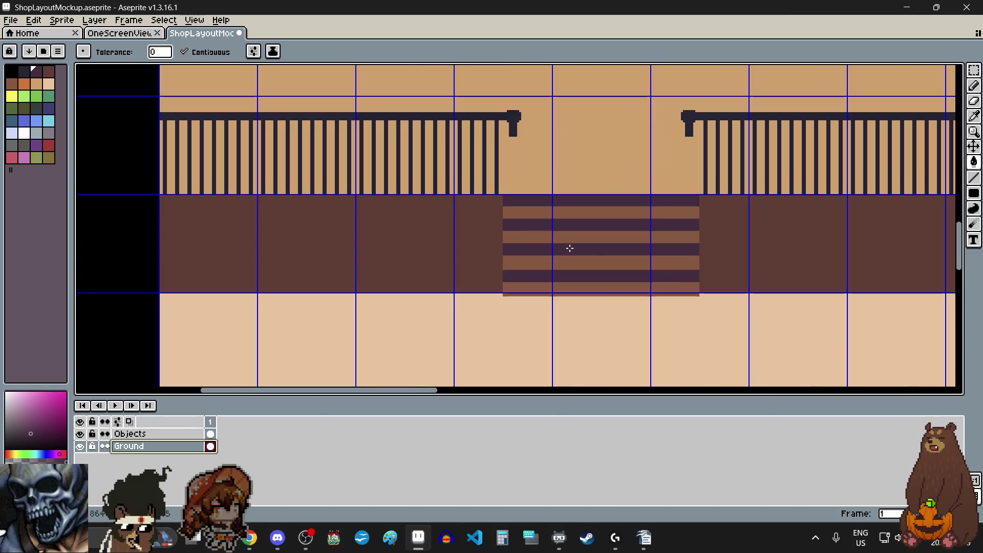
scroll(590, 249, "down", 3)
scroll(617, 239, "down", 2)
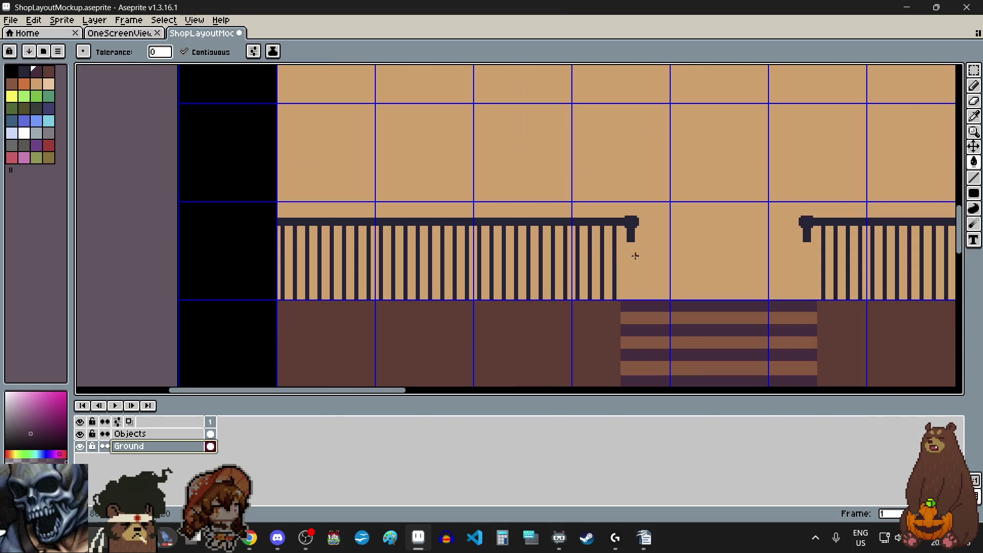
scroll(664, 293, "up", 2)
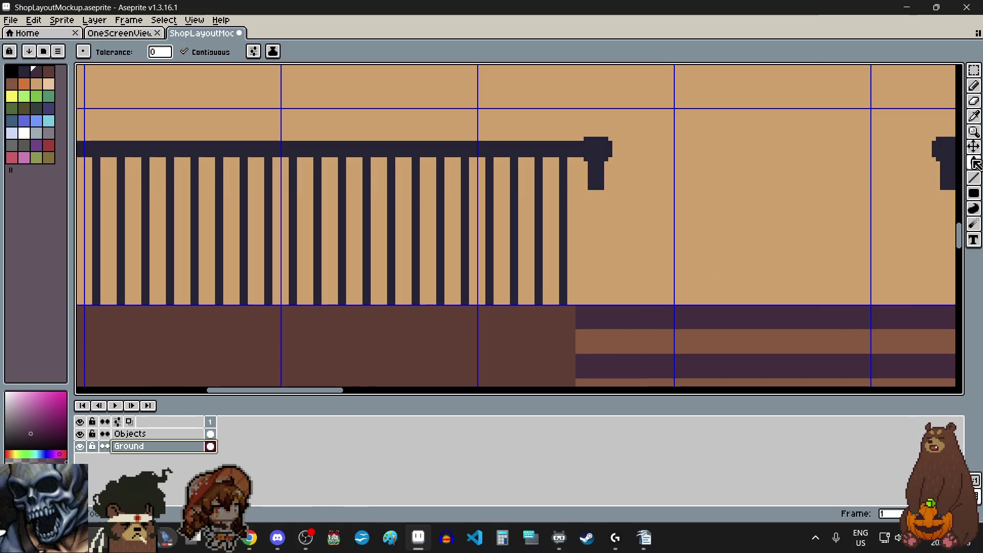
left_click(974, 69)
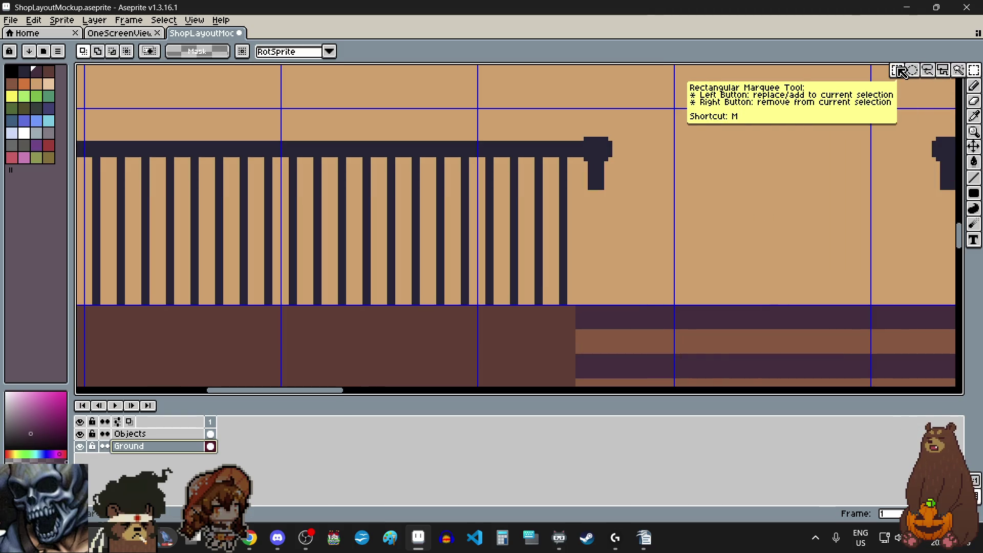
scroll(553, 176, "up", 3)
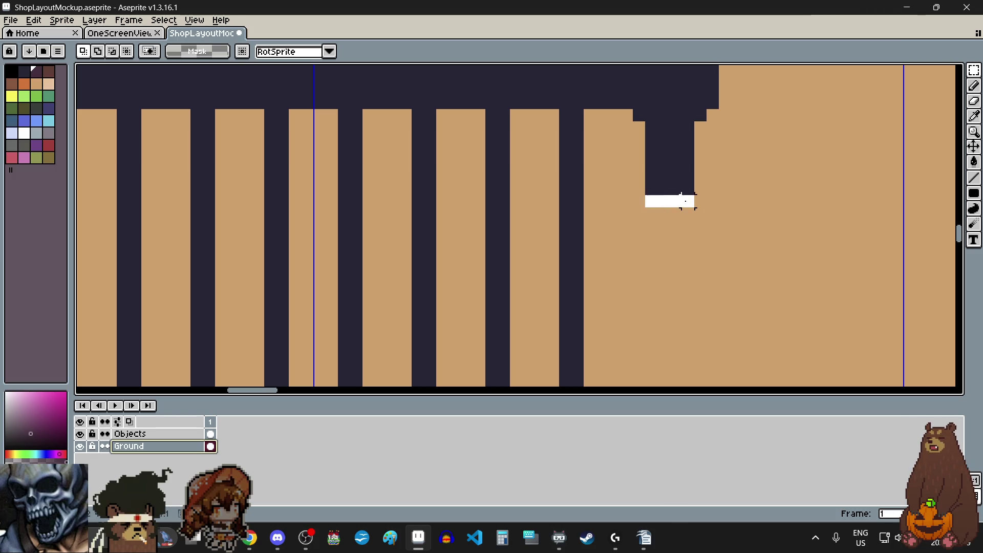
scroll(681, 200, "down", 3)
left_click_drag(671, 192, 680, 262)
scroll(674, 193, "down", 3)
scroll(678, 259, "up", 3)
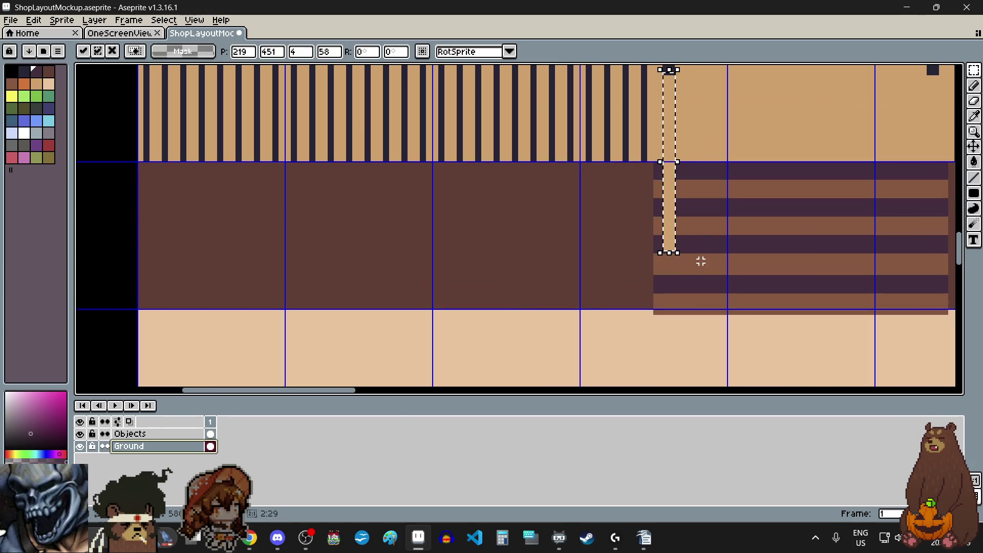
key("ctrl+z")
key("Return")
key("ctrl+d")
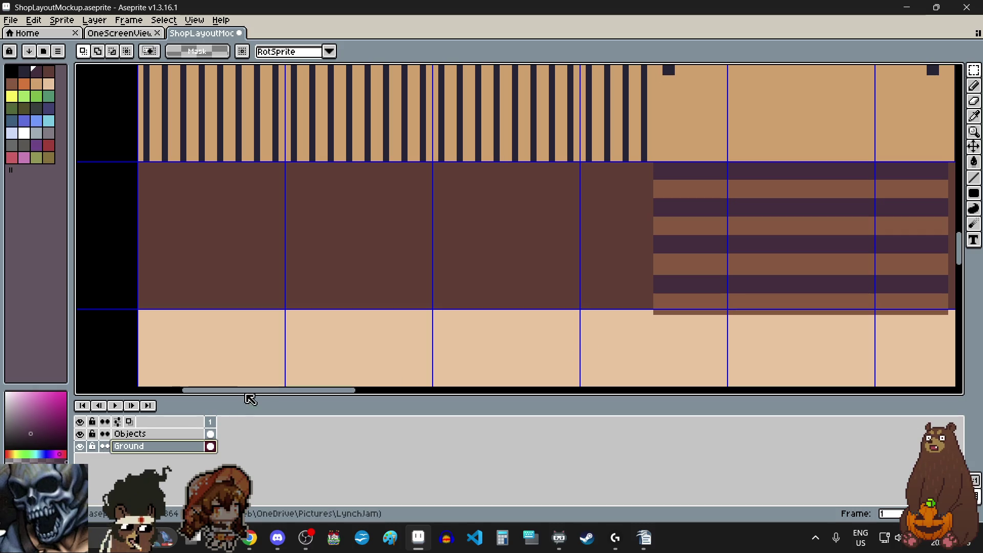
left_click(174, 434)
scroll(592, 240, "down", 1)
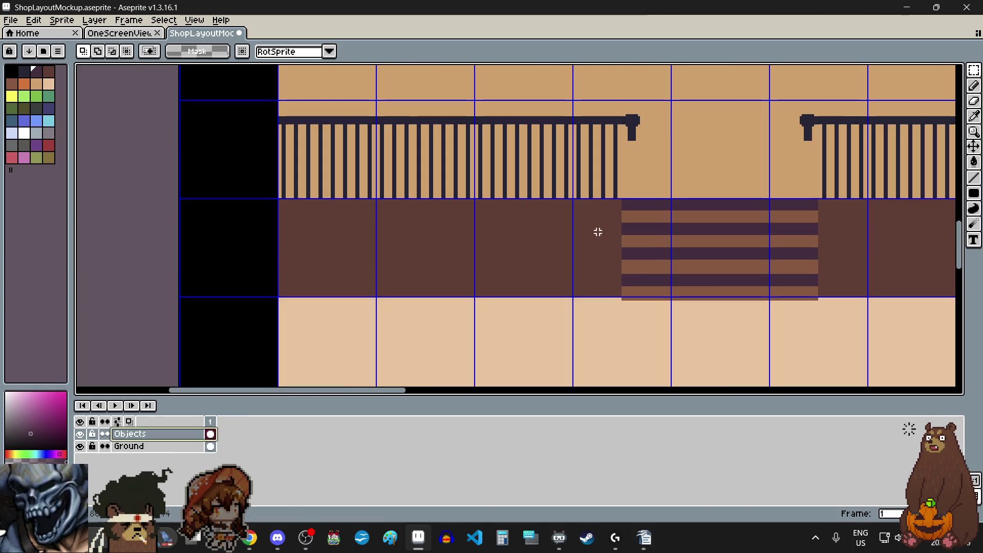
Select the railing end post and flip it vertically
scroll(635, 120, "up", 3)
scroll(636, 120, "up", 2)
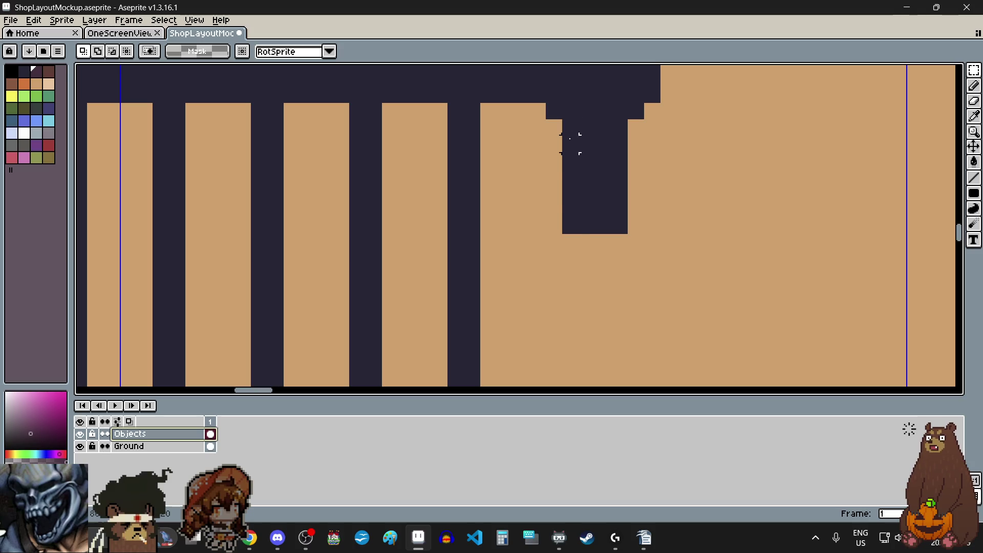
scroll(571, 231, "down", 2)
scroll(559, 164, "up", 2)
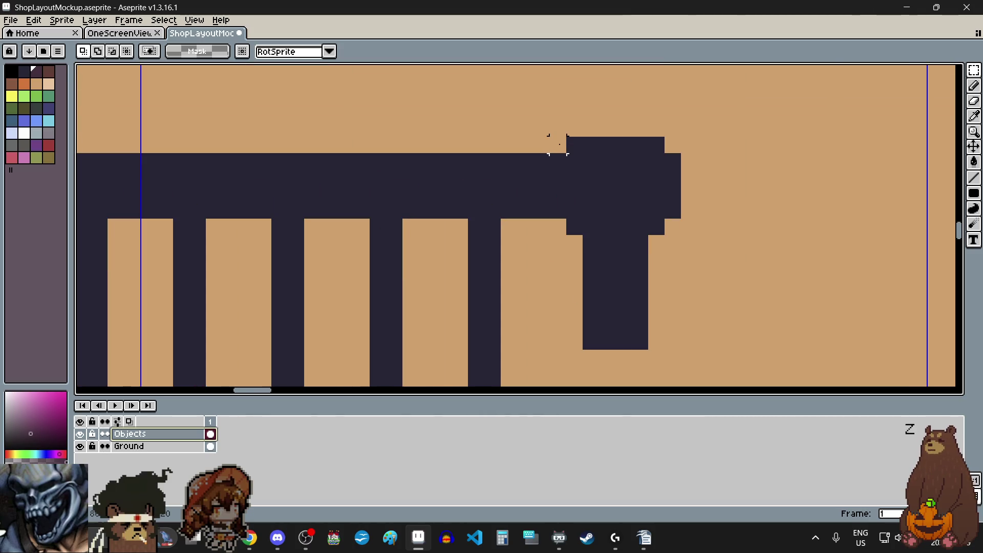
mouse_move(558, 144)
left_mouse_down()
mouse_move(647, 229)
mouse_move(692, 344)
mouse_move(677, 346)
left_mouse_up()
left_click(657, 320)
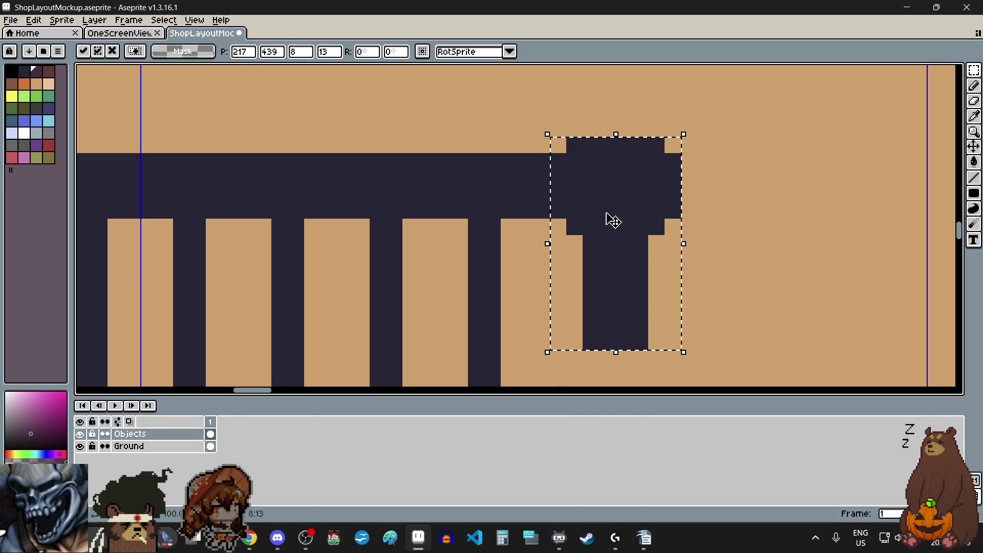
left_click(35, 20)
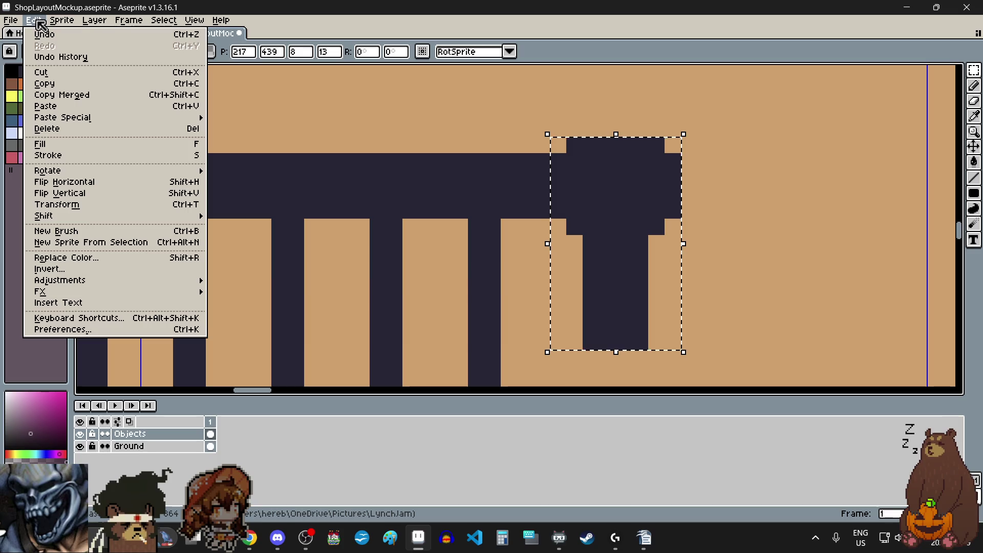
left_click(120, 198)
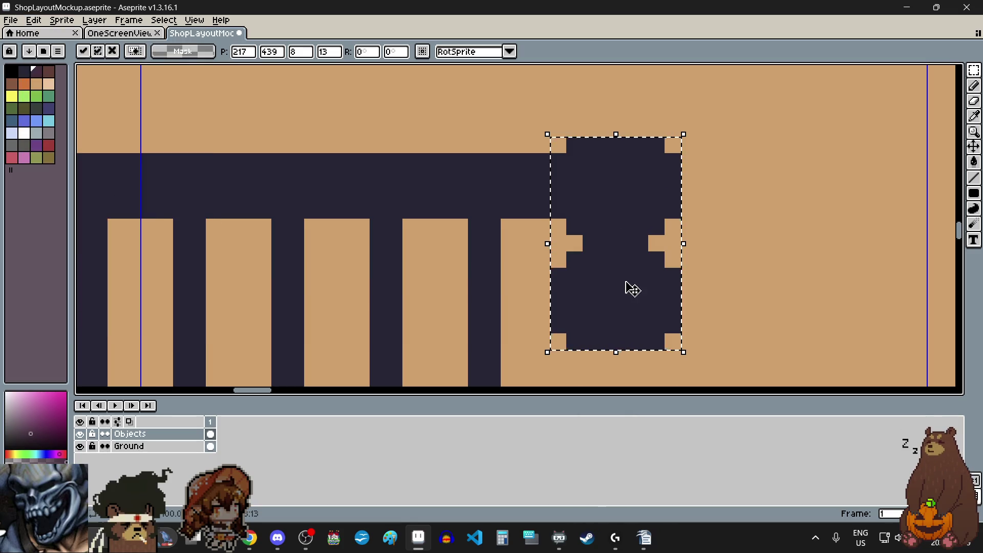
Move the flipped post below the steps and stretch its base into a tall pole along their left edge
scroll(628, 285, "down", 6)
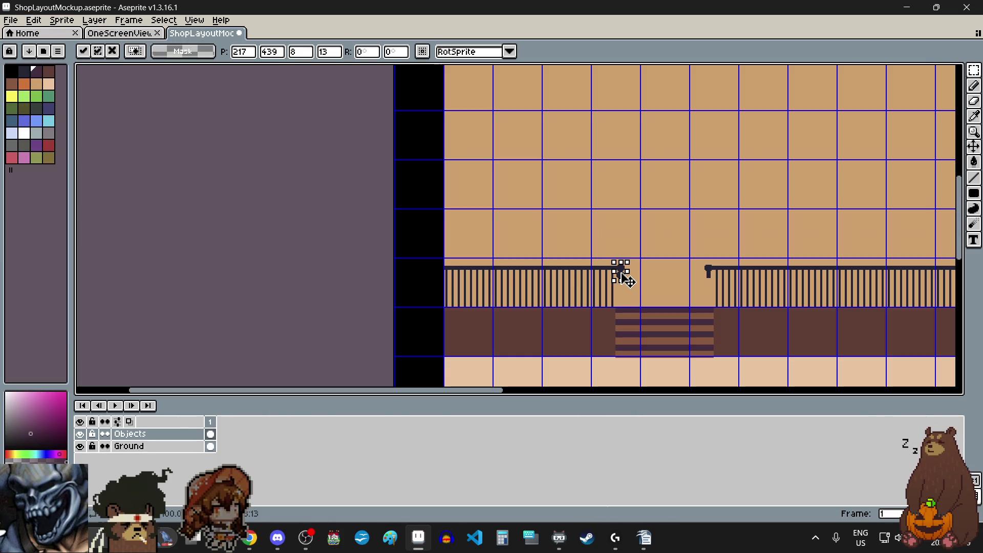
scroll(626, 358, "up", 2)
mouse_move(620, 118)
left_mouse_down()
mouse_move(632, 318)
mouse_move(625, 353)
mouse_move(598, 322)
left_mouse_up()
scroll(597, 320, "down", 2)
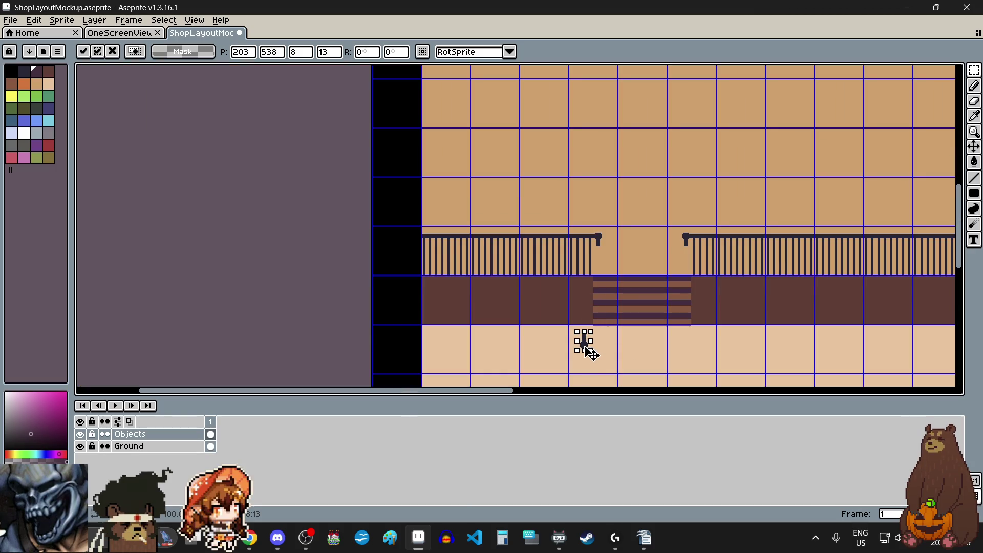
key("ctrl+d")
scroll(592, 231, "up", 3)
scroll(624, 333, "up", 3)
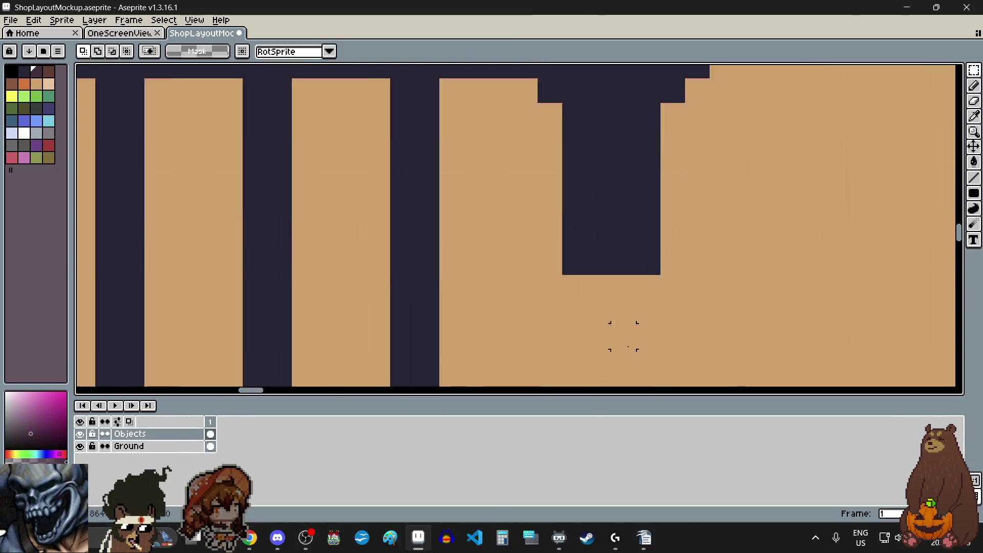
scroll(623, 333, "up", 1)
mouse_move(558, 220)
left_mouse_down()
mouse_move(640, 251)
mouse_move(610, 256)
mouse_move(621, 352)
mouse_move(617, 296)
left_mouse_up()
scroll(610, 261, "down", 5)
scroll(621, 352, "up", 3)
left_click(461, 283)
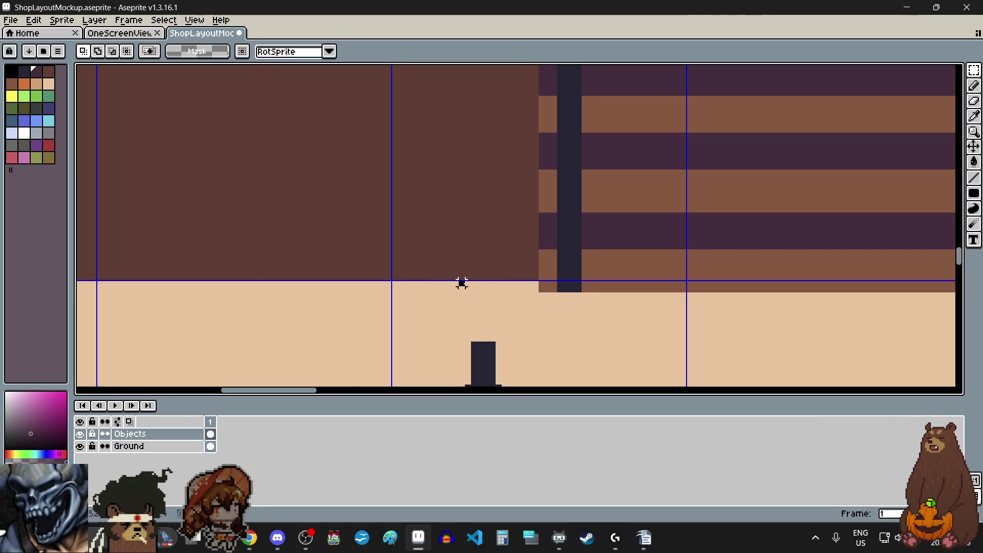
Move the left post's floor foot up onto the pole, then undo those edits
scroll(461, 283, "down", 2)
left_click_drag(451, 307, 512, 386)
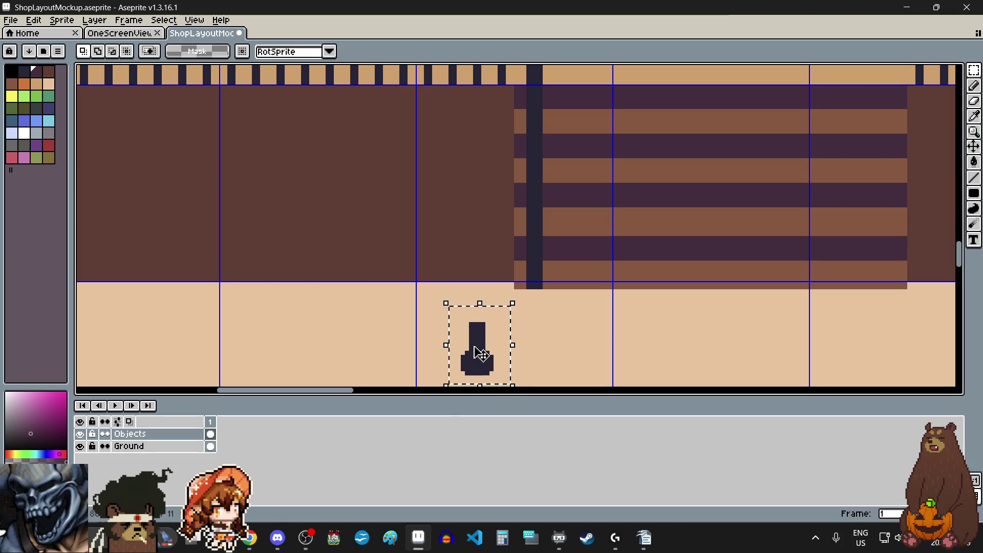
left_click_drag(479, 354, 524, 325)
scroll(525, 325, "up", 2)
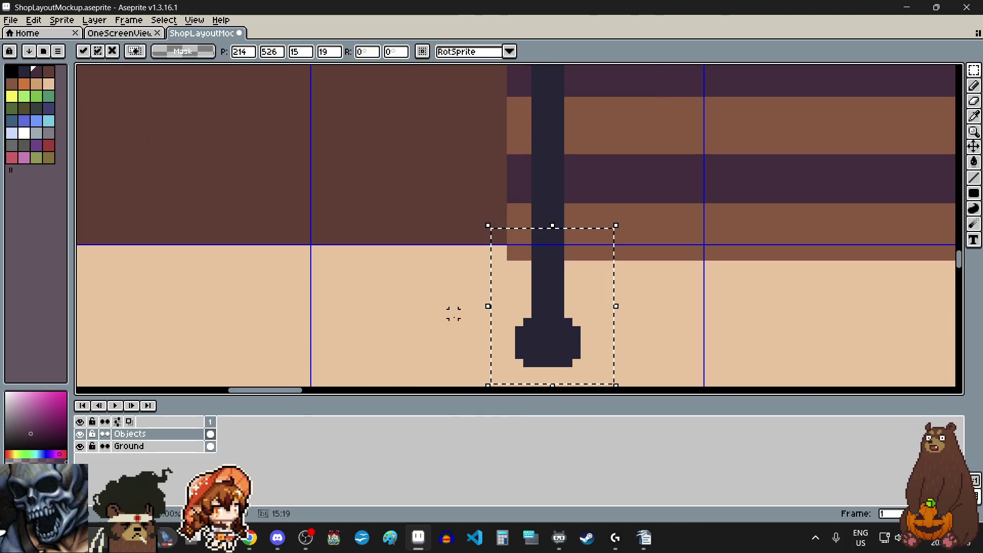
scroll(454, 313, "down", 2)
left_click(424, 322)
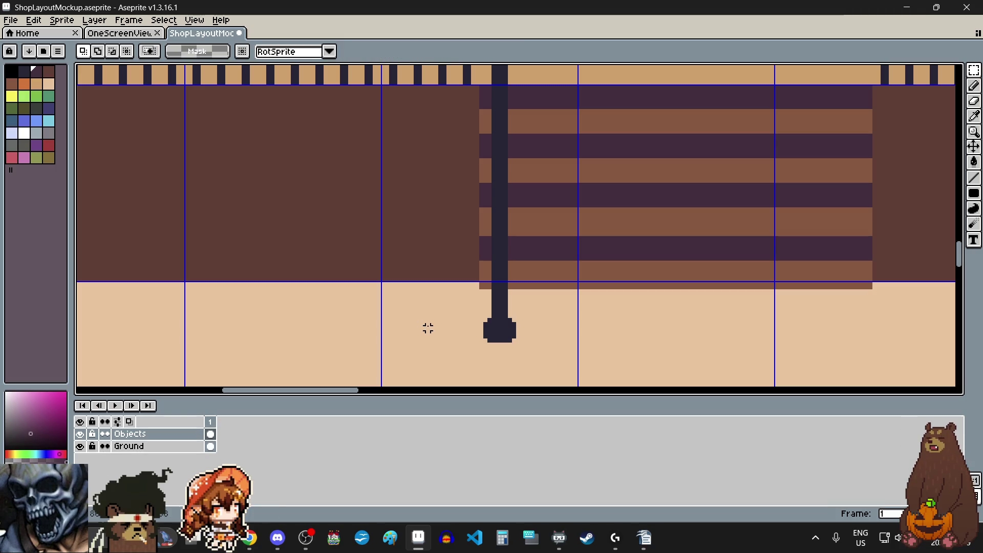
scroll(428, 328, "down", 2)
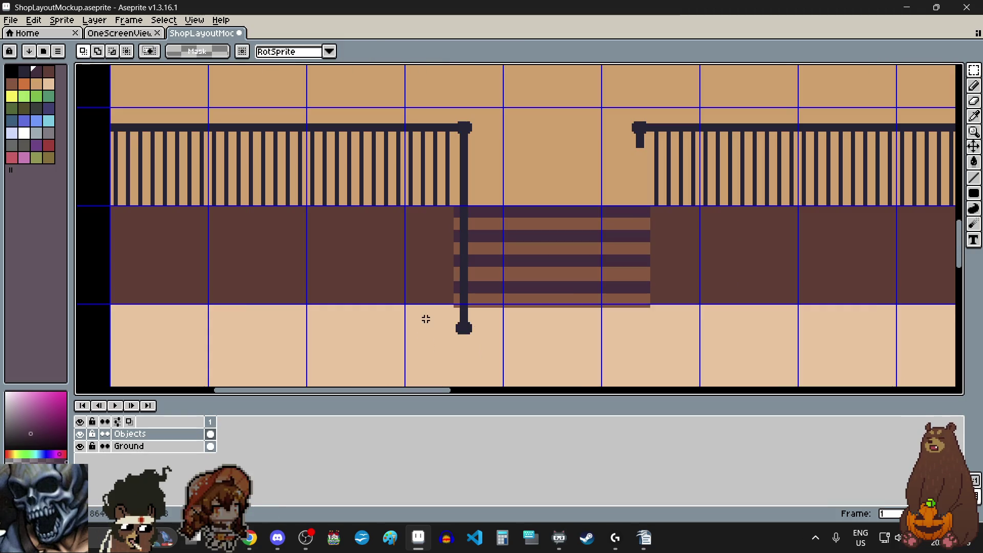
scroll(452, 340, "up", 5)
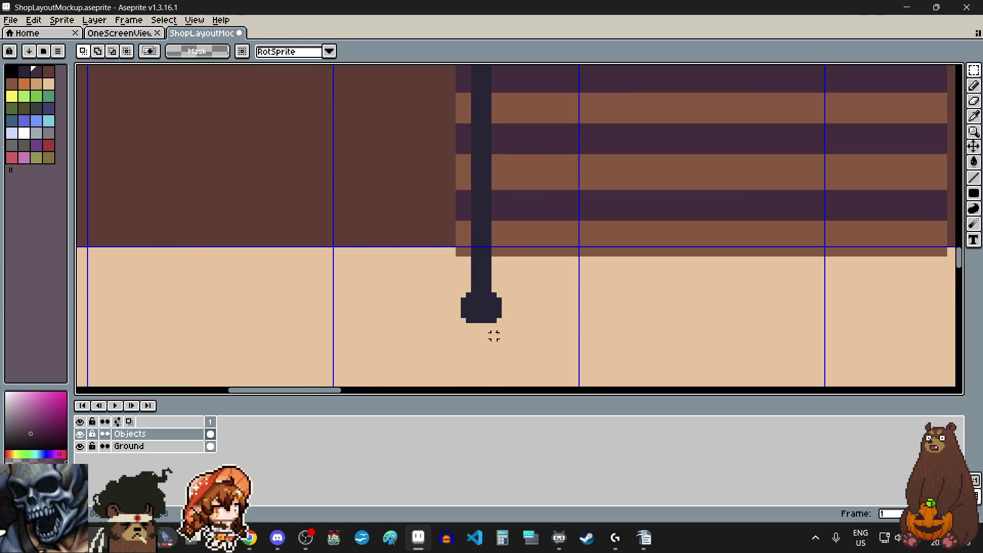
scroll(442, 306, "up", 1)
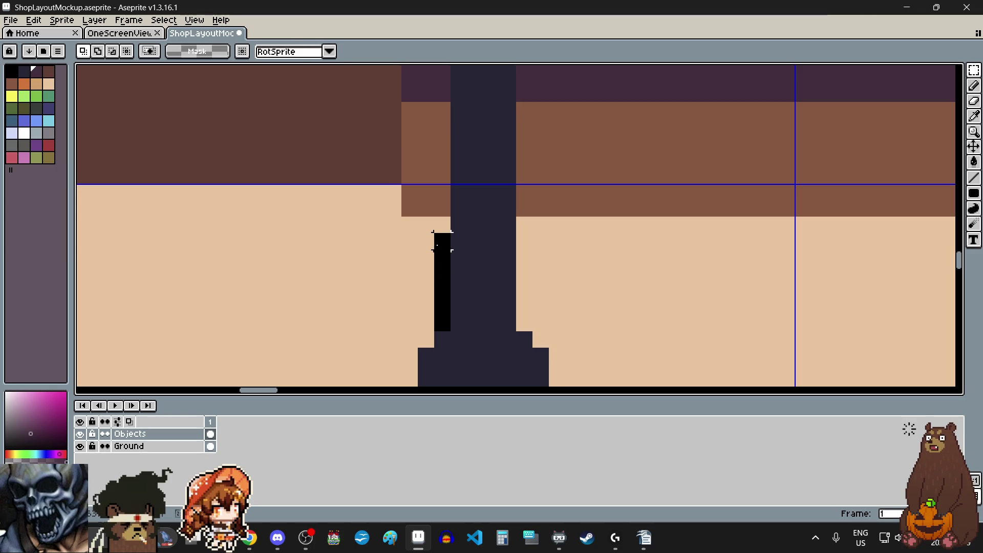
key("ctrl+z")
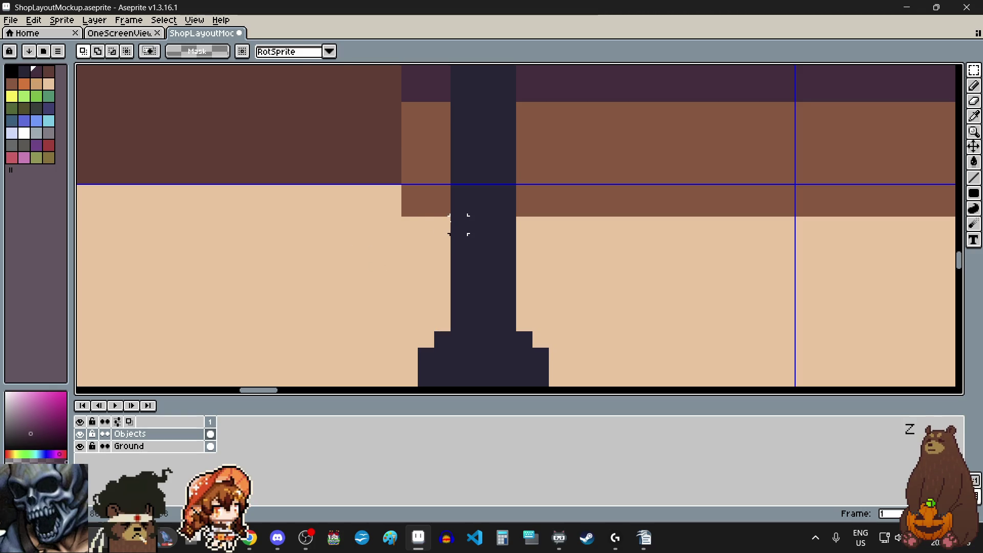
key("ctrl+z")
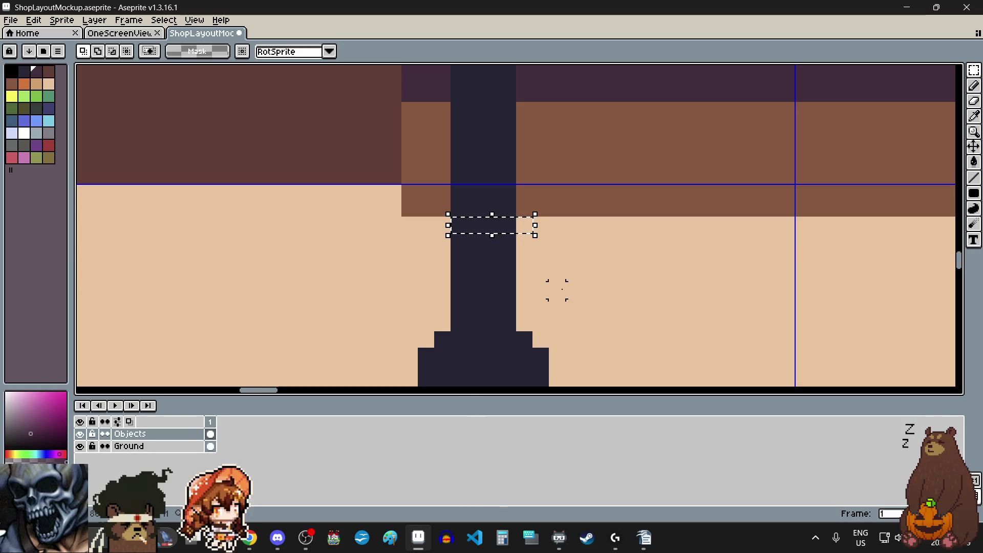
key("ctrl+z")
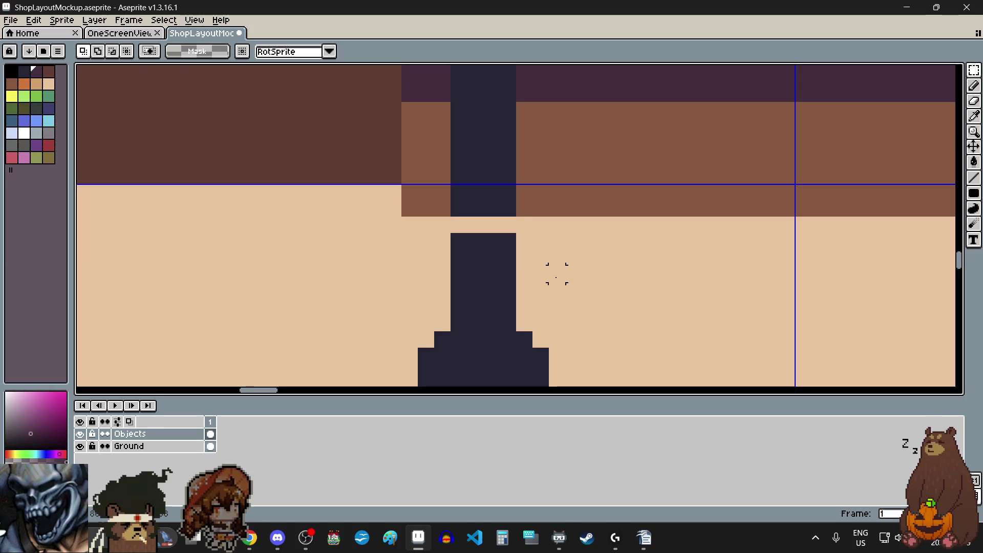
Reselect the left post's lower block and nudge it up one pixel, just below the bottom step
scroll(471, 263, "down", 2)
scroll(443, 345, "up", 1)
mouse_move(443, 346)
left_mouse_down()
mouse_move(499, 279)
mouse_move(543, 198)
left_mouse_up()
left_click(495, 282)
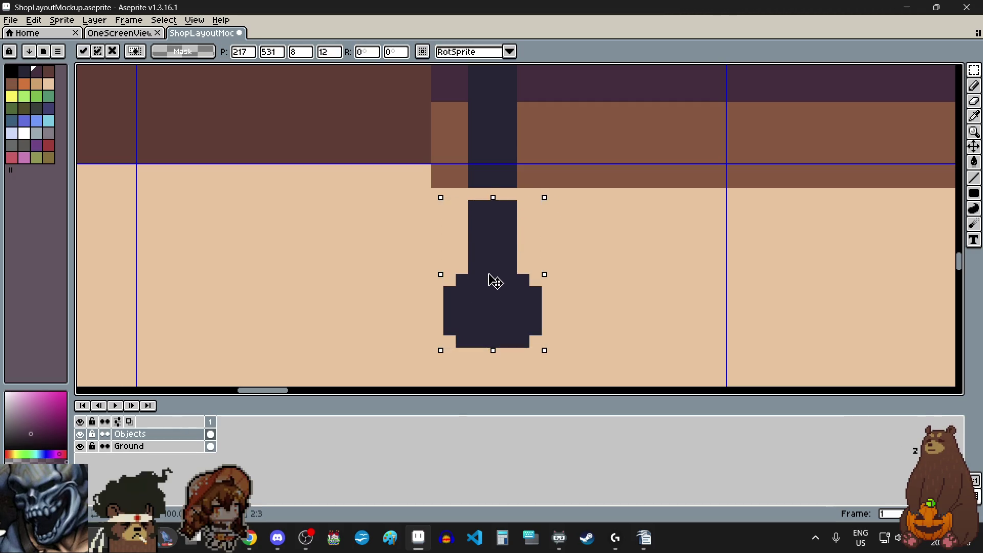
key("Up")
scroll(492, 274, "down", 8)
scroll(373, 299, "up", 3)
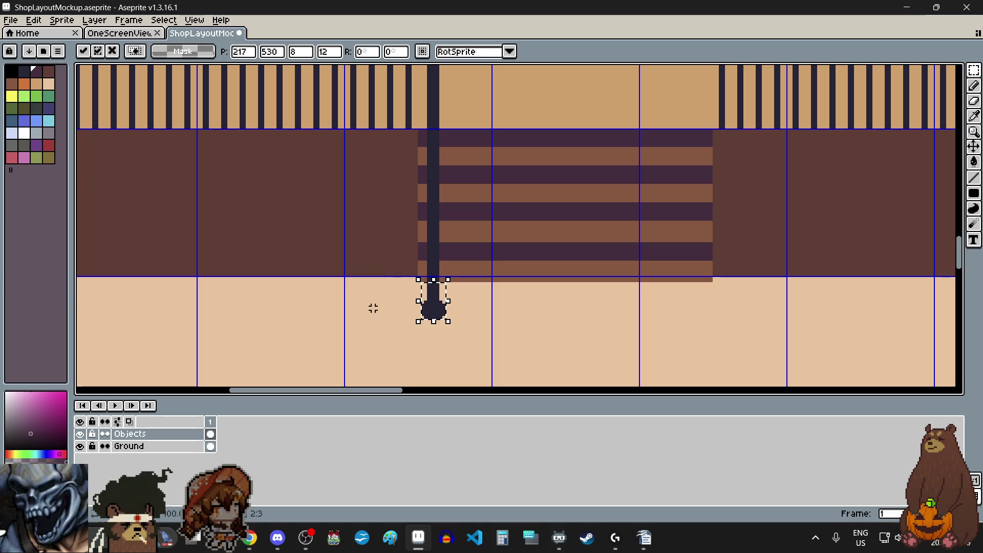
left_click(373, 299)
scroll(376, 309, "down", 1)
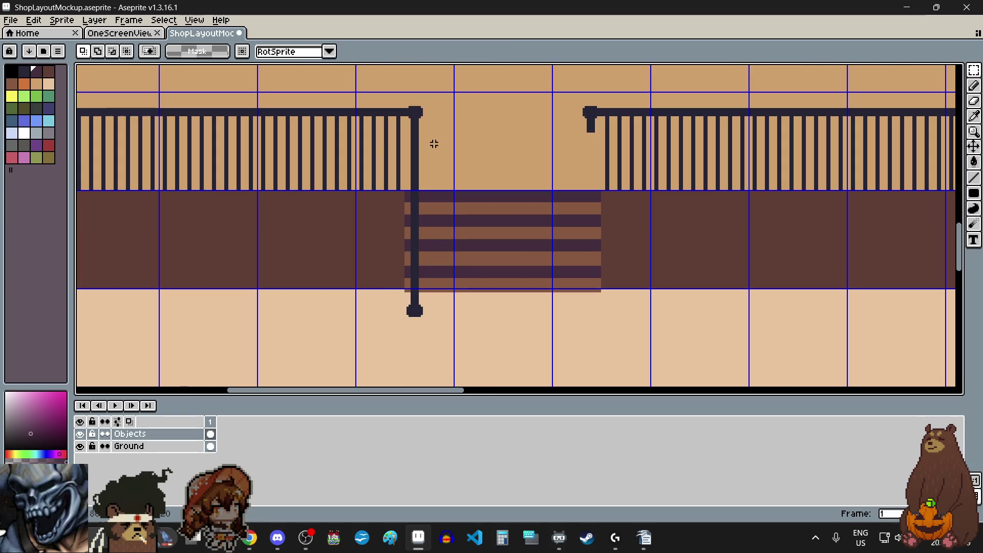
scroll(412, 95, "up", 6)
scroll(404, 101, "up", 3)
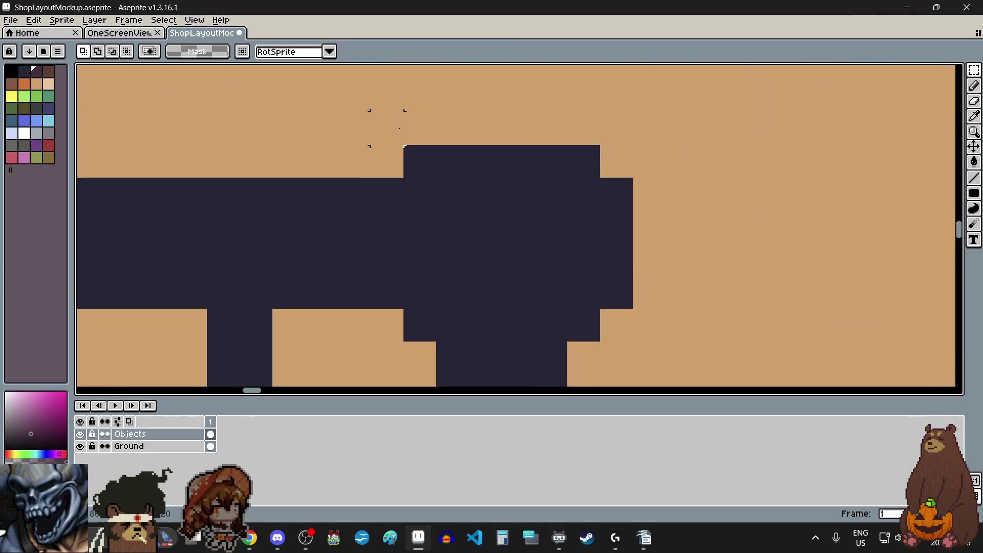
Place a copy of the left post at the right railing's end beside the stairs
scroll(392, 157, "down", 5)
scroll(391, 158, "down", 3)
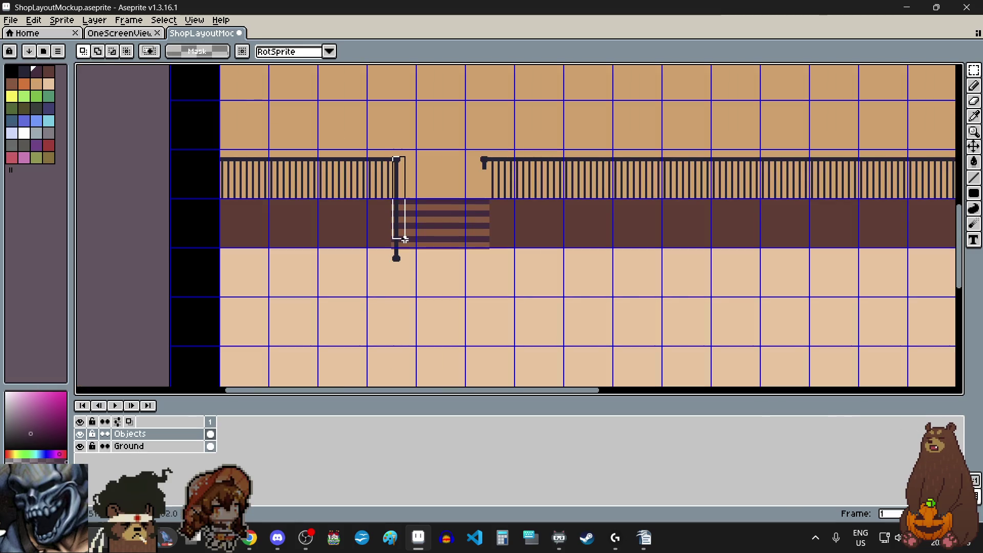
left_click(412, 282)
scroll(395, 158, "up", 4)
mouse_move(395, 158)
left_mouse_down()
mouse_move(539, 263)
mouse_move(712, 225)
left_mouse_up()
scroll(716, 223, "down", 1)
scroll(710, 246, "up", 2)
scroll(659, 306, "up", 4)
mouse_move(659, 306)
left_mouse_down()
mouse_move(739, 213)
mouse_move(806, 184)
mouse_move(781, 176)
mouse_move(794, 176)
left_mouse_up()
scroll(669, 213, "down", 3)
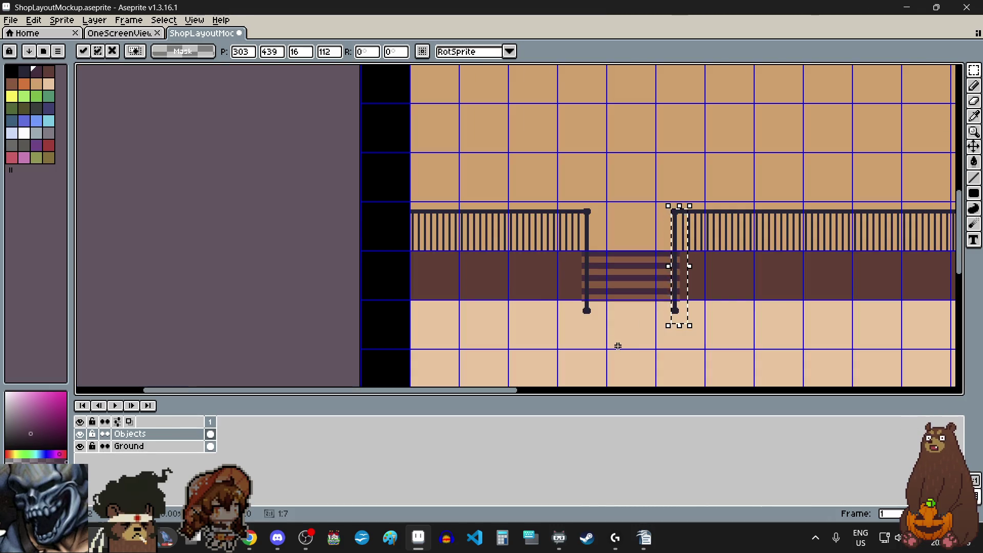
scroll(618, 346, "up", 2)
key("ctrl+d")
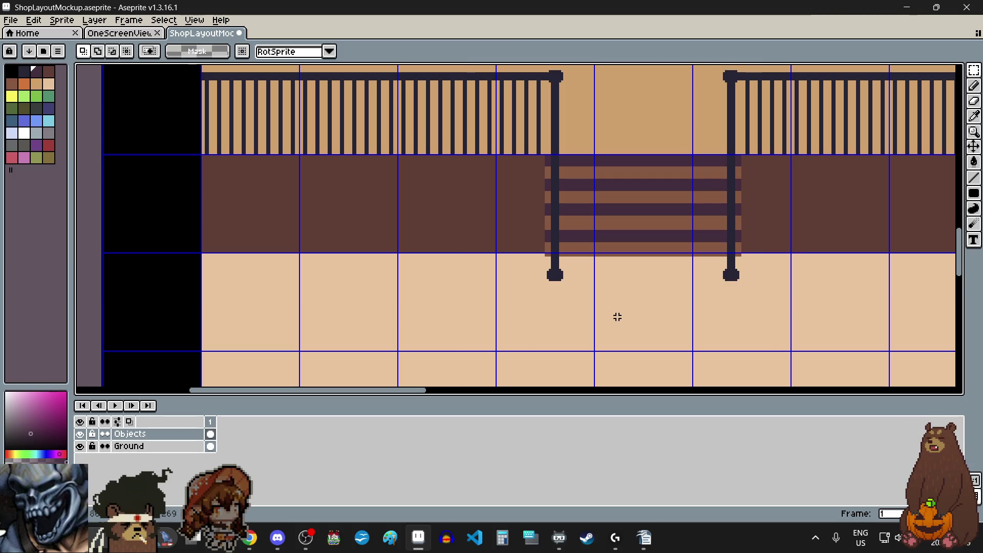
Erase a lower stretch of the left post and move its foot up to rejoin it
scroll(601, 270, "up", 3)
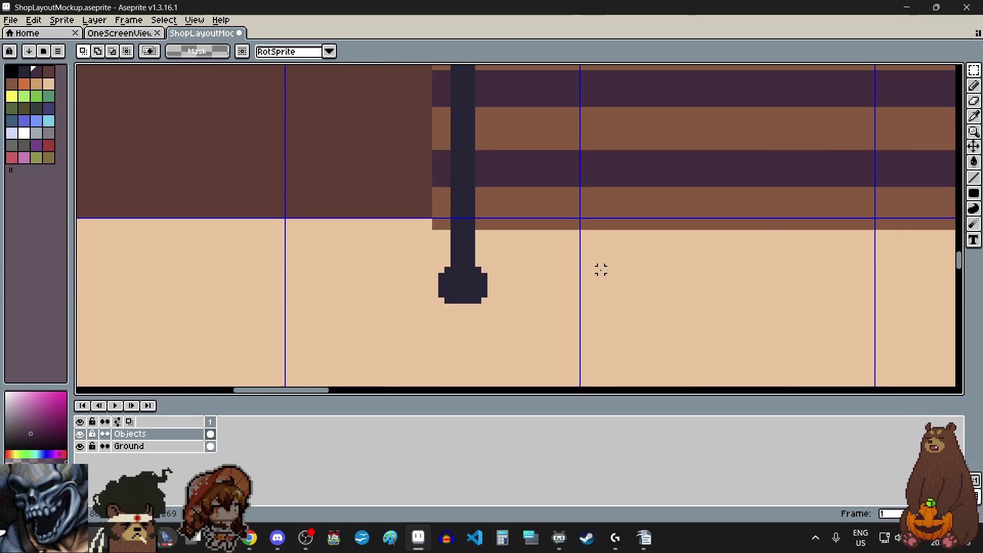
scroll(477, 269, "up", 3)
left_click_drag(421, 172, 491, 195)
key("Delete")
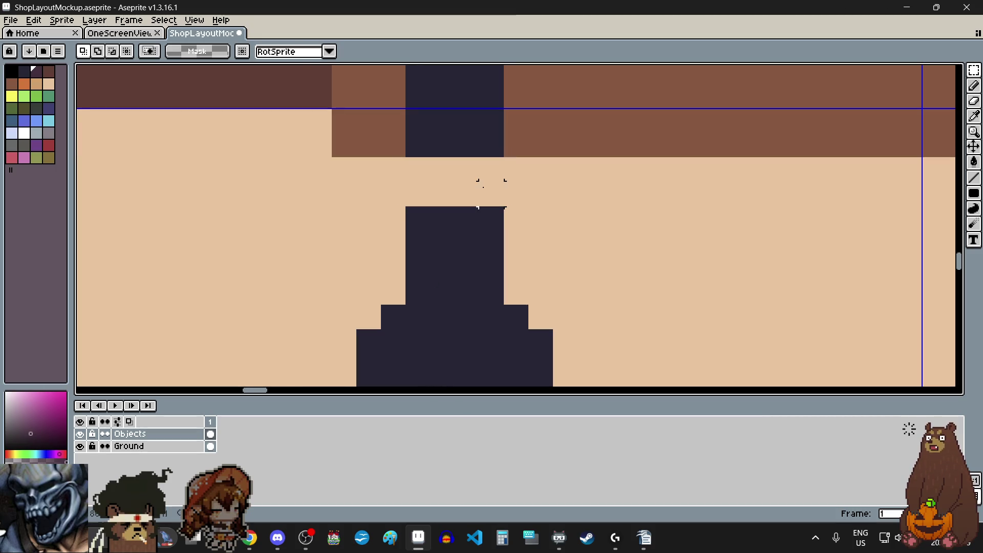
scroll(487, 189, "down", 4)
scroll(507, 210, "up", 2)
left_click_drag(374, 168, 538, 356)
left_click_drag(423, 272, 429, 253)
scroll(511, 268, "down", 2)
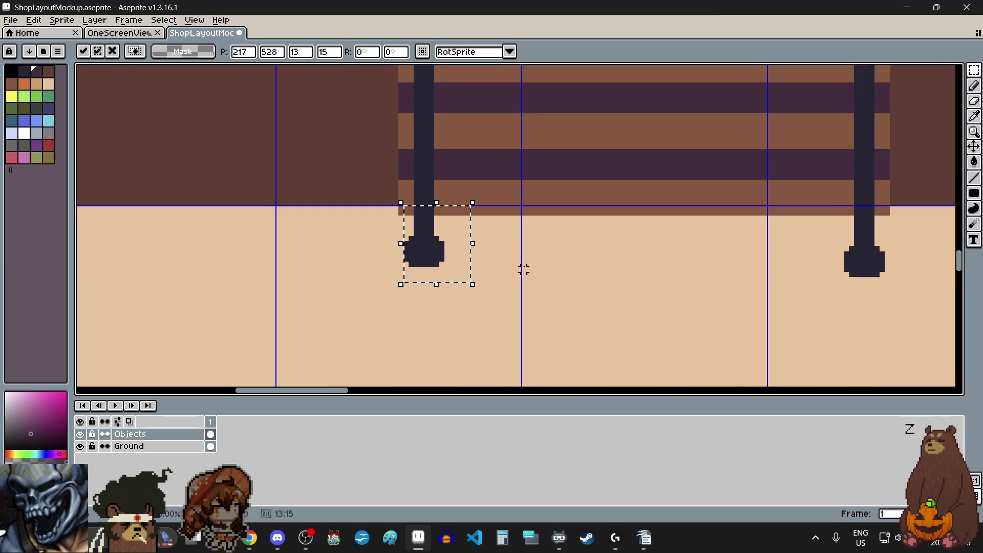
left_click(573, 267)
scroll(575, 264, "down", 1)
scroll(669, 254, "up", 2)
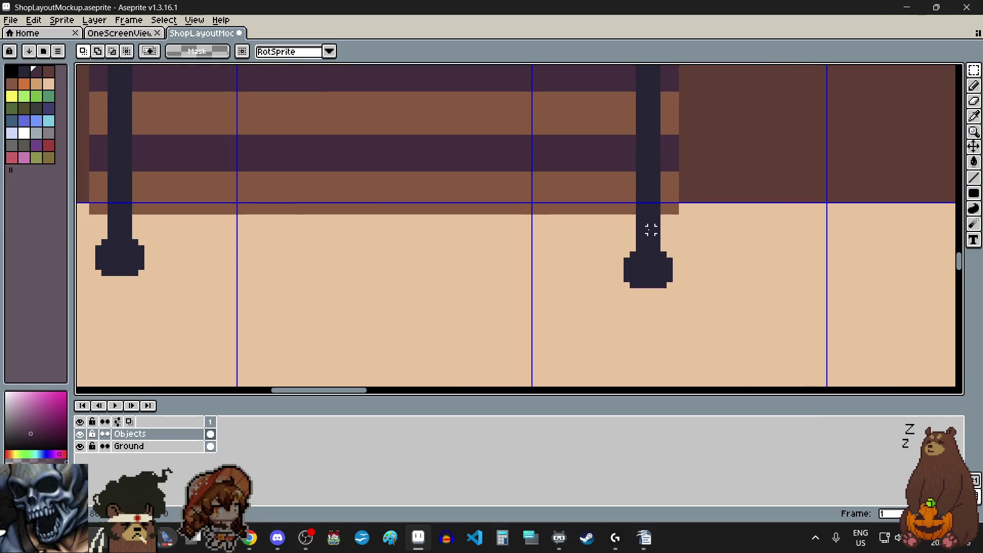
scroll(650, 229, "up", 2)
Clear the middle of the right post and raise its detached foot against the shaft
mouse_move(610, 227)
left_mouse_down()
mouse_move(663, 228)
mouse_move(678, 249)
left_mouse_up()
key("ctrl+z")
key("Delete")
scroll(666, 246, "down", 2)
mouse_move(587, 236)
left_mouse_down()
mouse_move(665, 311)
mouse_move(634, 265)
left_mouse_up()
scroll(632, 285, "up", 3)
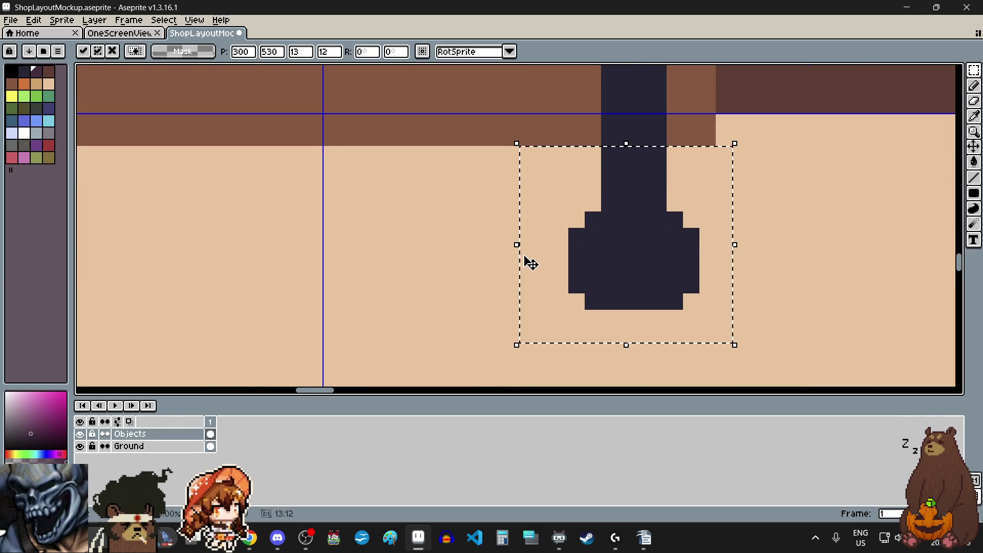
left_click(461, 233)
scroll(464, 238, "down", 3)
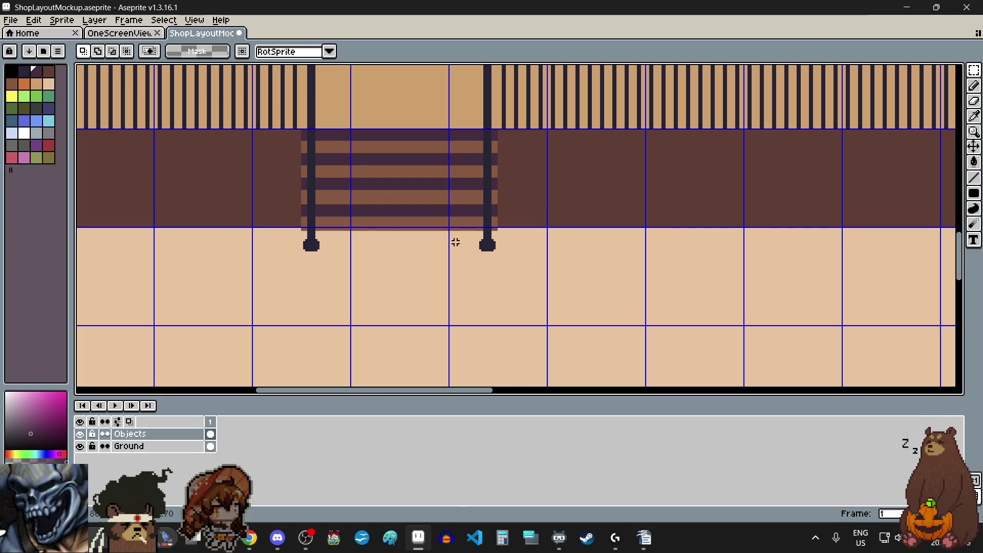
scroll(456, 238, "down", 2)
scroll(477, 139, "up", 3)
scroll(468, 193, "down", 3)
scroll(477, 256, "up", 5)
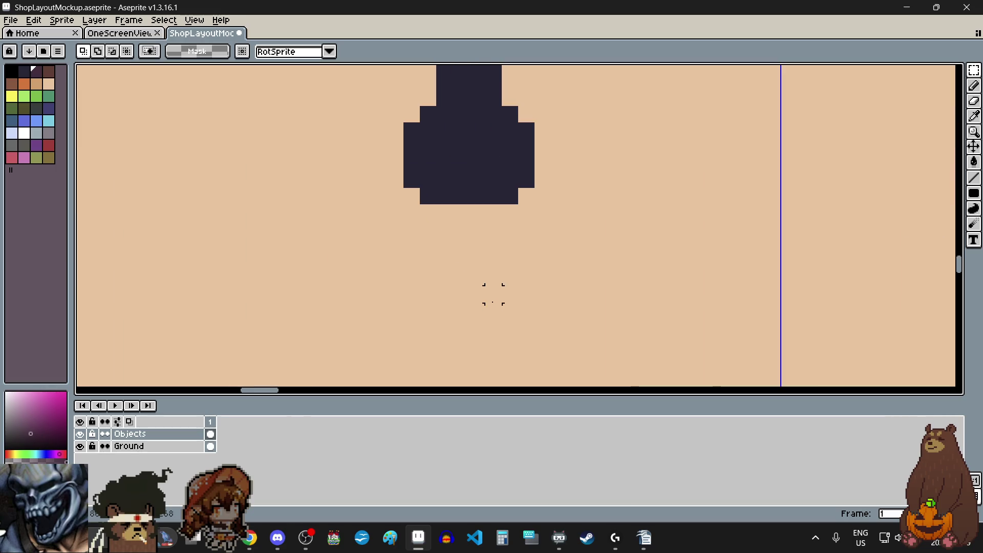
scroll(444, 244, "down", 4)
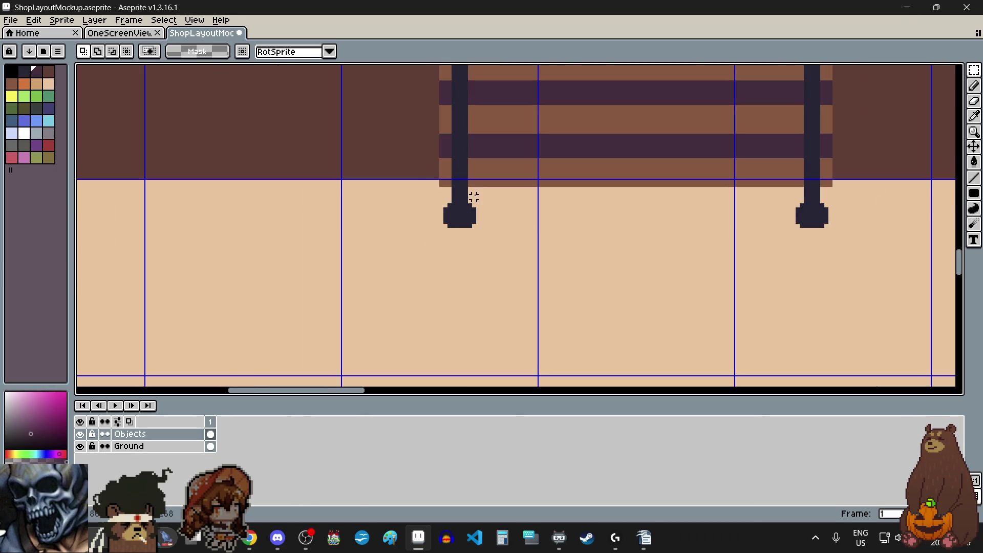
scroll(474, 185, "down", 3)
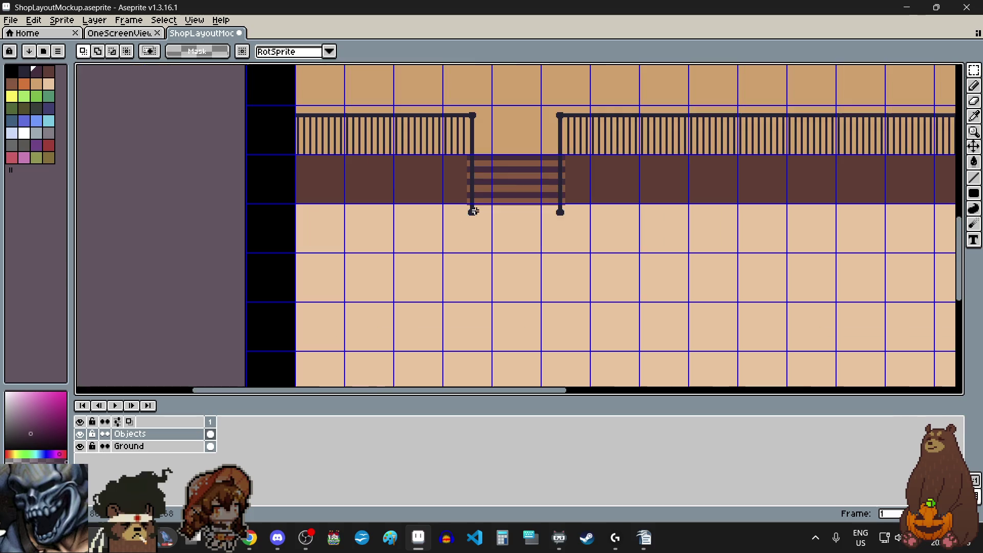
scroll(474, 198, "up", 2)
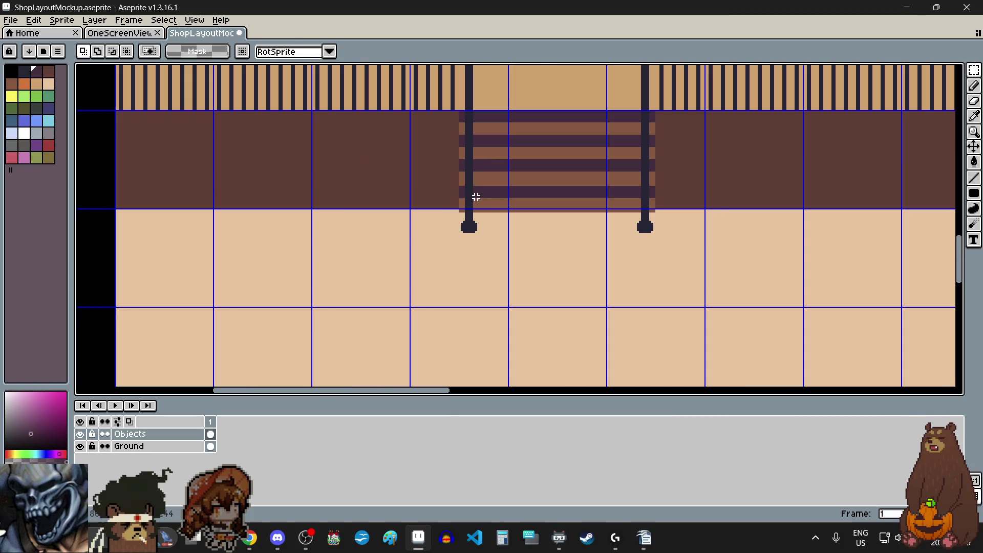
scroll(476, 197, "down", 3)
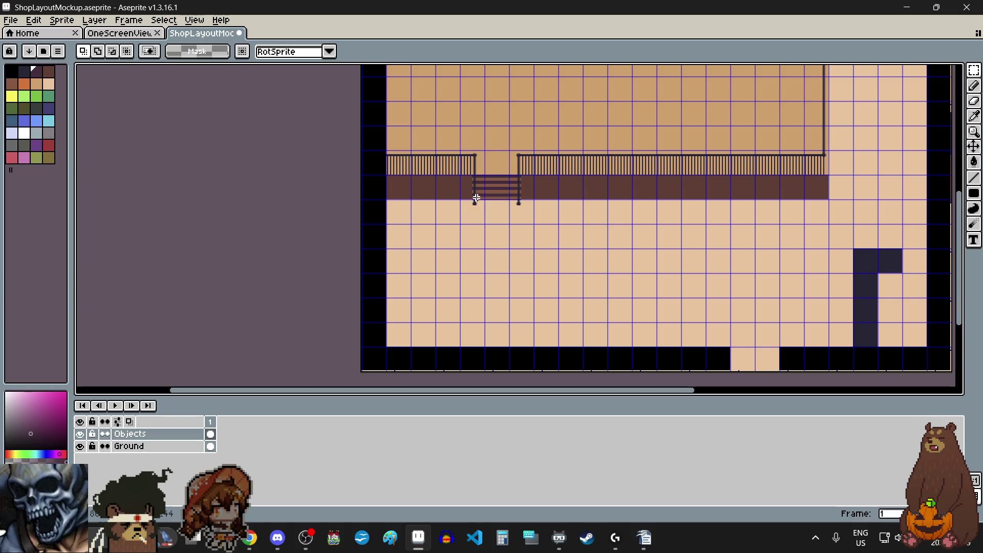
scroll(475, 198, "up", 4)
scroll(449, 200, "up", 3)
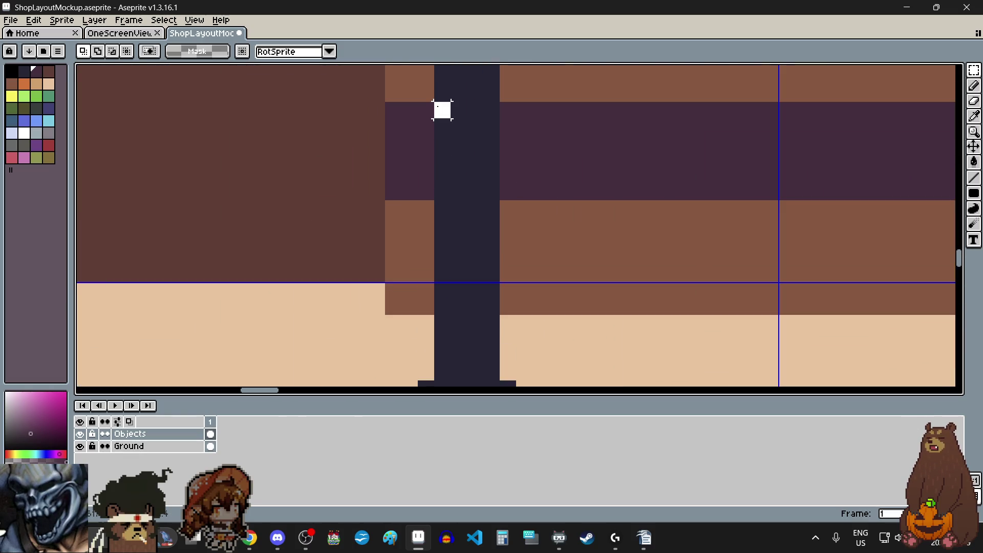
scroll(438, 106, "down", 1)
Undo the stray white stroke on the posts and clear the leftover selections
left_click_drag(439, 110, 463, 235)
scroll(463, 235, "up", 3)
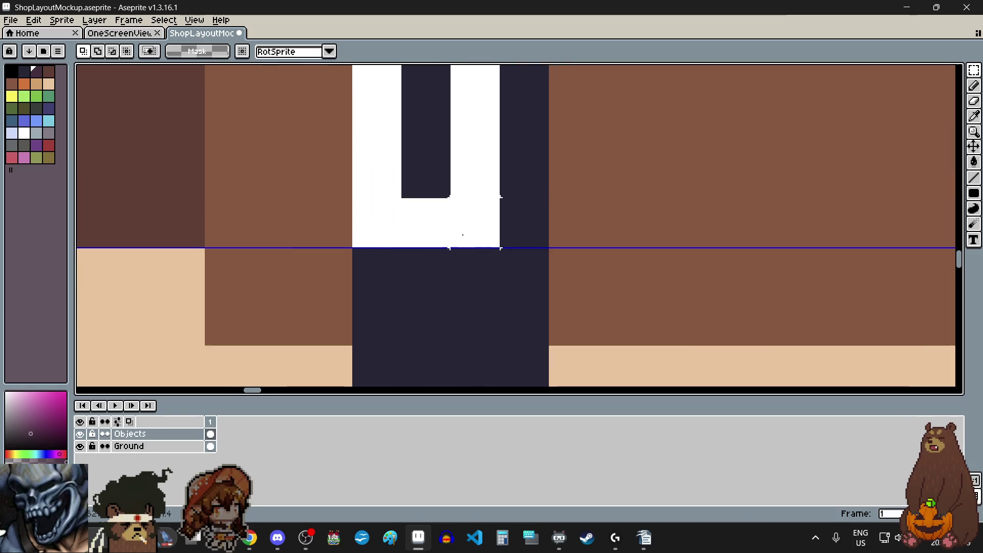
scroll(463, 235, "down", 1)
key("ctrl+z")
left_click_drag(416, 72, 515, 302)
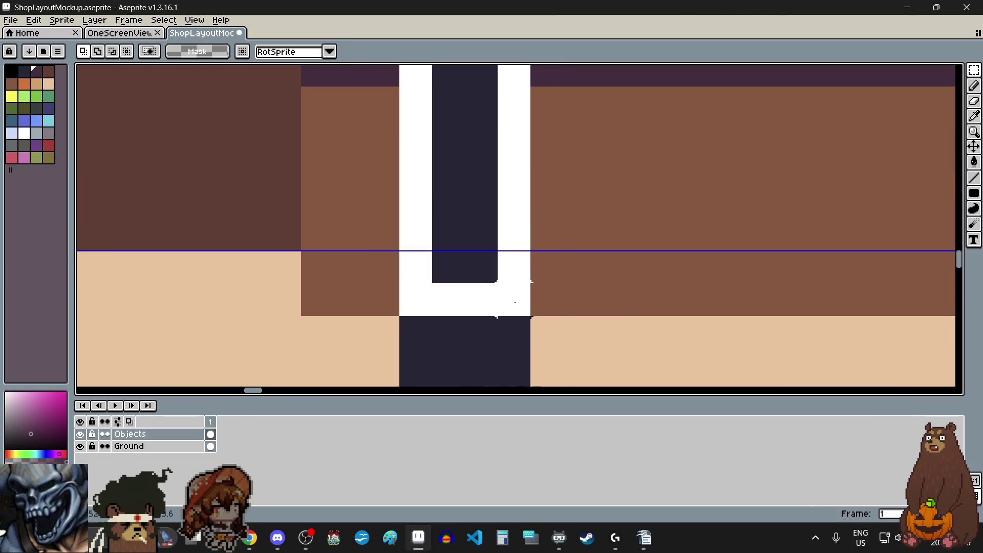
key("ctrl+z")
scroll(515, 303, "down", 2)
key("ctrl+d")
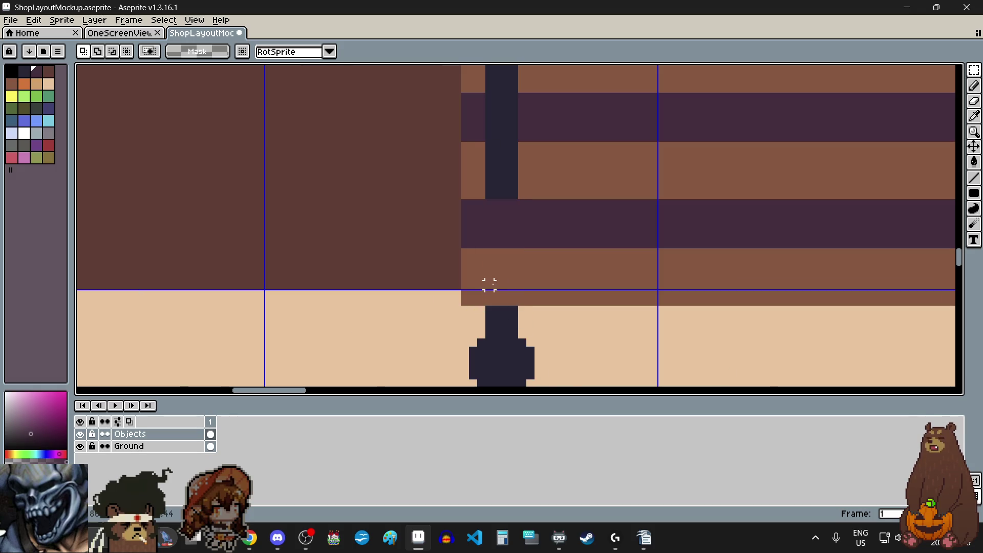
scroll(496, 281, "down", 1)
scroll(861, 239, "up", 1)
scroll(861, 239, "up", 1)
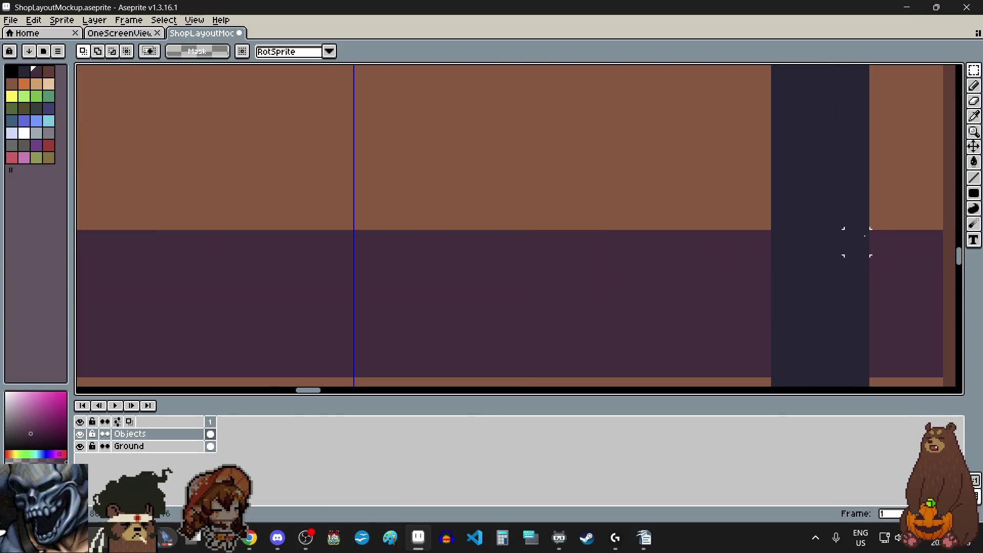
scroll(843, 230, "down", 1)
left_click_drag(861, 241, 849, 302)
scroll(849, 301, "up", 1)
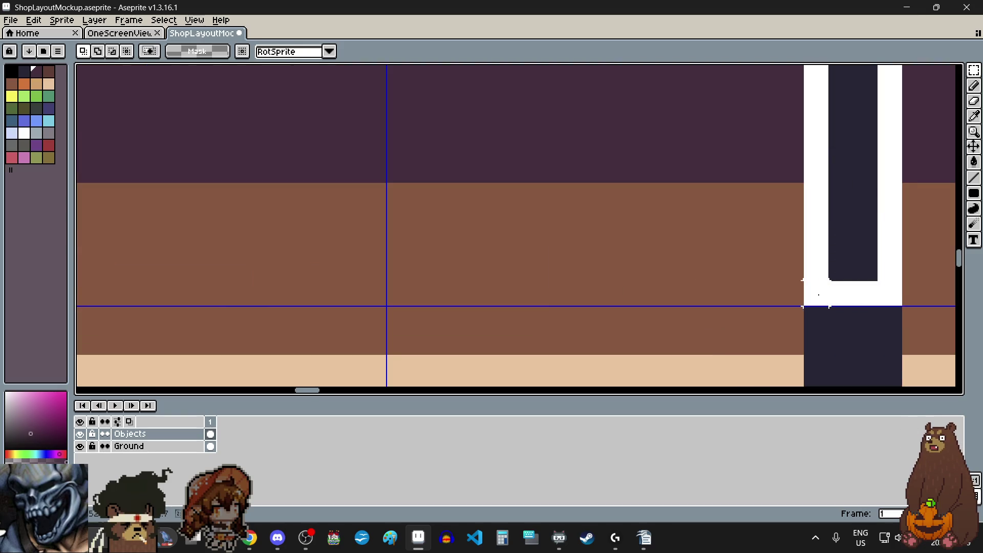
key("ctrl+z")
scroll(702, 314, "down", 1)
scroll(700, 312, "down", 1)
key("ctrl+d")
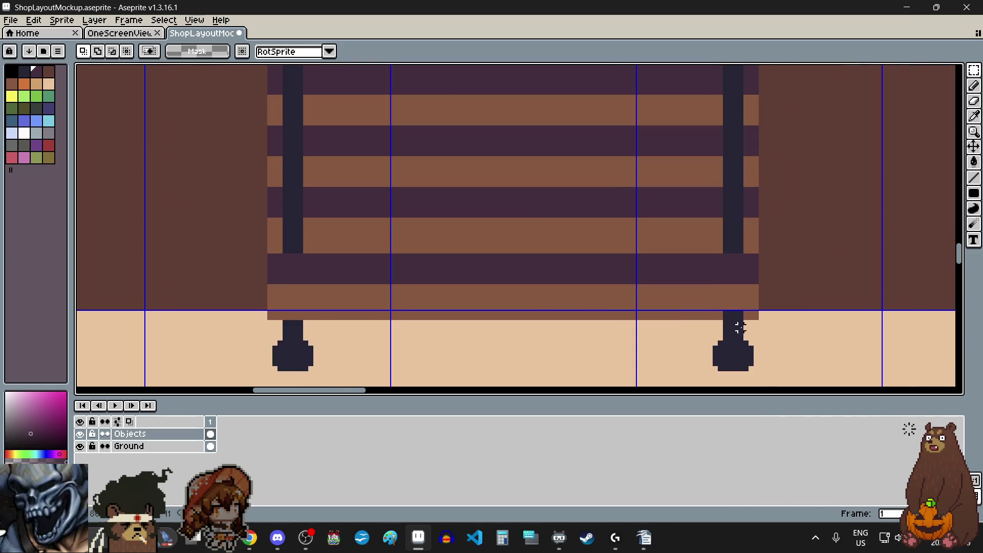
scroll(736, 326, "up", 3)
scroll(702, 296, "down", 2)
Move both post feet up onto the steps, nudging the left foot up one pixel
mouse_move(664, 281)
left_mouse_down()
mouse_move(702, 301)
mouse_move(760, 372)
mouse_move(714, 268)
mouse_move(716, 276)
left_mouse_up()
scroll(716, 275, "down", 2)
scroll(650, 292, "left", 3)
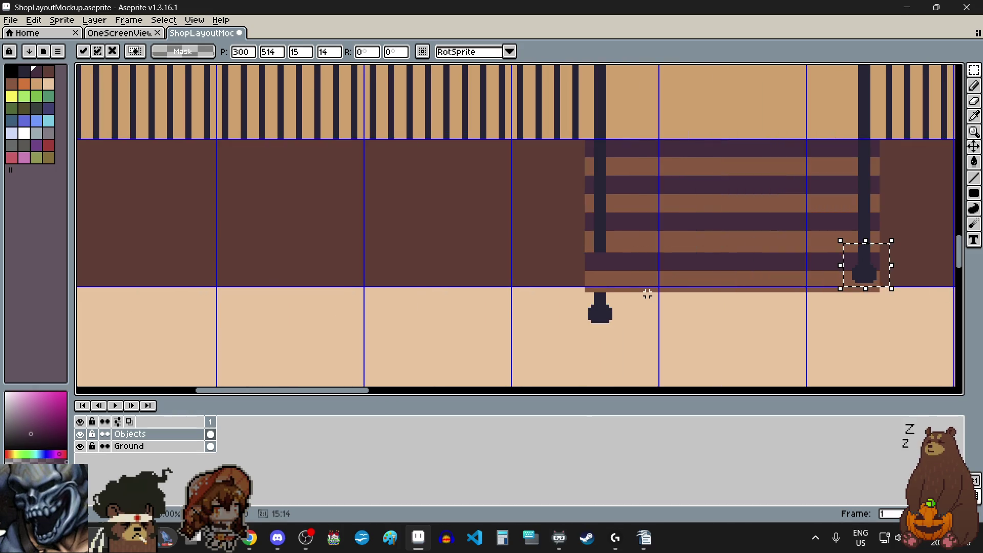
key("Return")
scroll(567, 292, "up", 2)
mouse_move(568, 261)
left_mouse_down()
mouse_move(653, 343)
mouse_move(619, 261)
left_mouse_up()
key("Up")
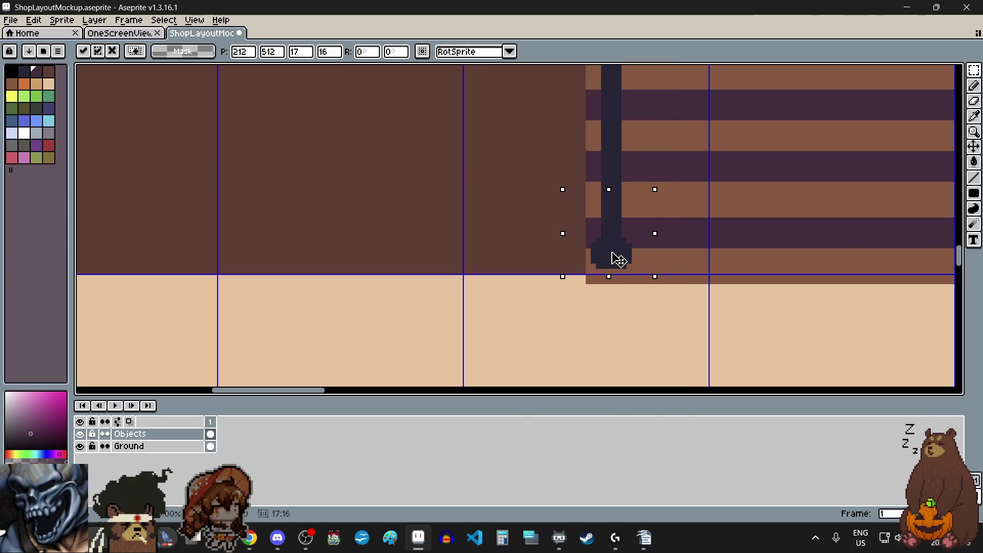
left_click(572, 305)
scroll(572, 305, "down", 3)
scroll(592, 333, "right", 2)
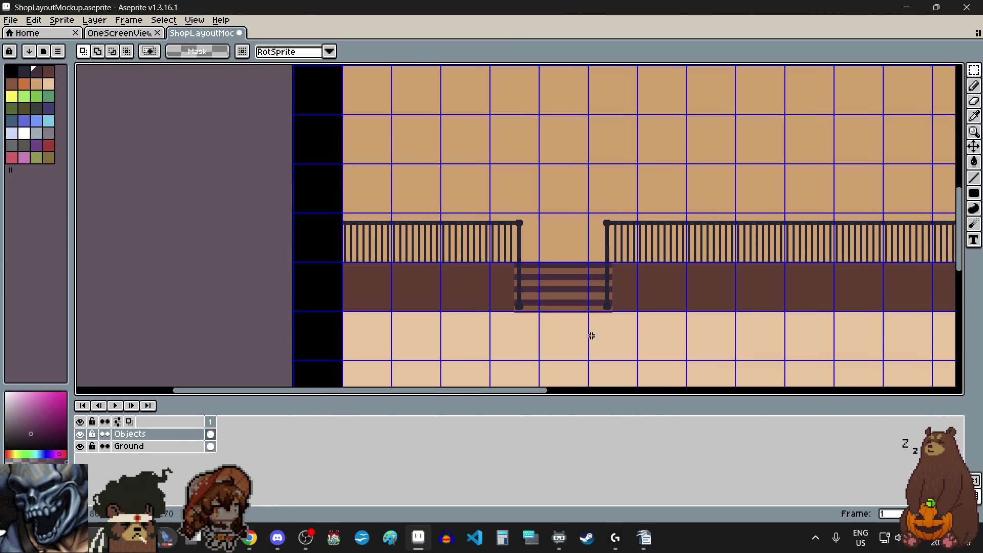
Switch back to the rectangular marquee and select a section of the left post shaft
scroll(593, 333, "up", 2)
left_click(973, 116)
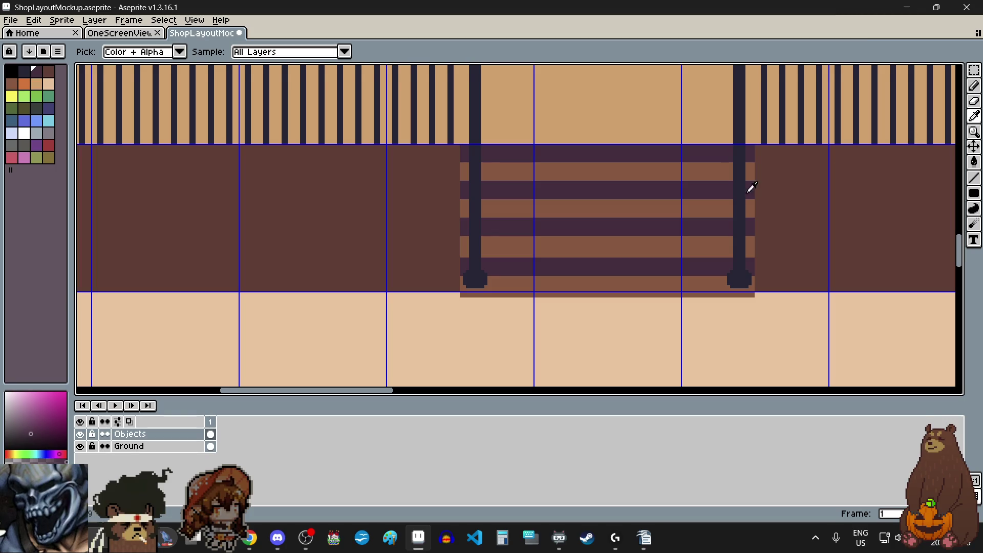
scroll(467, 276, "up", 1)
left_click(974, 70)
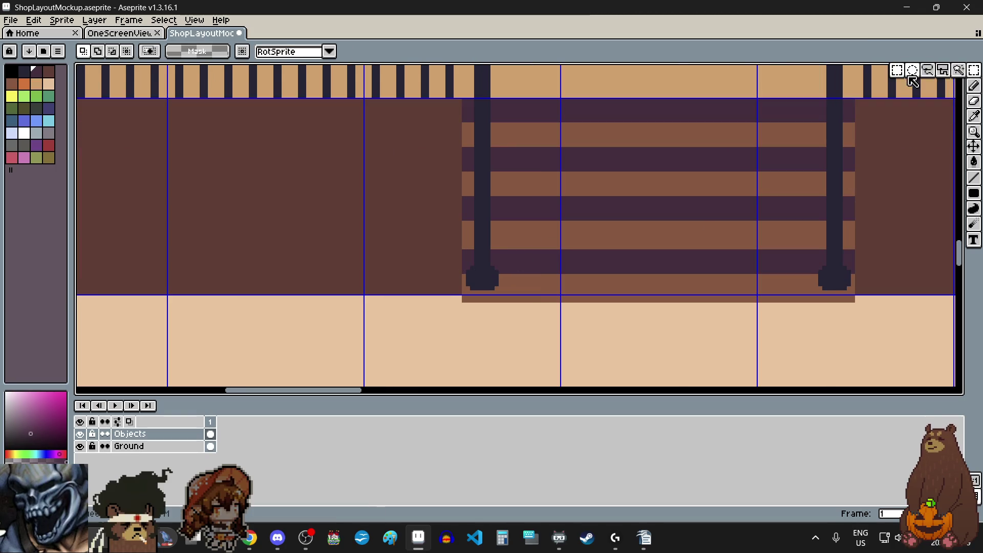
scroll(469, 247, "up", 3)
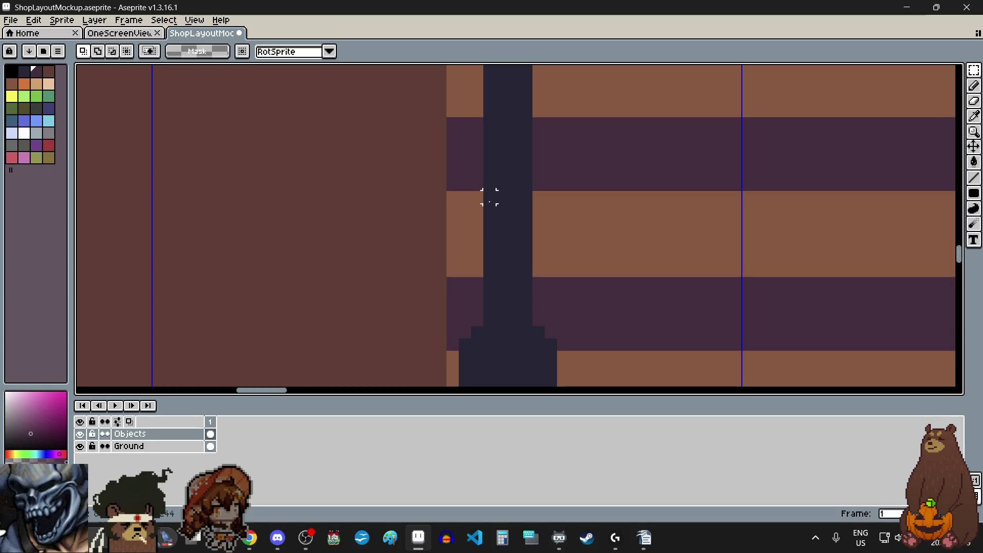
left_click_drag(495, 215, 533, 276)
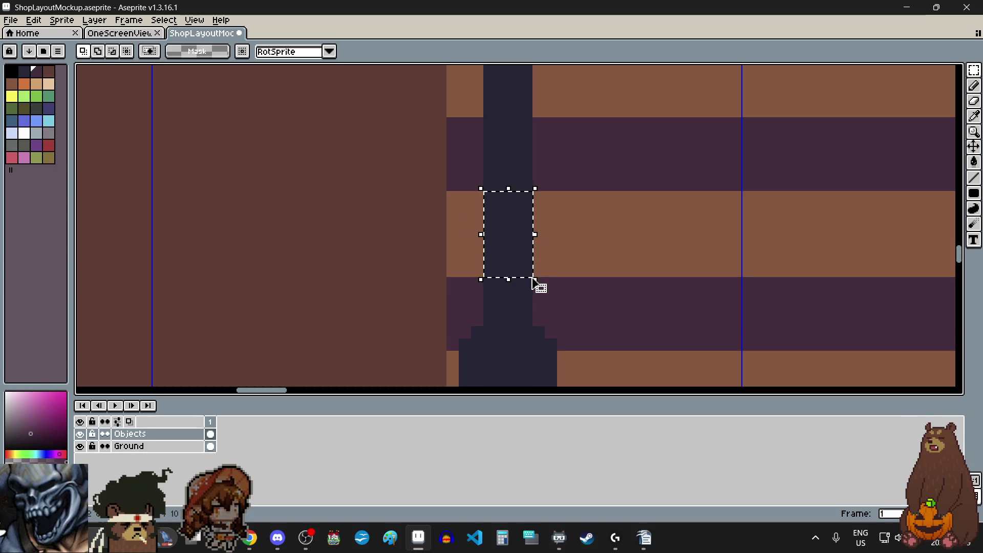
left_click(527, 268)
Delete a section of the right post shaft and raise its foot one stair
scroll(659, 292, "down", 3)
scroll(906, 264, "up", 3)
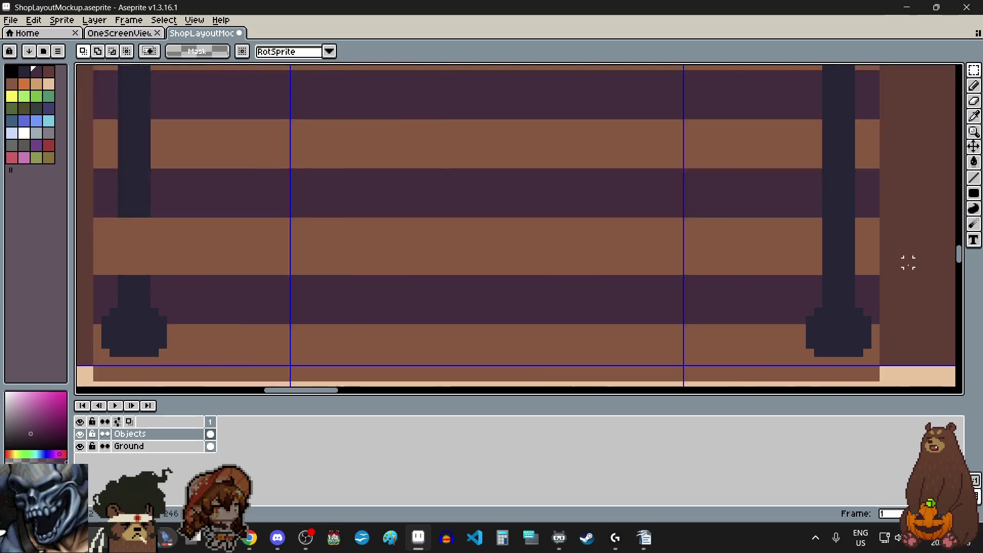
scroll(796, 212, "up", 2)
left_click_drag(768, 187, 860, 330)
key("Delete")
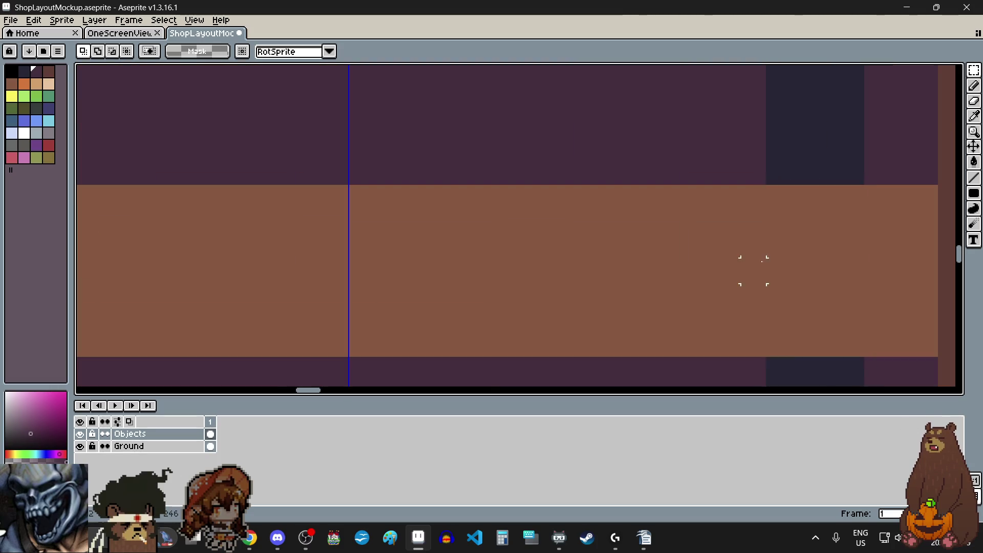
scroll(777, 263, "down", 3)
left_click_drag(746, 256, 806, 358)
left_click_drag(783, 314, 786, 273)
scroll(787, 273, "down", 1)
scroll(696, 294, "left", 4)
left_click(655, 294)
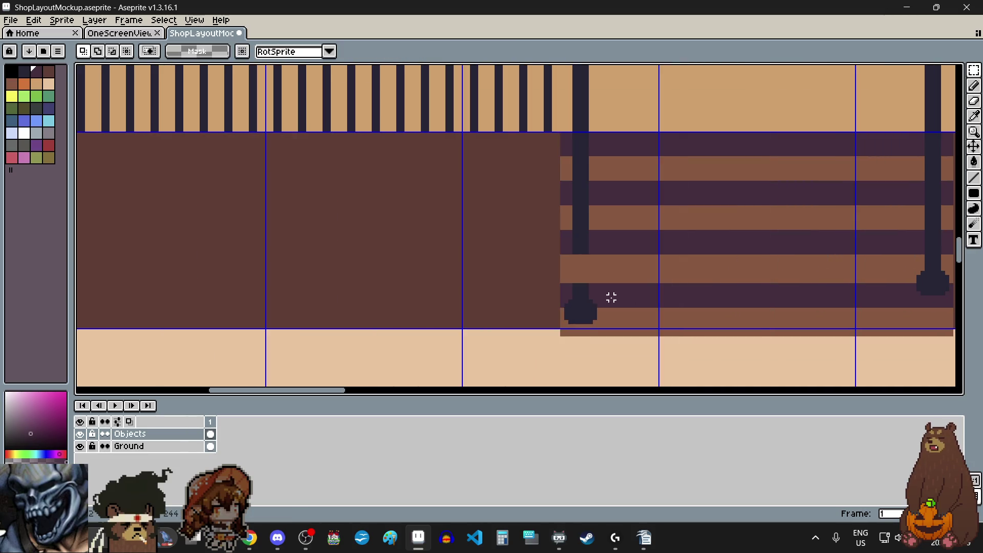
Raise the left post's foot one stair higher on the steps
left_click_drag(549, 273, 603, 333)
scroll(593, 314, "up", 1)
scroll(593, 314, "up", 1)
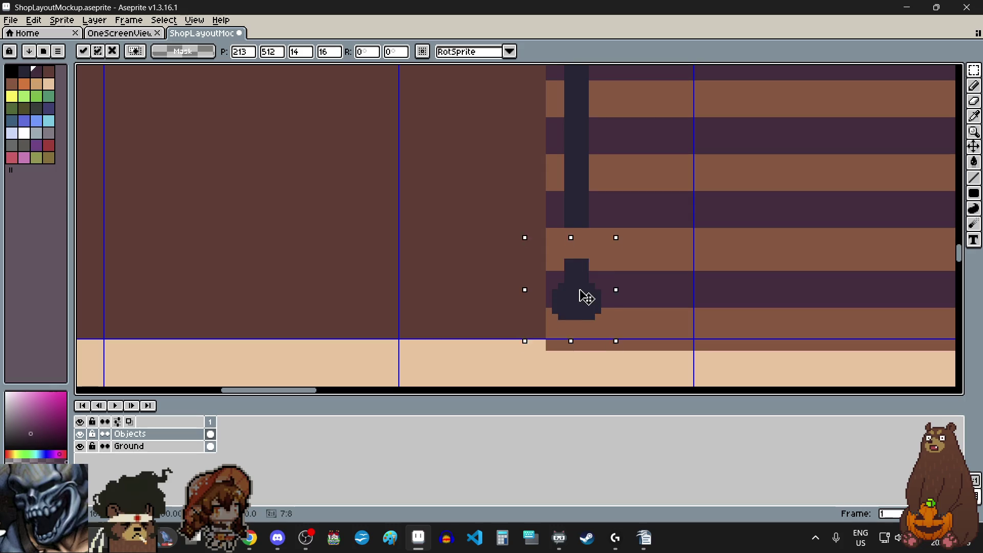
left_click_drag(582, 297, 586, 271)
left_click(715, 275)
scroll(652, 285, "down", 1)
scroll(653, 287, "down", 1)
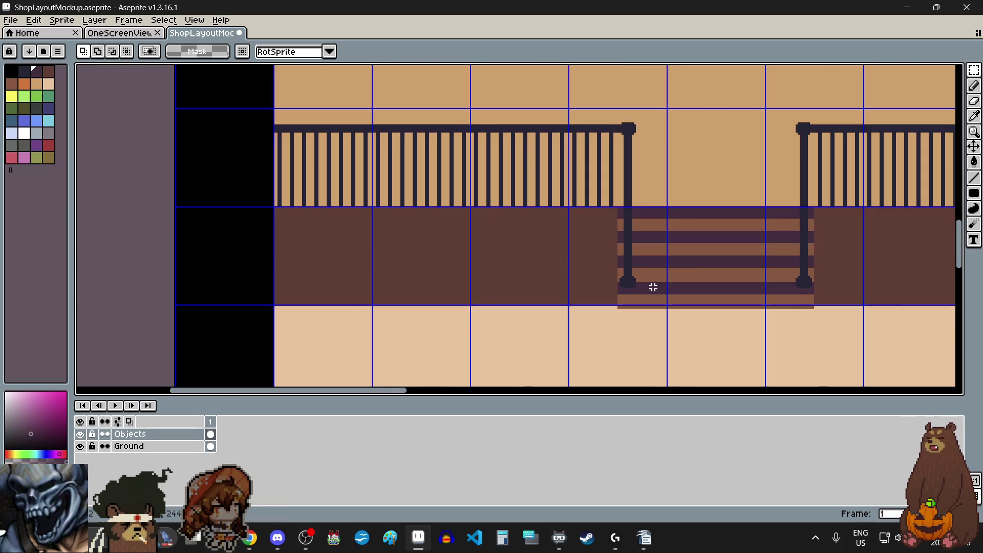
scroll(602, 127, "up", 1)
scroll(613, 138, "up", 1)
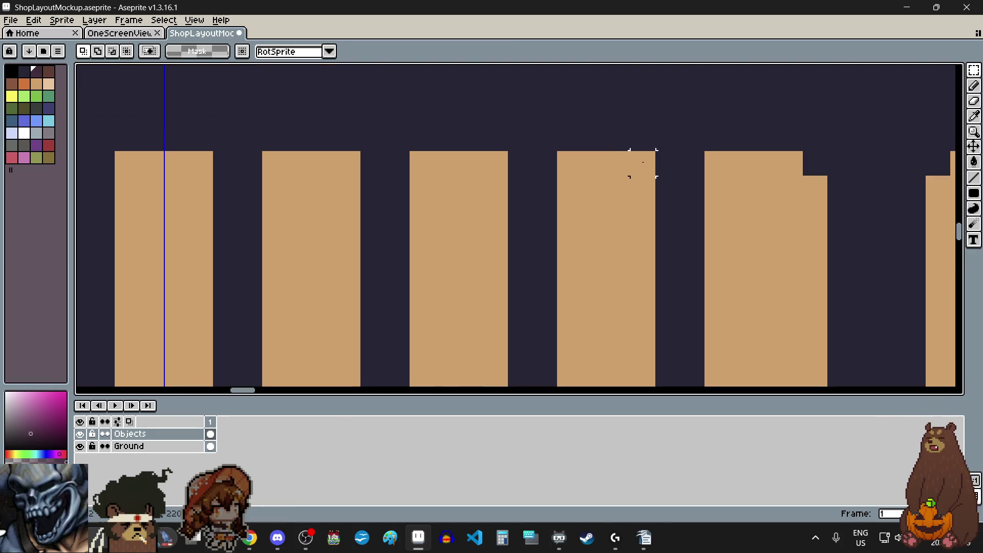
Move a dark bar up to meet the left step post's base and commit it
scroll(659, 158, "down", 1)
scroll(659, 158, "down", 1)
mouse_move(659, 158)
left_mouse_down()
mouse_move(659, 330)
mouse_move(641, 311)
mouse_move(640, 330)
mouse_move(621, 184)
mouse_move(613, 191)
mouse_move(621, 263)
mouse_move(613, 277)
mouse_move(613, 253)
left_mouse_up()
scroll(658, 330, "up", 2)
key("ctrl+z")
scroll(625, 340, "down", 1)
scroll(613, 191, "down", 3)
scroll(613, 191, "down", 3)
scroll(622, 263, "up", 3)
scroll(614, 256, "up", 5)
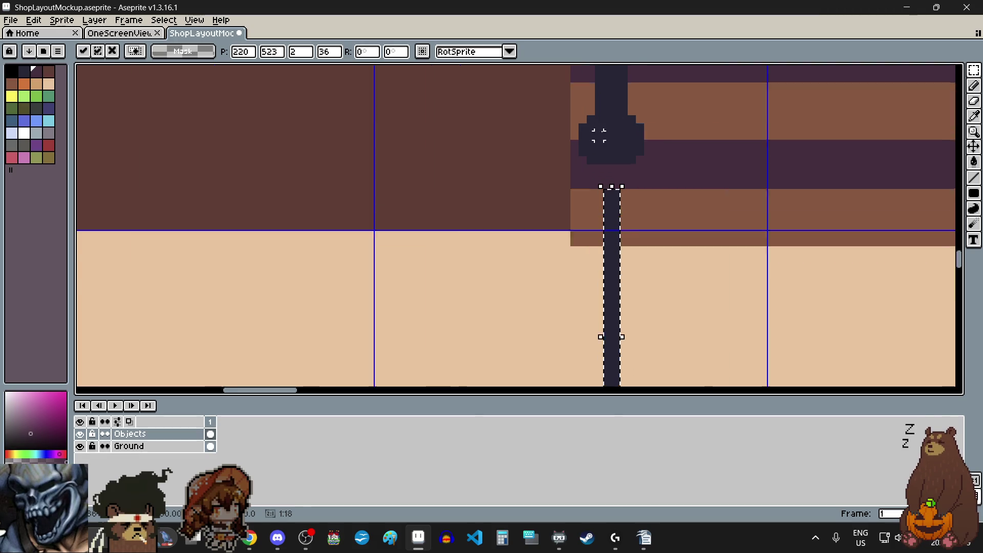
scroll(619, 267, "down", 2)
scroll(620, 235, "up", 3)
left_click_drag(630, 287, 630, 213)
scroll(630, 213, "down", 7)
scroll(630, 218, "down", 4)
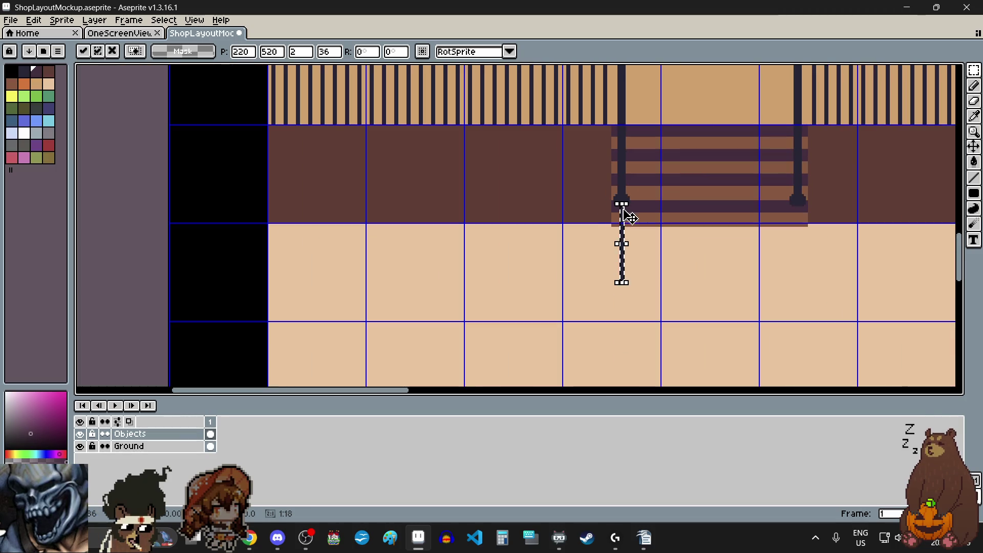
key("ctrl+d")
Paste a copied railing baluster, align it under the right post's base, and commit
scroll(701, 216, "up", 1)
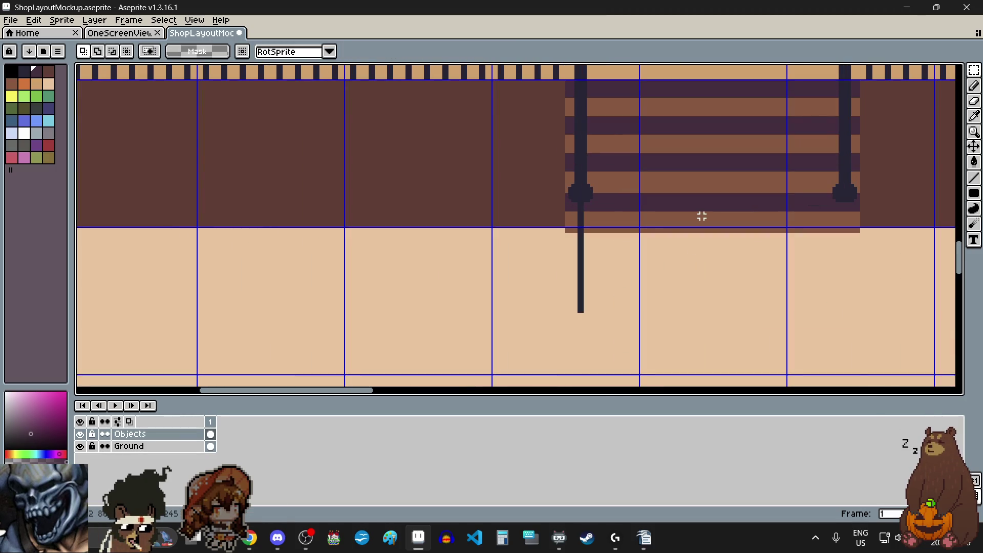
scroll(701, 216, "down", 3)
scroll(724, 245, "up", 2)
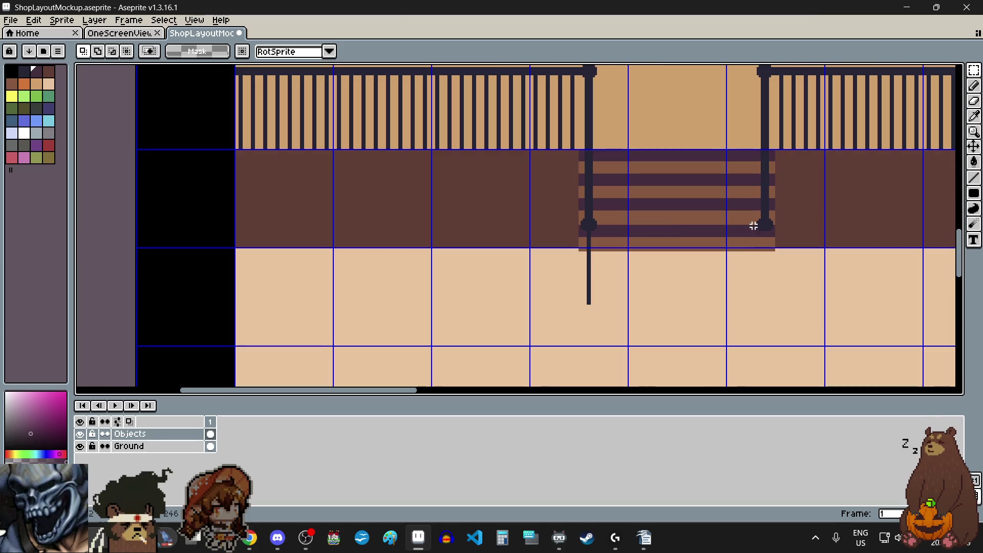
key("ctrl+v")
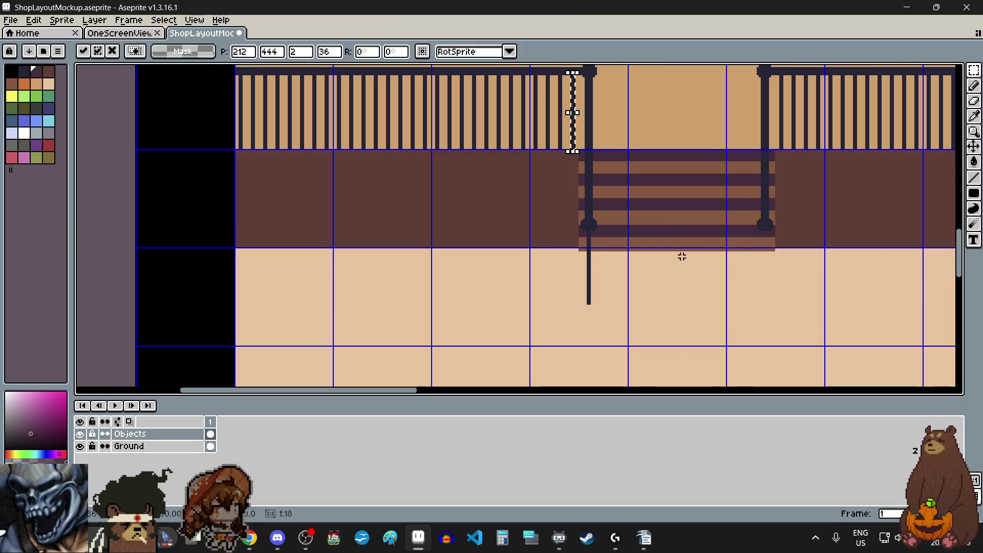
scroll(567, 103, "up", 3)
scroll(567, 106, "down", 3)
mouse_move(567, 106)
left_mouse_down()
mouse_move(689, 204)
mouse_move(666, 195)
left_mouse_up()
scroll(661, 197, "up", 2)
key("Up")
key("Up")
scroll(671, 297, "up", 2)
left_click_drag(679, 292, 698, 226)
scroll(698, 231, "down", 3)
scroll(699, 230, "up", 1)
key("Return")
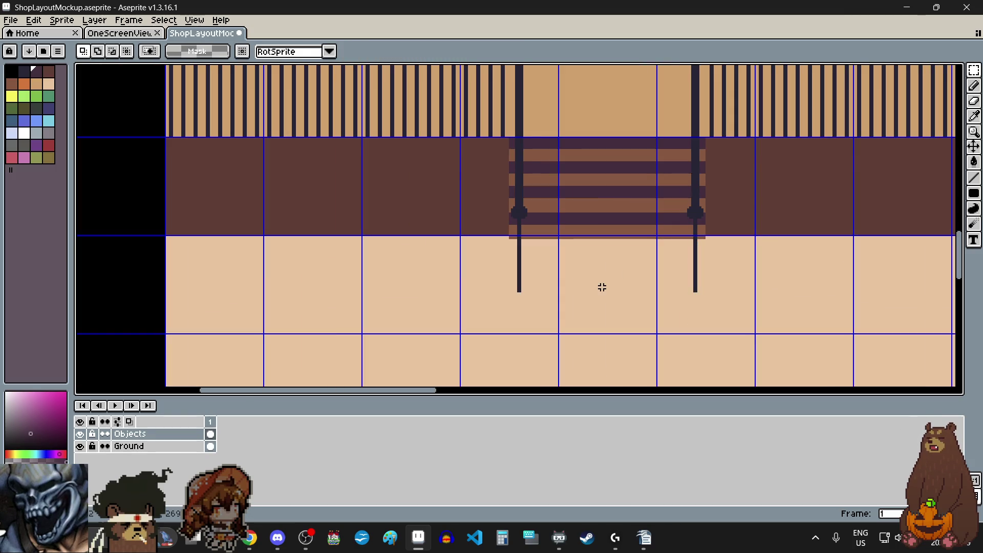
Pick the dark post colour and widen the left bar's bottom into a base with the pencil
scroll(599, 280, "down", 2)
scroll(582, 239, "up", 3)
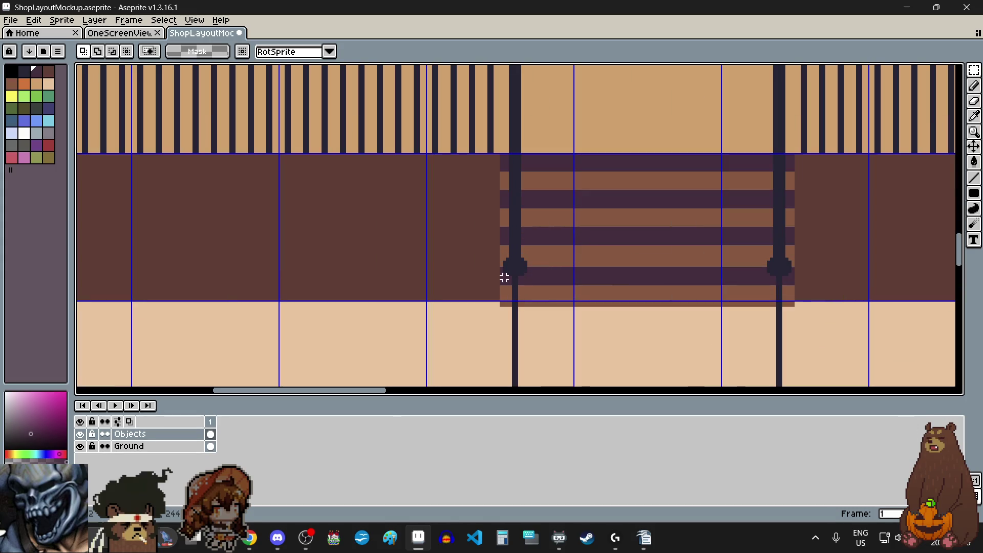
scroll(505, 255, "down", 2)
scroll(514, 352, "up", 2)
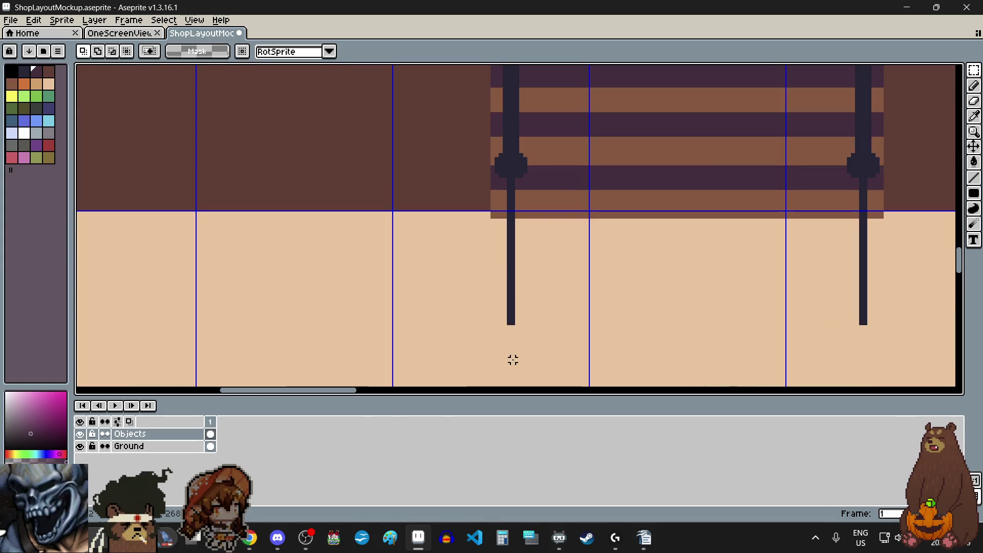
scroll(513, 352, "down", 2)
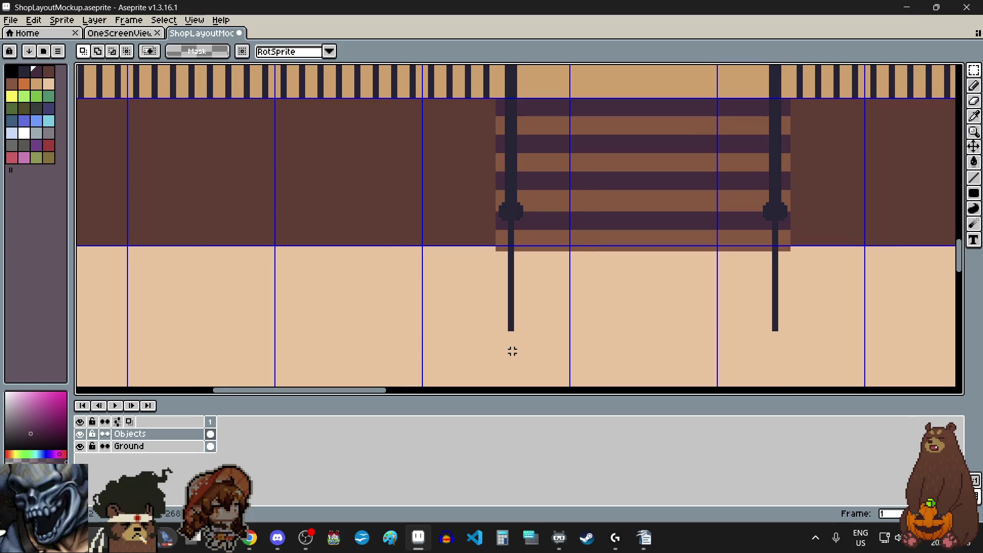
scroll(512, 351, "up", 2)
left_click(974, 86)
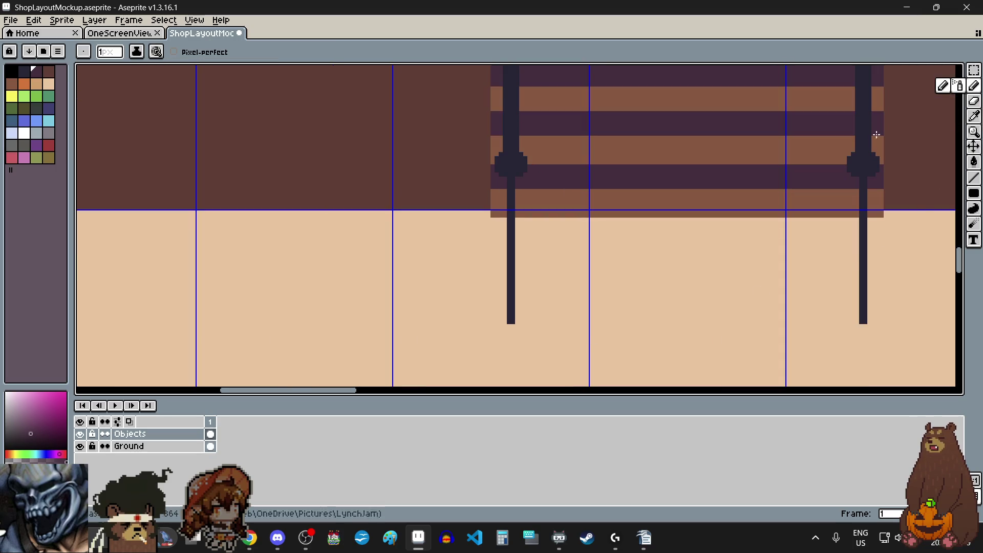
scroll(491, 323, "up", 3)
left_click(536, 314)
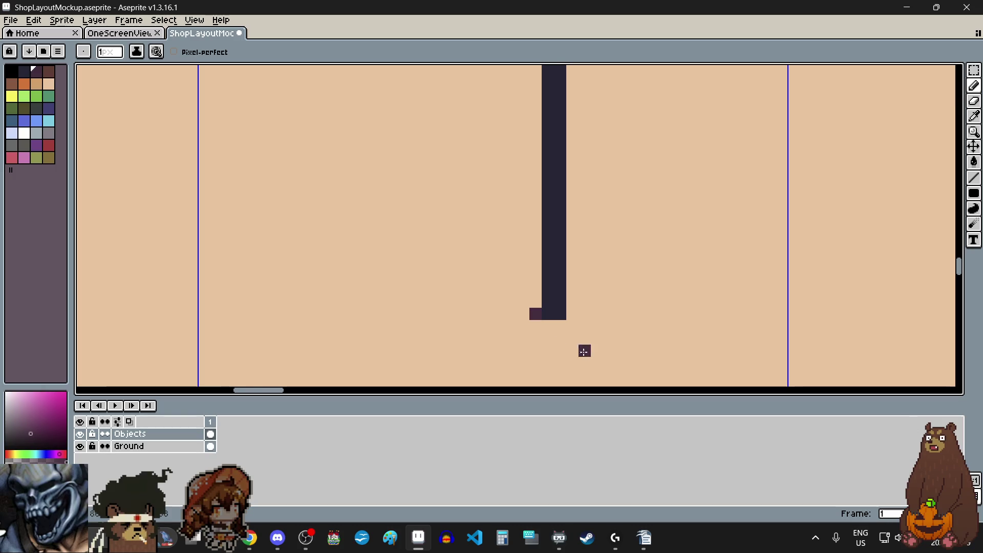
scroll(573, 348, "up", 3)
key("ctrl+z")
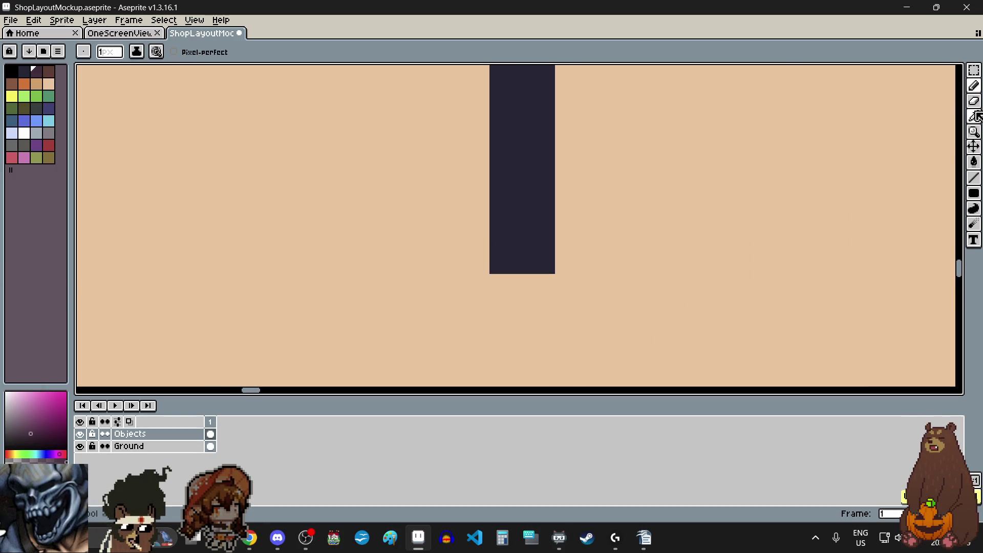
key("i")
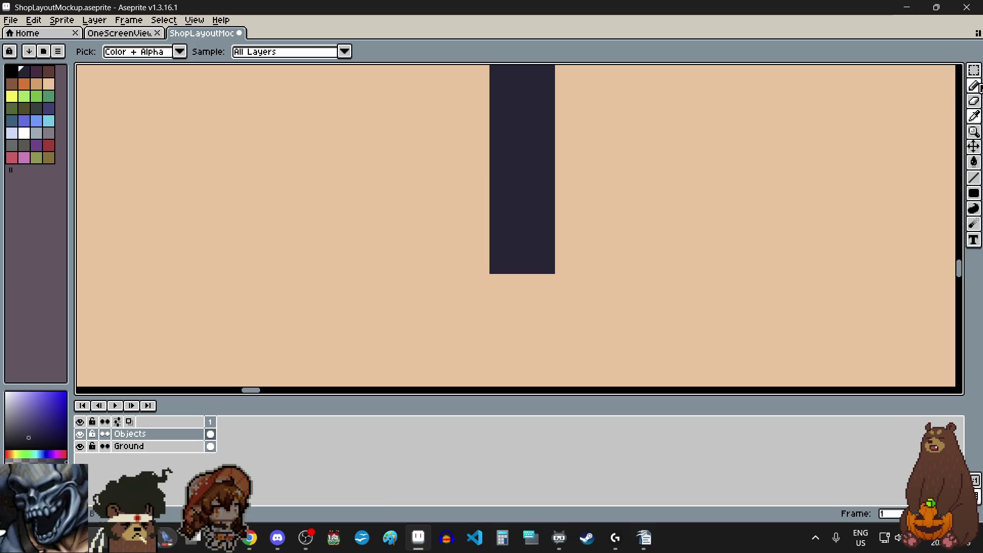
left_click(974, 85)
left_click(467, 252)
mouse_move(461, 252)
left_mouse_down()
mouse_move(604, 260)
mouse_move(529, 223)
mouse_move(459, 277)
left_mouse_up()
Add dark pixels on both sides of the right bar's bottom to form its base
scroll(509, 301, "down", 10)
scroll(509, 301, "up", 3)
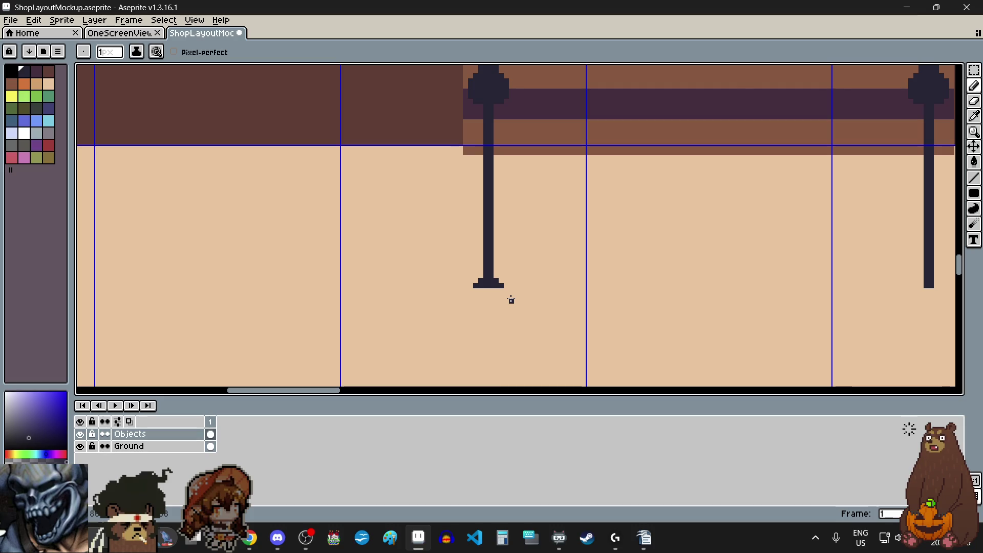
scroll(510, 301, "right", 5)
scroll(769, 285, "up", 2)
left_click(699, 276)
left_click(682, 276)
left_click(748, 261)
left_click(700, 260)
scroll(648, 328, "down", 6)
scroll(650, 323, "up", 2)
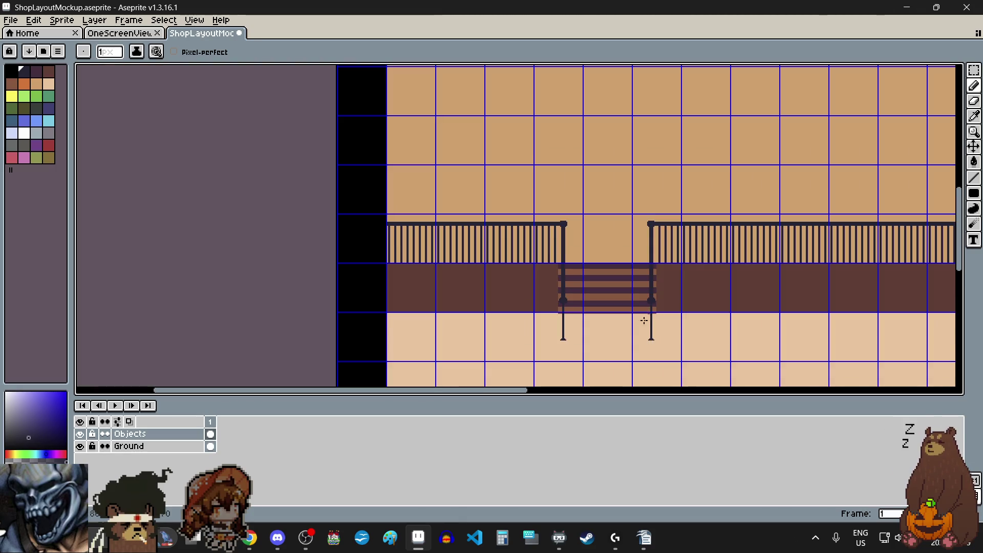
Fill a row of dark pixels under the left post's base to form a foot
scroll(646, 314, "up", 1)
scroll(558, 356, "up", 1)
left_click(533, 278)
scroll(531, 279, "up", 2)
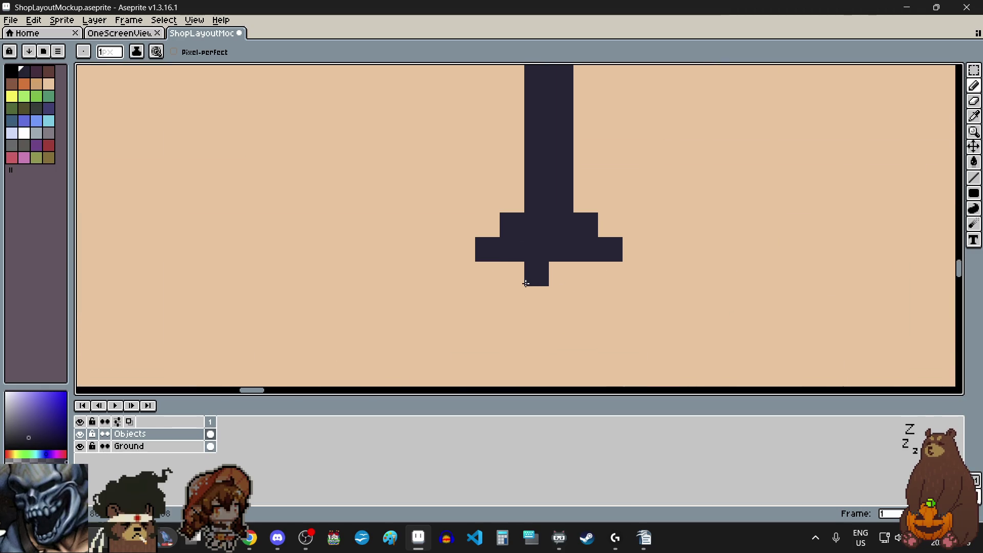
left_click_drag(512, 277, 577, 276)
left_click(562, 298)
Paint a matching dark foot under the right post
scroll(571, 320, "down", 2)
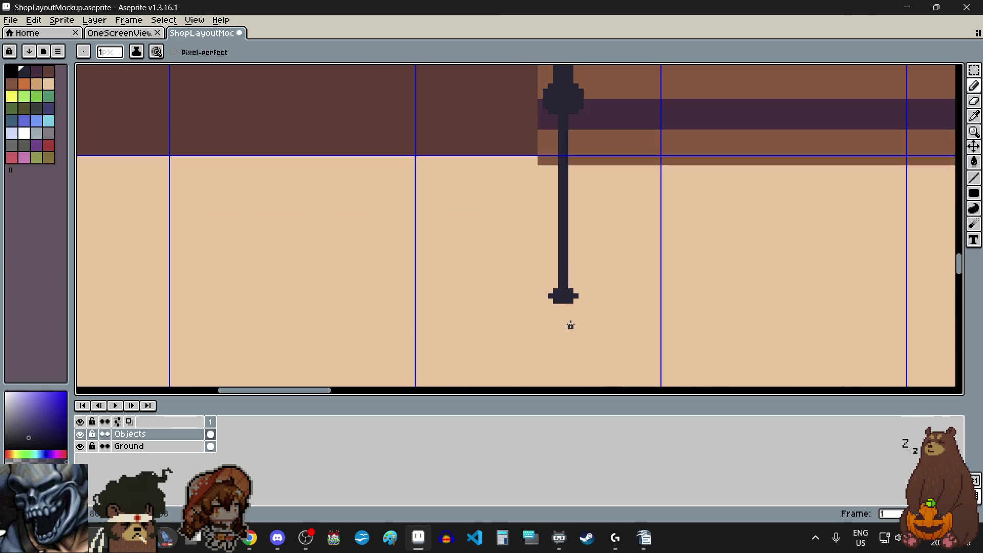
scroll(566, 314, "up", 3)
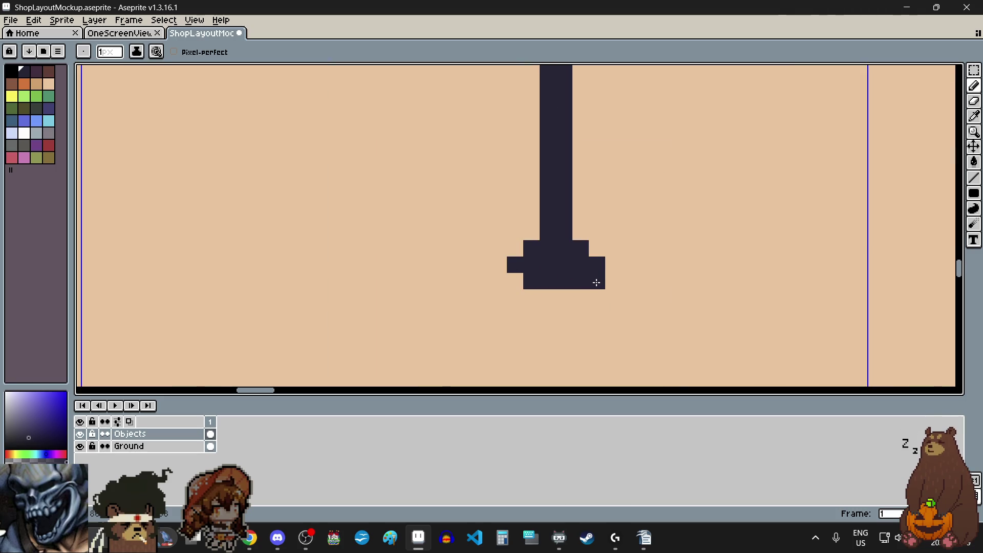
scroll(601, 303, "down", 5)
scroll(717, 315, "right", 2)
scroll(832, 314, "up", 4)
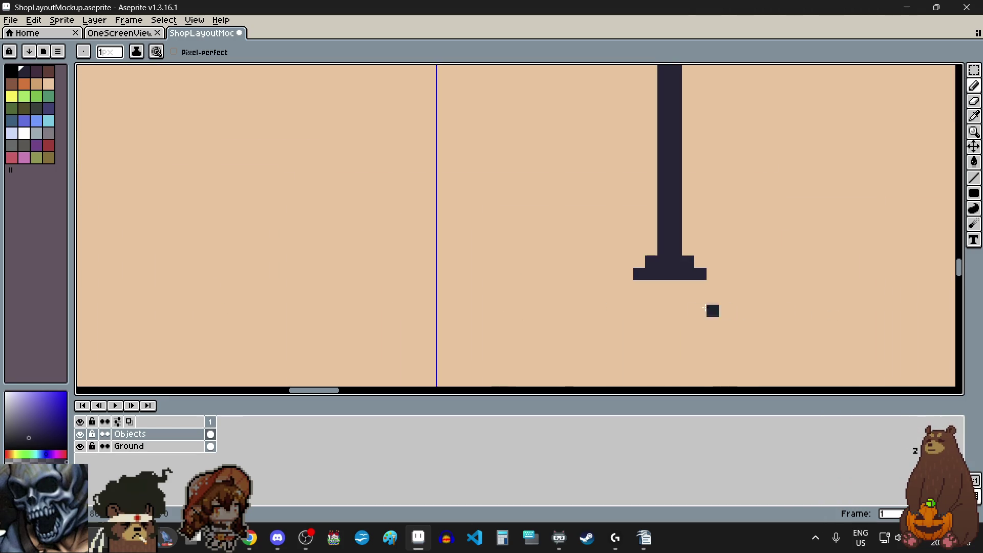
left_click_drag(655, 287, 689, 287)
scroll(613, 296, "down", 8)
scroll(610, 295, "down", 1)
scroll(664, 263, "up", 4)
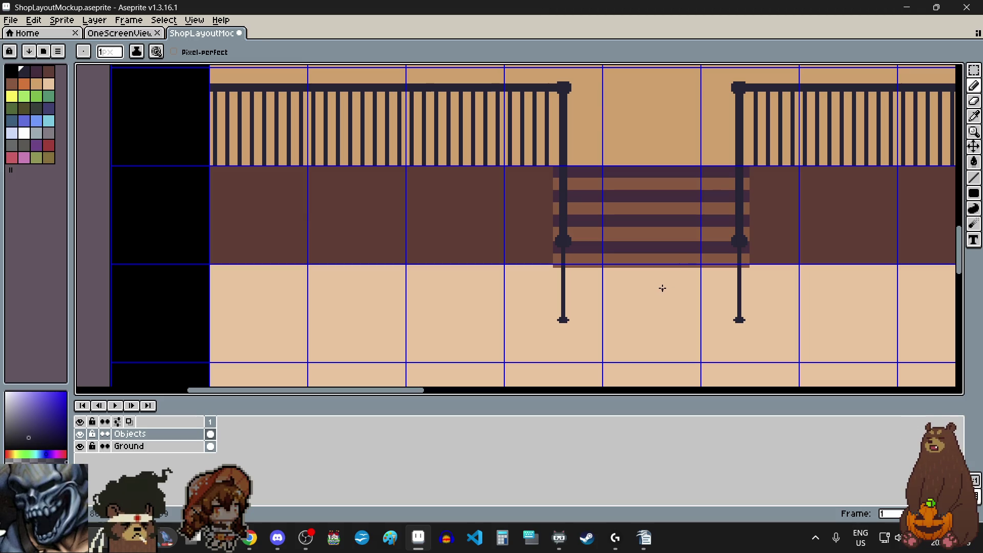
scroll(661, 288, "down", 2)
scroll(663, 289, "up", 2)
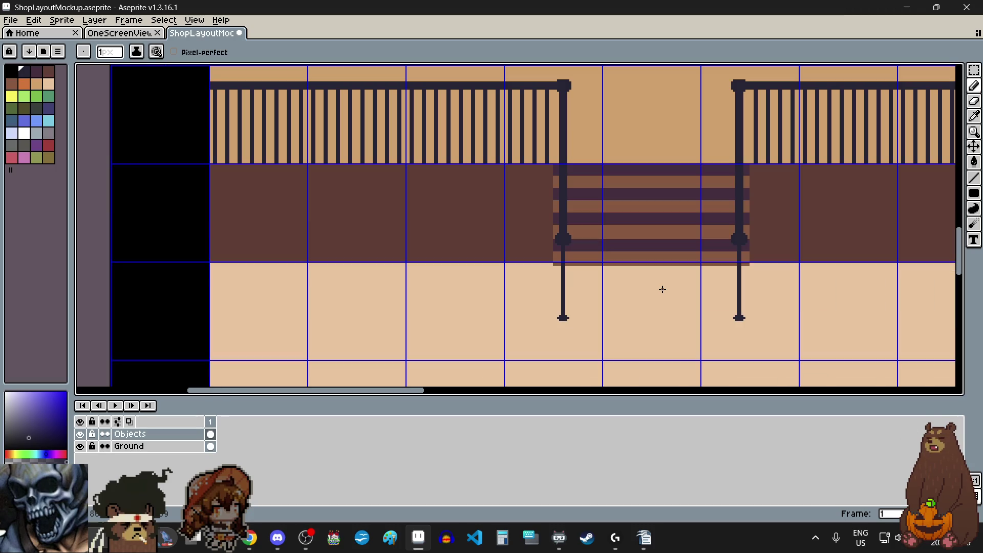
scroll(574, 257, "up", 2)
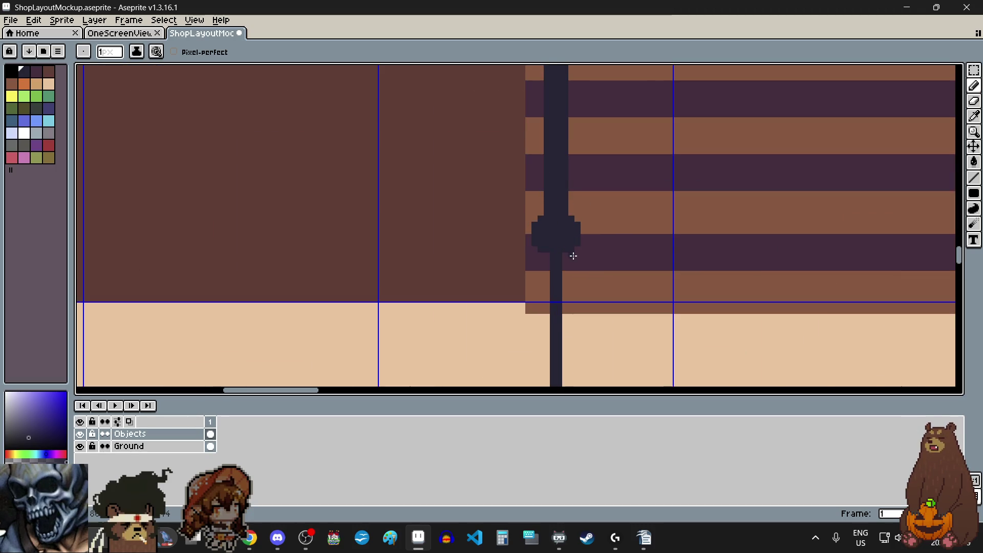
scroll(574, 257, "down", 1)
scroll(575, 257, "down", 3)
scroll(570, 303, "up", 3)
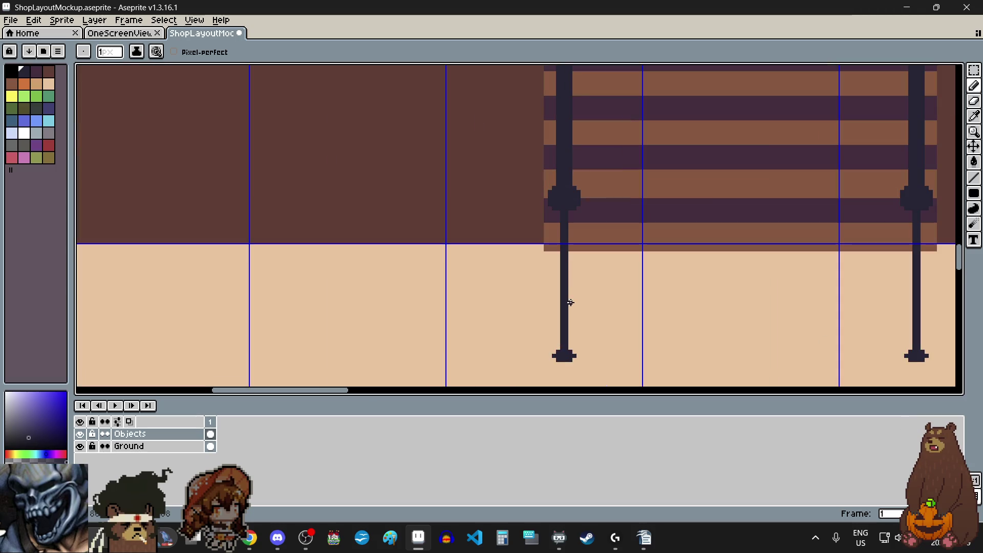
scroll(571, 302, "down", 3)
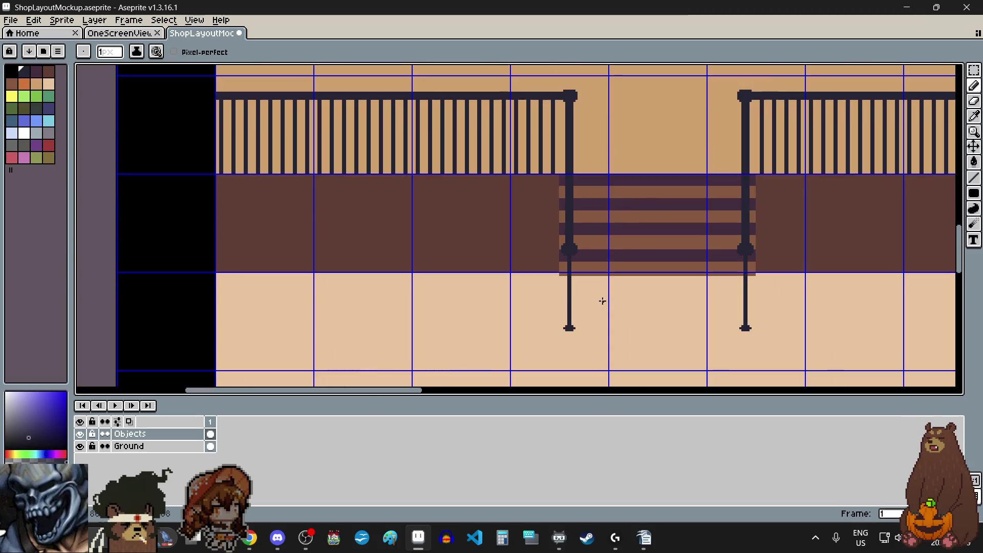
scroll(609, 298, "down", 6)
scroll(619, 297, "up", 4)
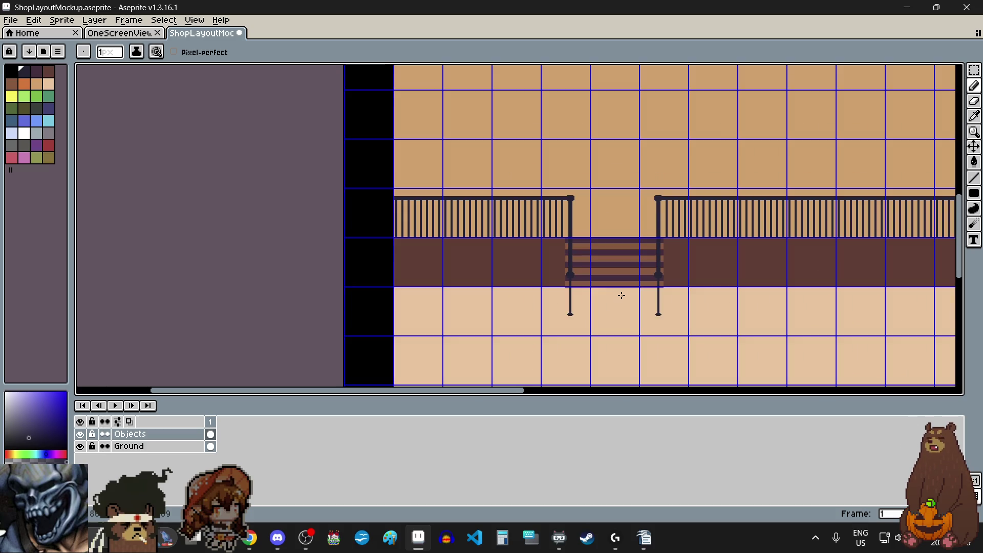
scroll(621, 297, "down", 3)
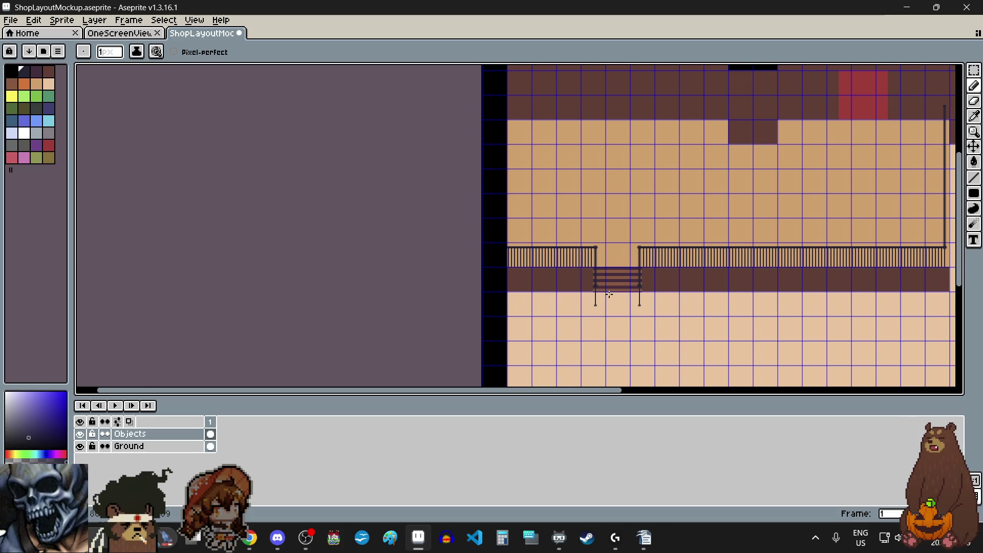
scroll(609, 295, "up", 5)
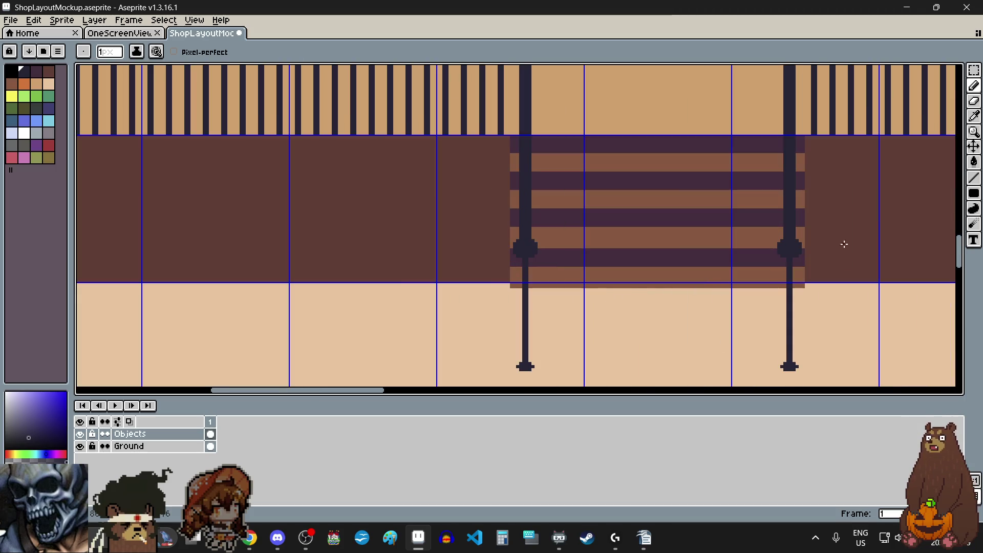
key("m")
scroll(505, 274, "up", 3)
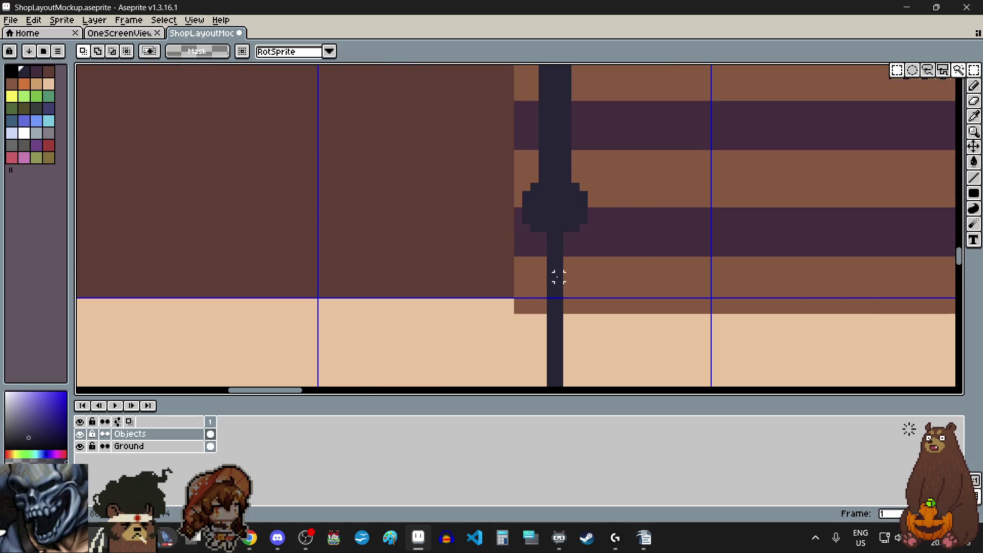
scroll(559, 277, "up", 3)
key("b")
left_click(539, 153)
scroll(539, 153, "down", 2)
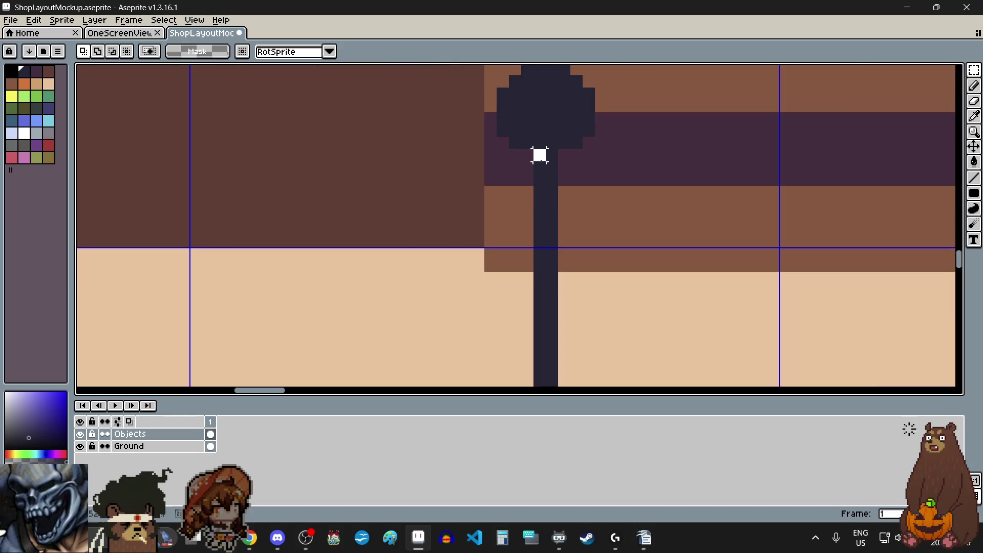
scroll(531, 259, "up", 2)
left_click(531, 259, "shift")
key("ctrl+z")
scroll(553, 244, "down", 2)
left_click(974, 70)
scroll(637, 300, "down", 3)
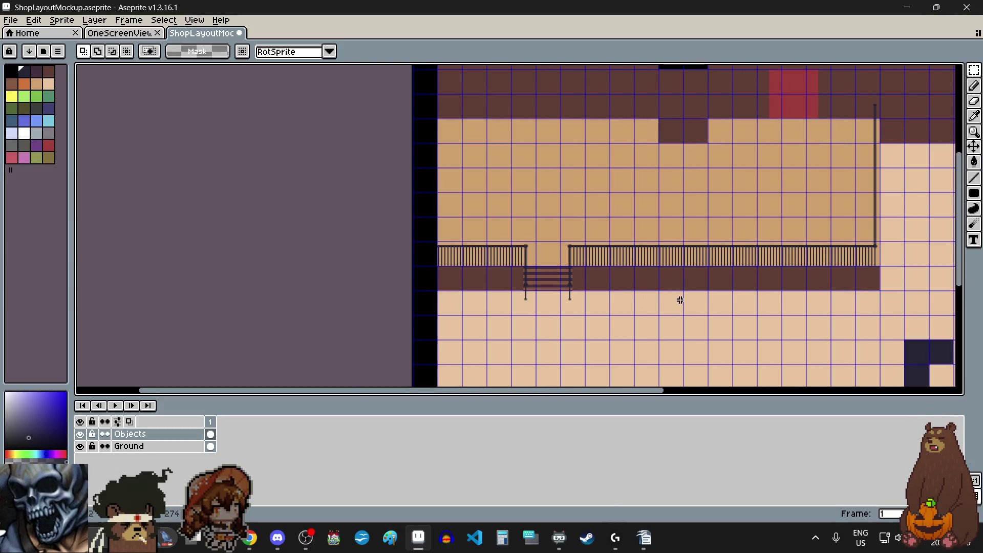
scroll(706, 292, "down", 1)
scroll(710, 290, "down", 1)
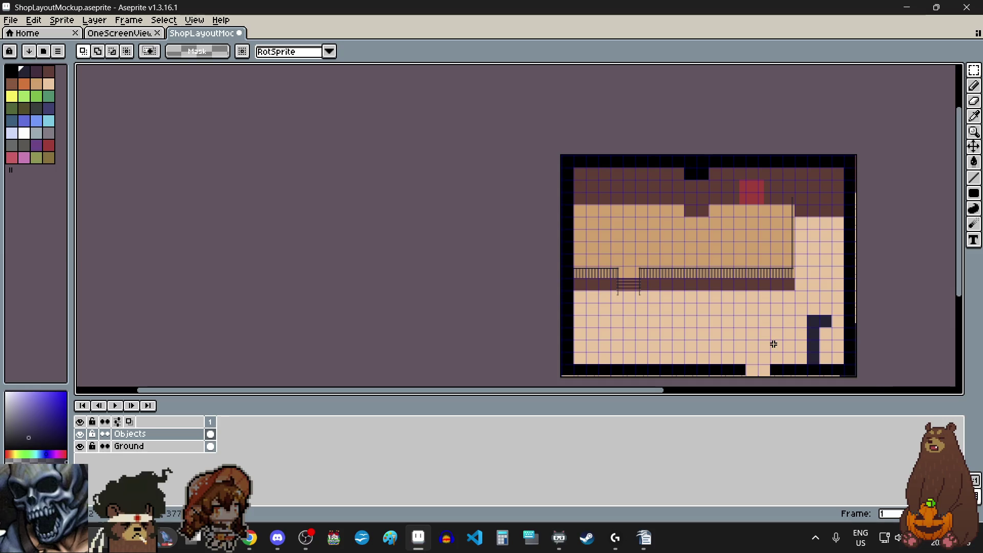
scroll(773, 342, "up", 1)
left_click_drag(958, 171, 971, 210)
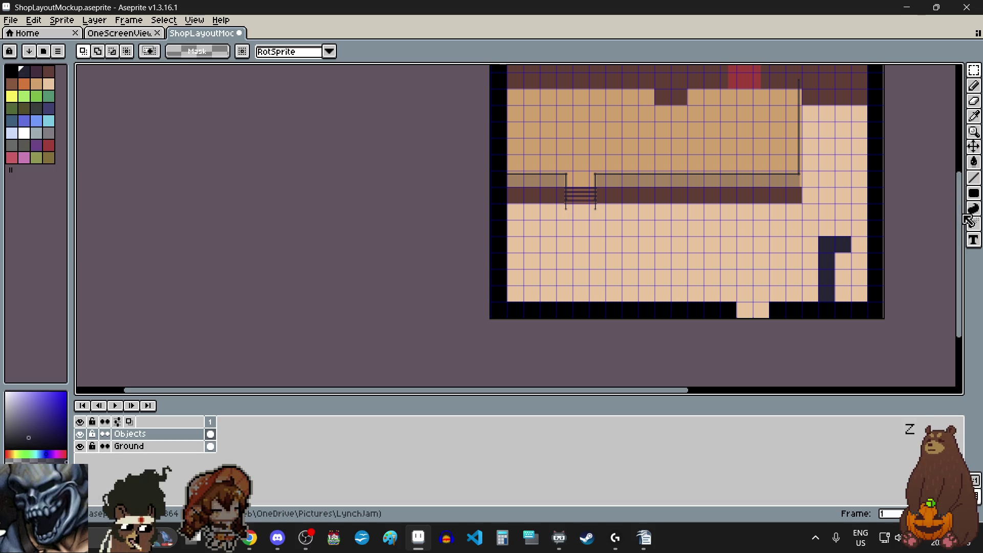
Toggle a layer's visibility on and off to inspect the dark L-shaped block
scroll(866, 277, "down", 2)
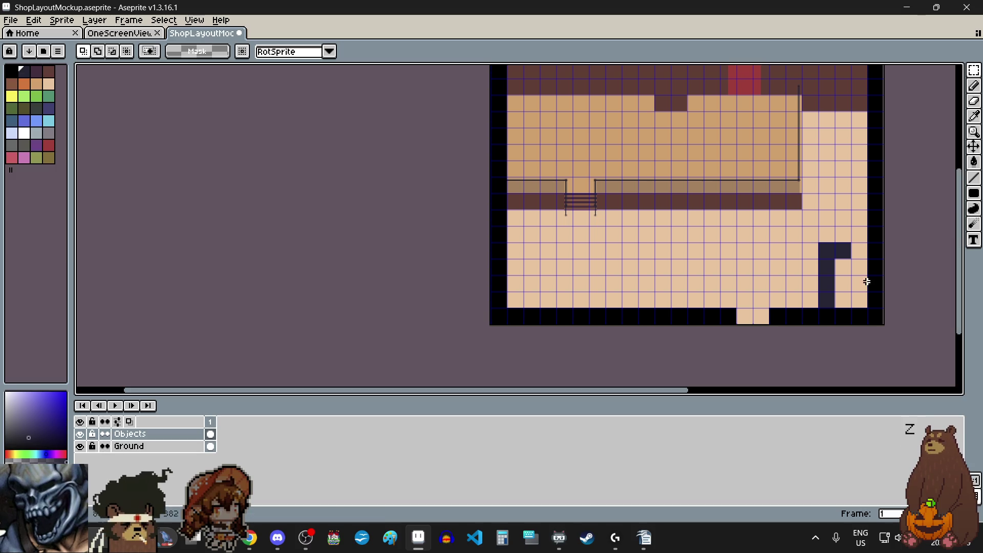
scroll(856, 290, "up", 3)
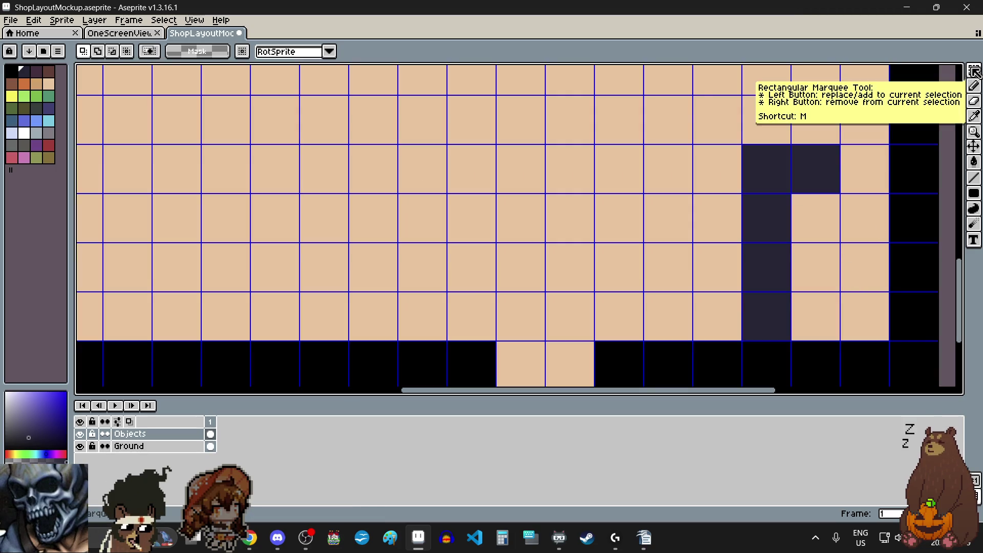
scroll(748, 146, "up", 2)
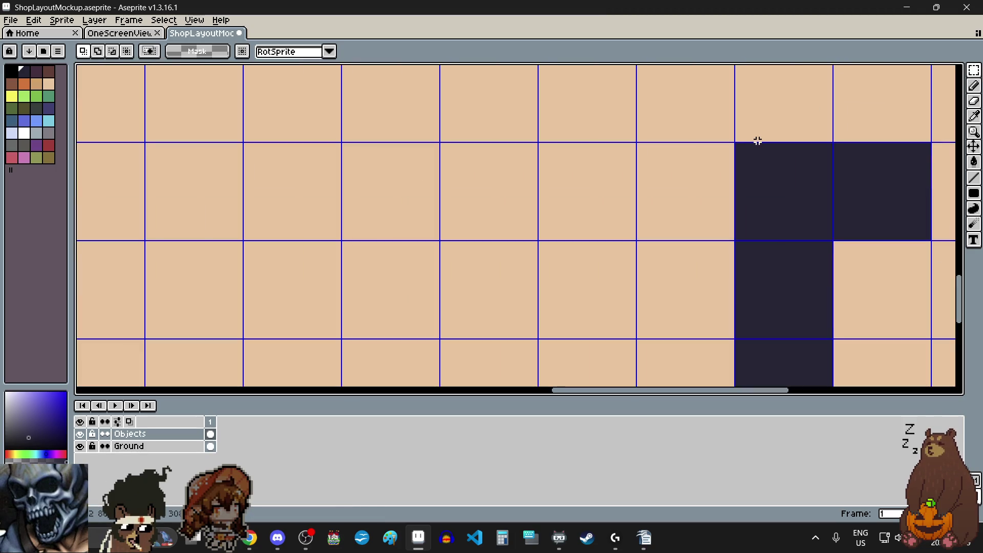
scroll(758, 141, "down", 2)
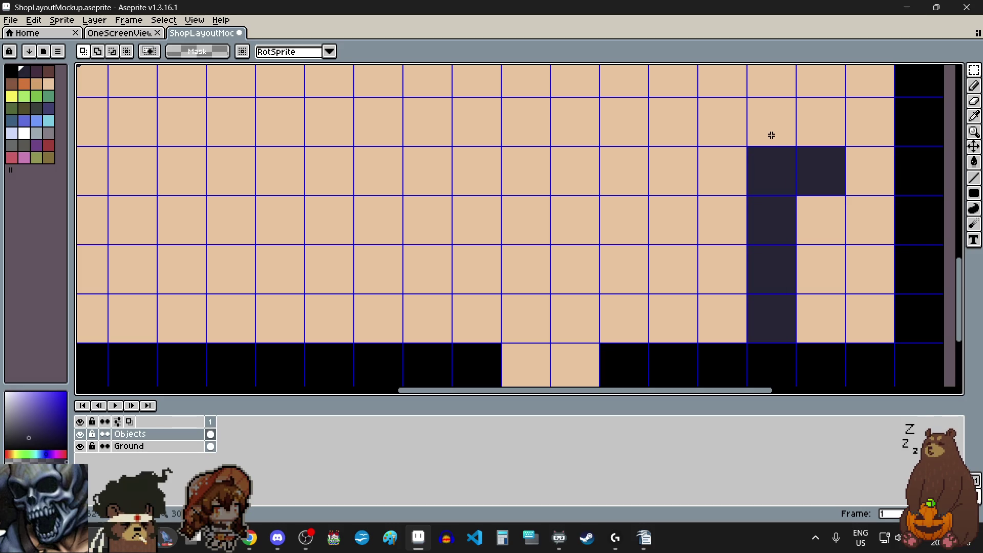
scroll(768, 135, "up", 3)
scroll(605, 228, "up", 1)
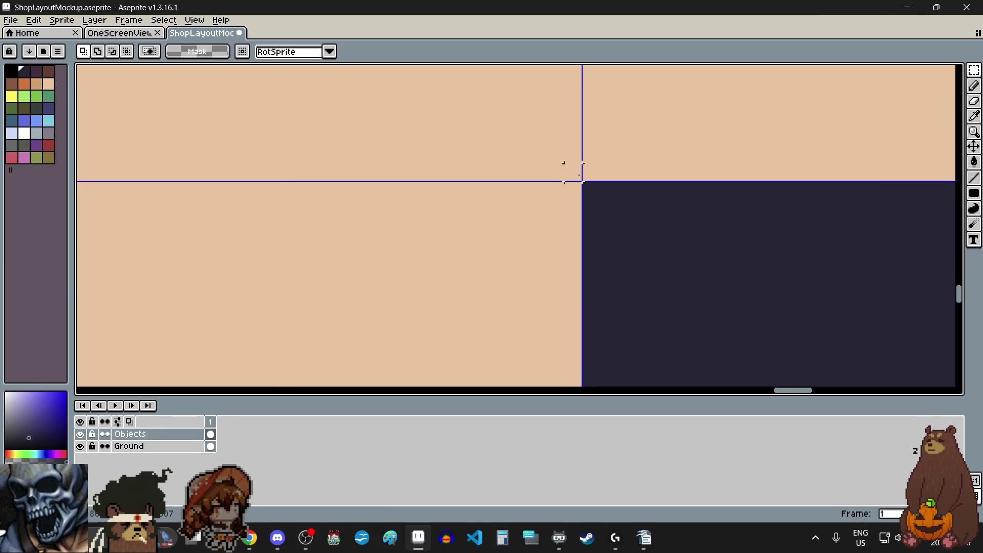
scroll(571, 173, "down", 5)
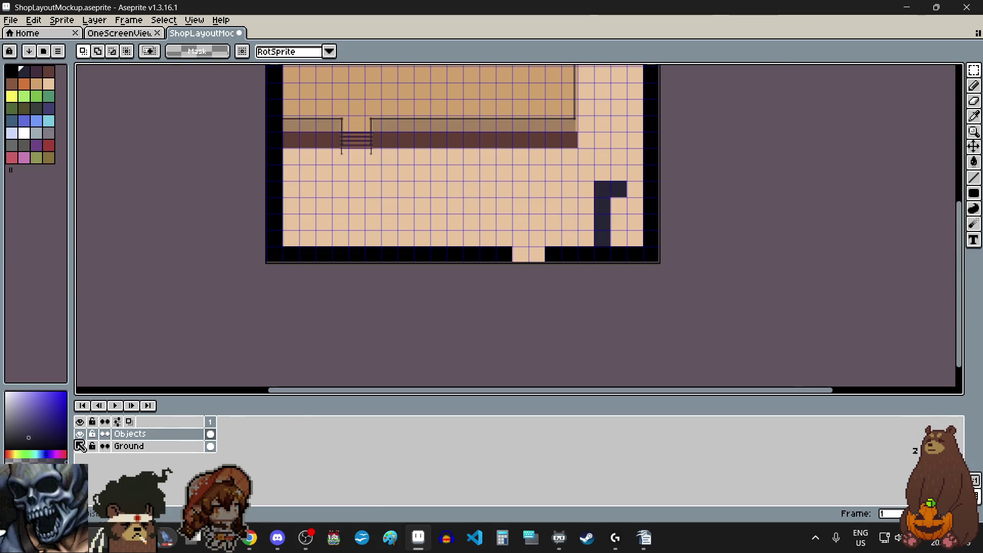
left_click(80, 434)
left_click(80, 433)
left_click(80, 434)
left_click(80, 434)
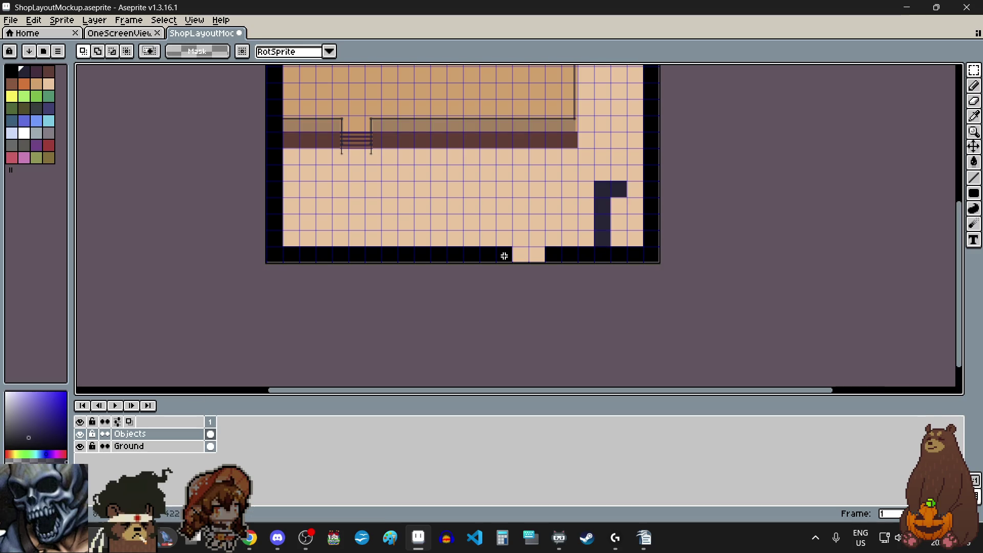
Move the dark block one tile left, nudge it two pixels up-left, and commit
scroll(621, 171, "up", 5)
scroll(380, 168, "down", 5)
scroll(428, 231, "up", 4)
scroll(680, 311, "down", 1)
scroll(672, 299, "up", 3)
scroll(658, 247, "down", 5)
scroll(717, 195, "up", 2)
mouse_move(716, 195)
left_mouse_down()
mouse_move(704, 228)
mouse_move(659, 231)
left_mouse_up()
scroll(623, 328, "up", 3)
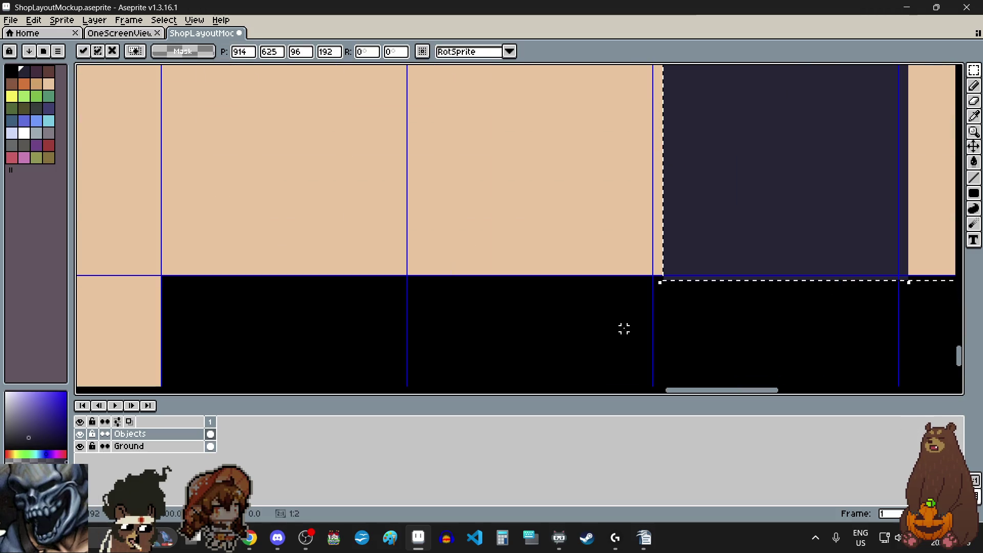
scroll(718, 257, "up", 5)
left_click_drag(669, 272, 635, 257)
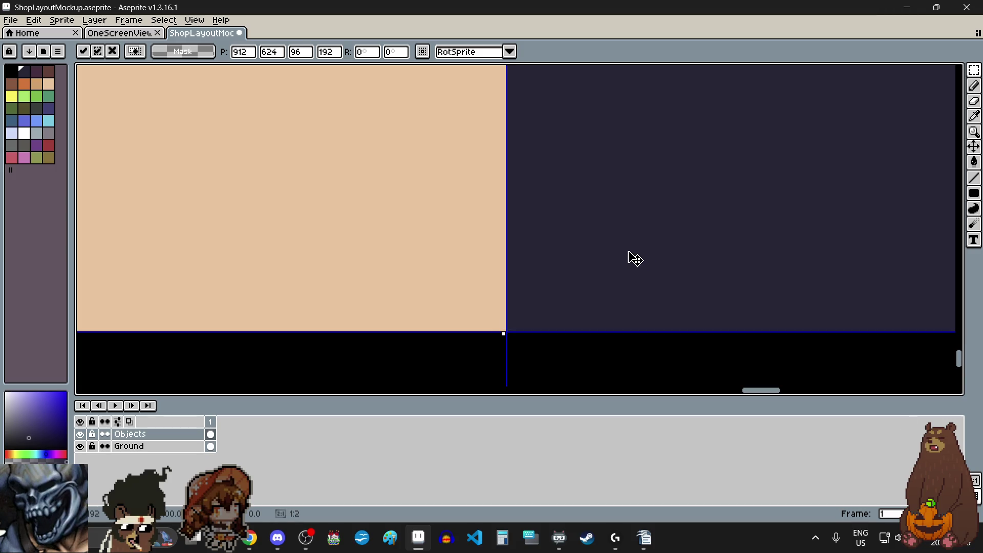
scroll(635, 257, "down", 5)
key("ctrl+d")
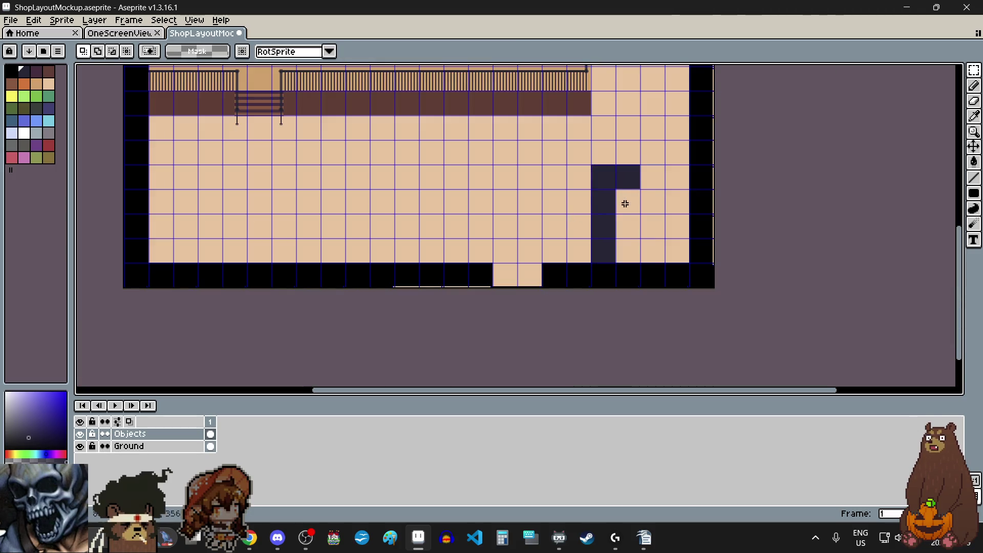
scroll(624, 203, "down", 1)
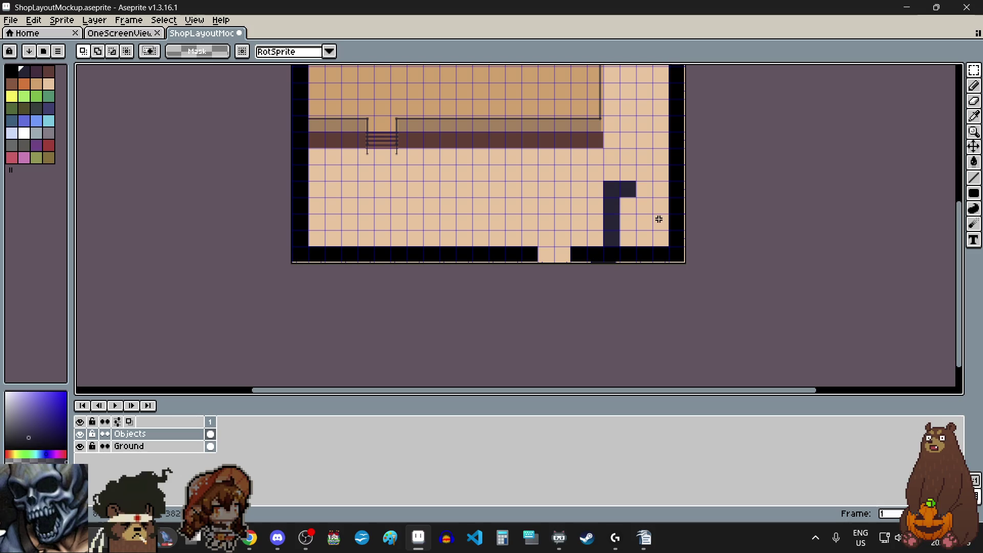
scroll(656, 158, "up", 1)
scroll(652, 157, "up", 2)
scroll(636, 184, "down", 4)
scroll(637, 189, "up", 2)
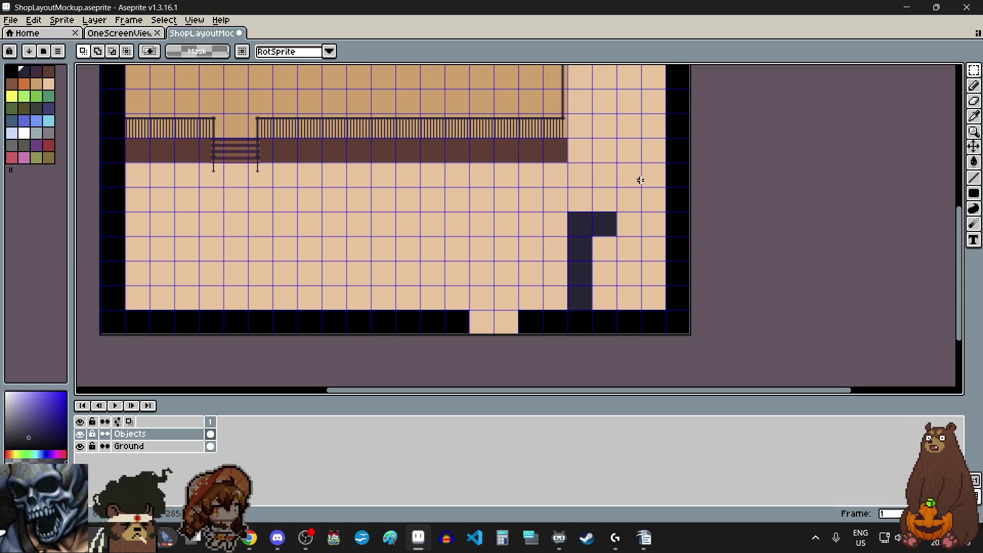
scroll(639, 223, "up", 3)
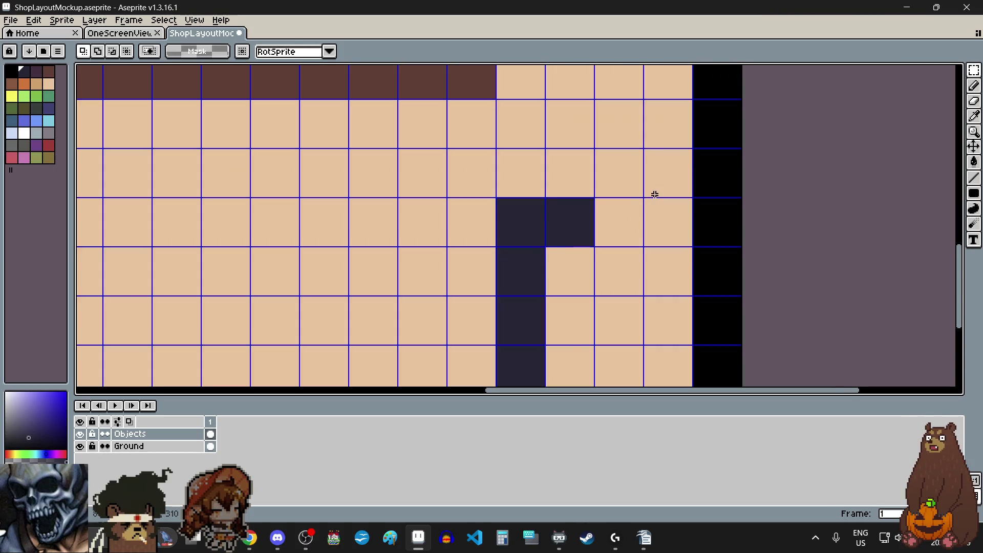
scroll(656, 194, "down", 5)
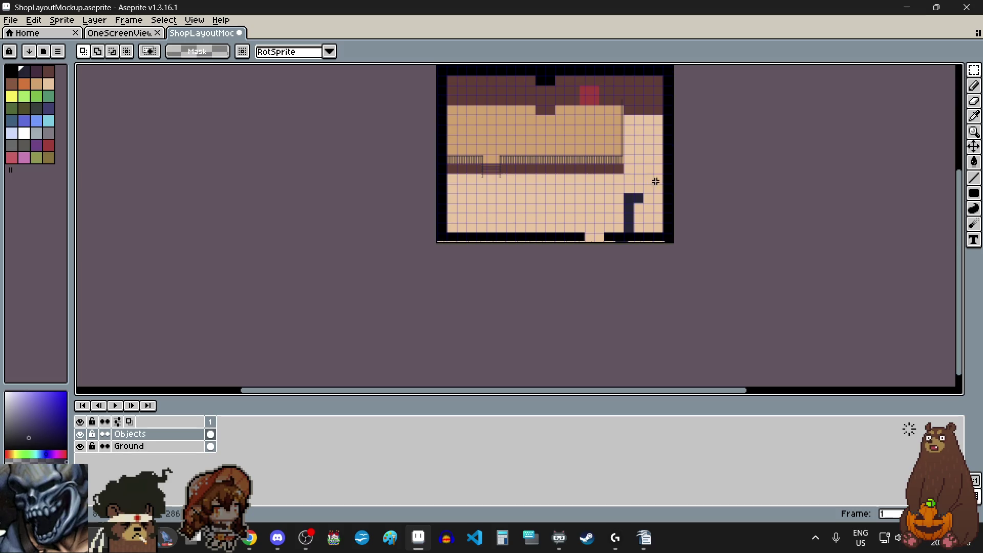
scroll(651, 178, "up", 1)
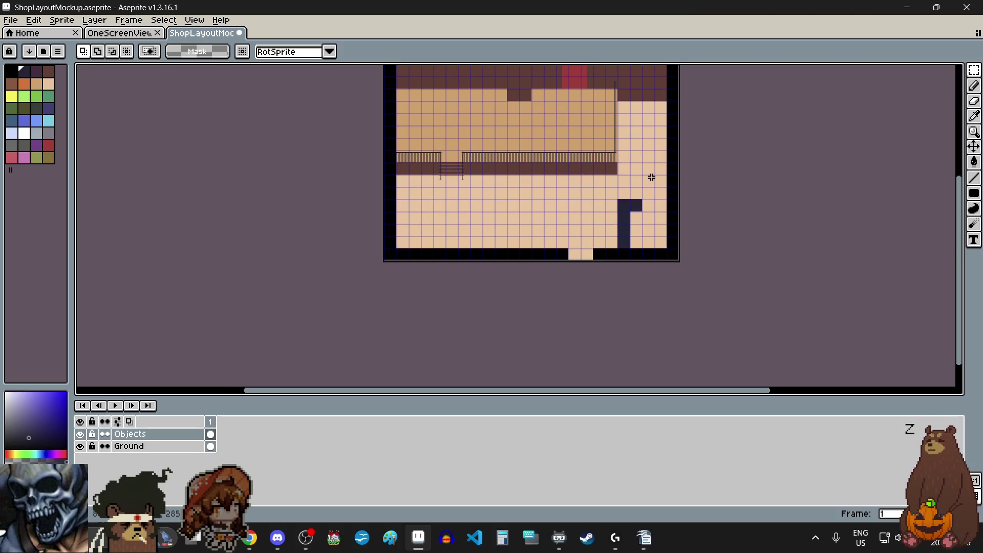
scroll(646, 234, "up", 1)
scroll(648, 240, "up", 1)
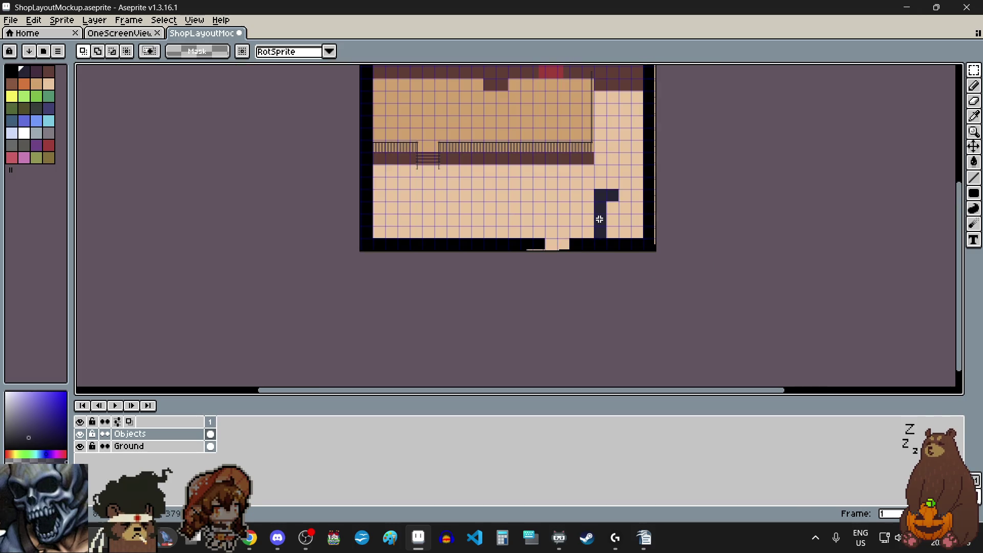
scroll(599, 220, "down", 1)
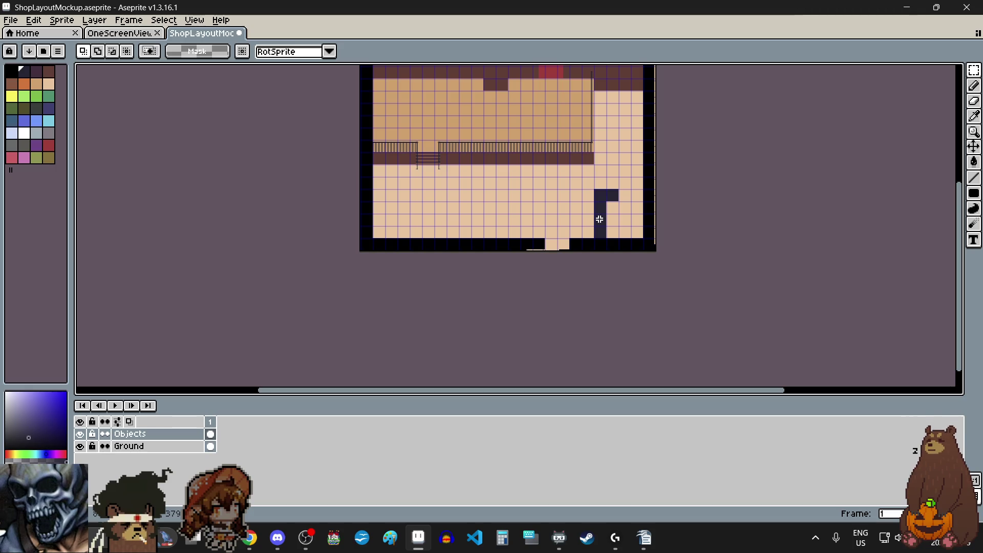
scroll(599, 219, "down", 1)
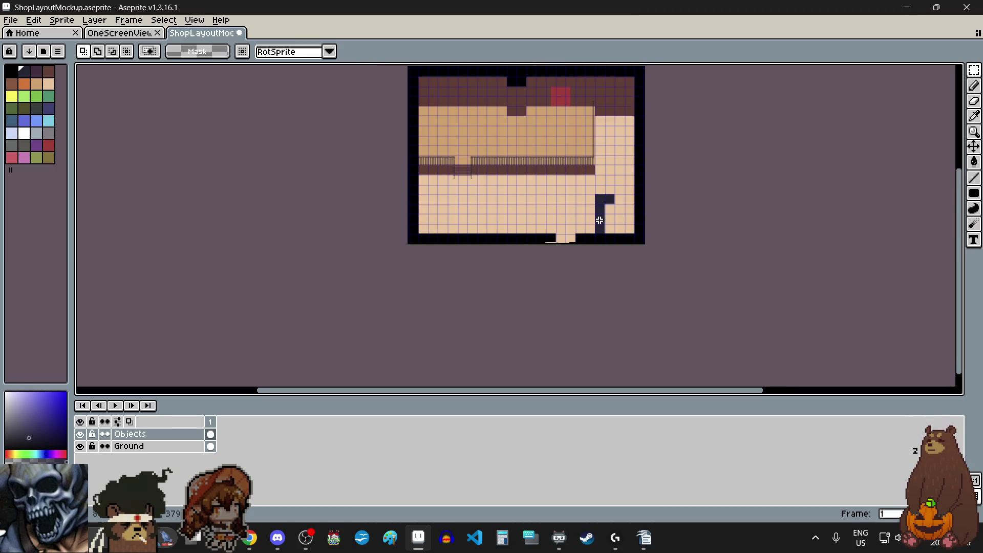
scroll(617, 172, "up", 1)
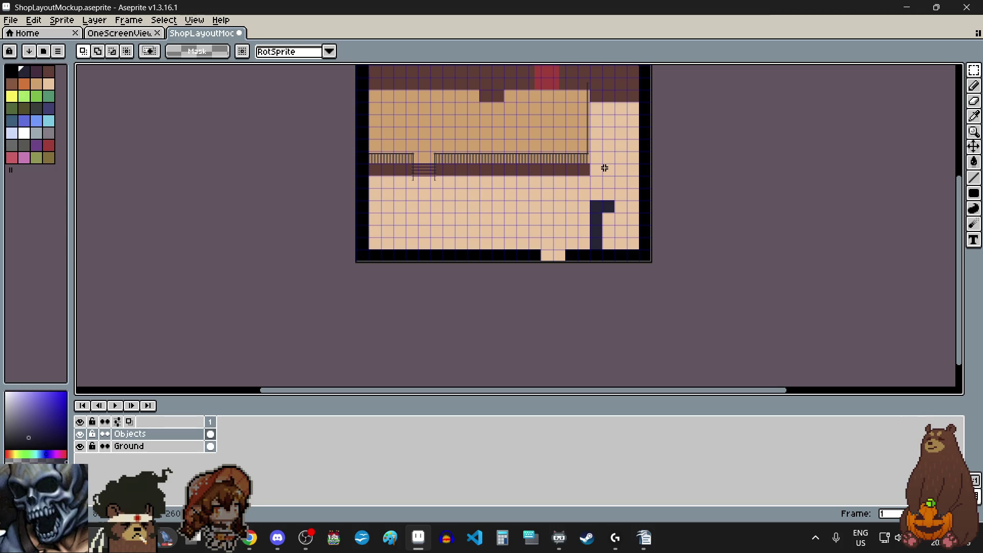
scroll(605, 168, "down", 3)
scroll(604, 119, "up", 2)
scroll(592, 149, "up", 1)
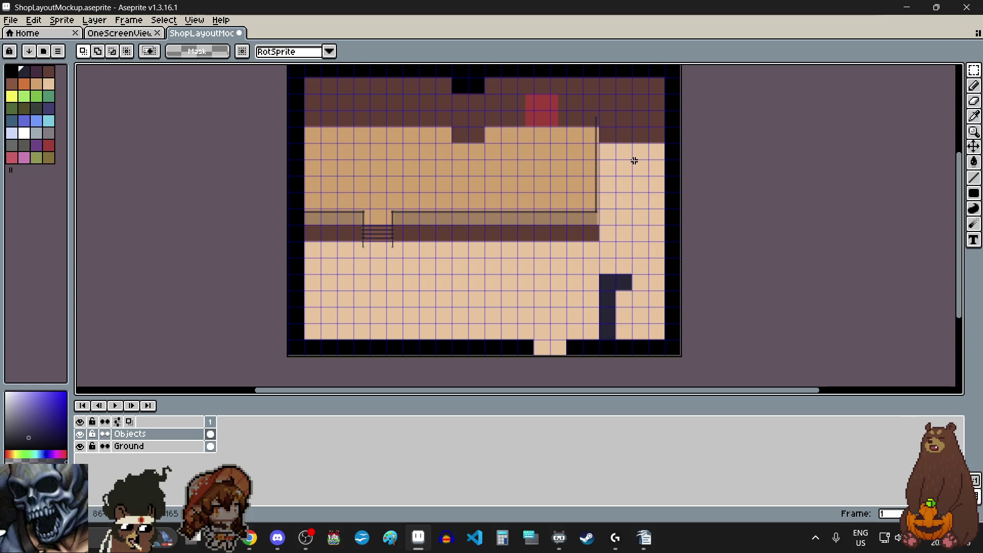
scroll(634, 161, "down", 1)
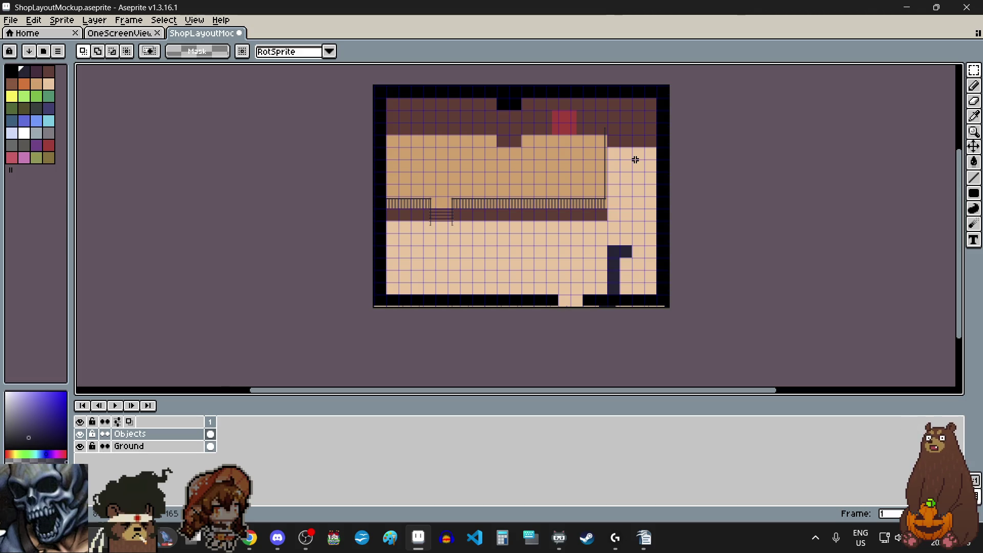
scroll(659, 167, "up", 5)
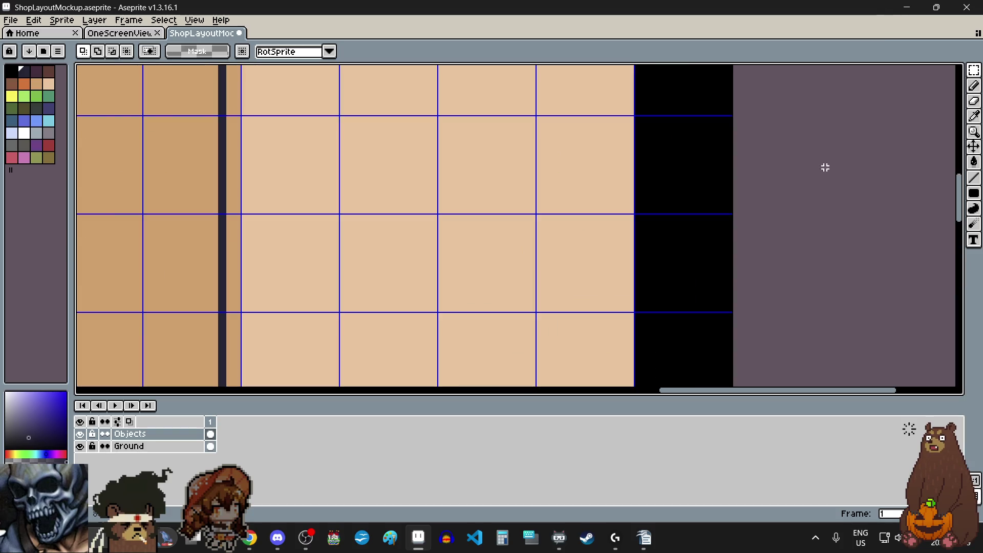
On the Ground layer, select the floor tile next to the right wall
left_click(167, 450)
scroll(616, 247, "down", 5)
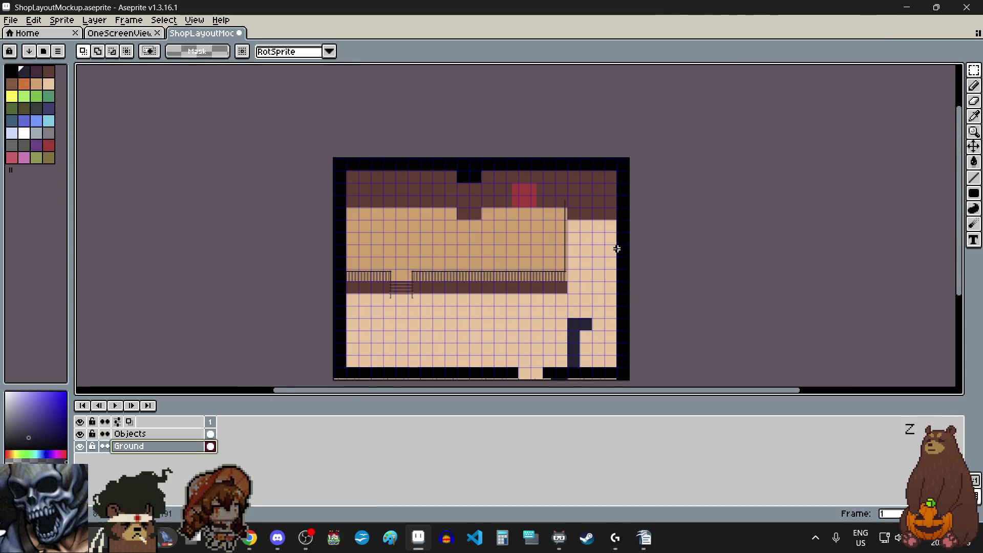
scroll(618, 248, "up", 2)
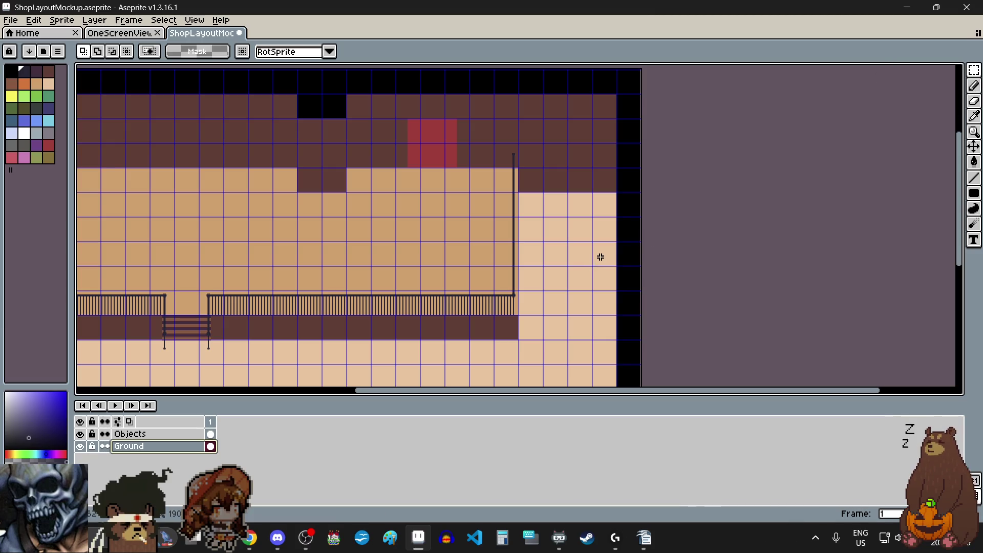
scroll(604, 252, "up", 5)
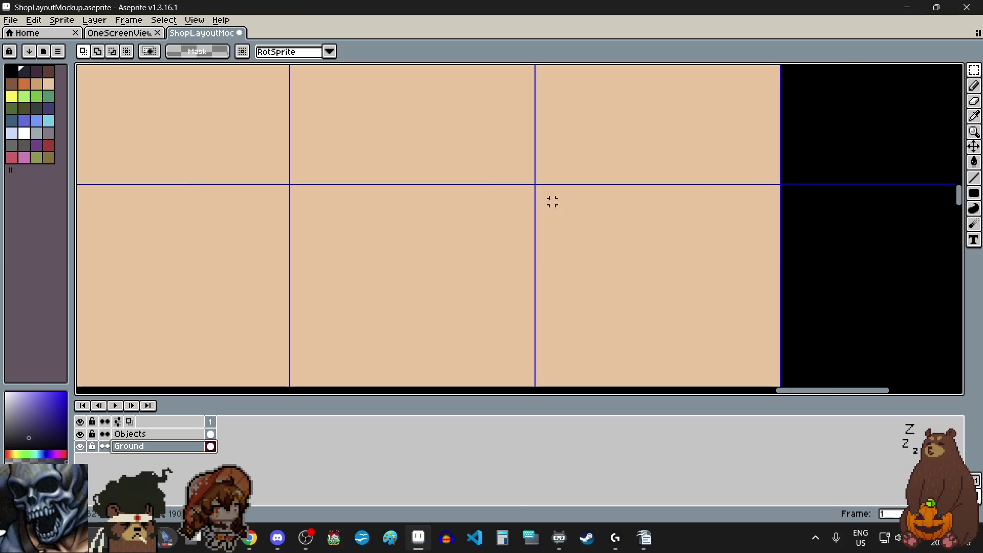
scroll(512, 161, "down", 2)
scroll(511, 162, "down", 2)
mouse_move(512, 162)
left_mouse_down()
mouse_move(590, 364)
mouse_move(693, 327)
mouse_move(689, 307)
left_mouse_up()
Stretch the selected floor tile rightward into the wall and apply it
scroll(590, 364, "up", 3)
scroll(689, 307, "down", 4)
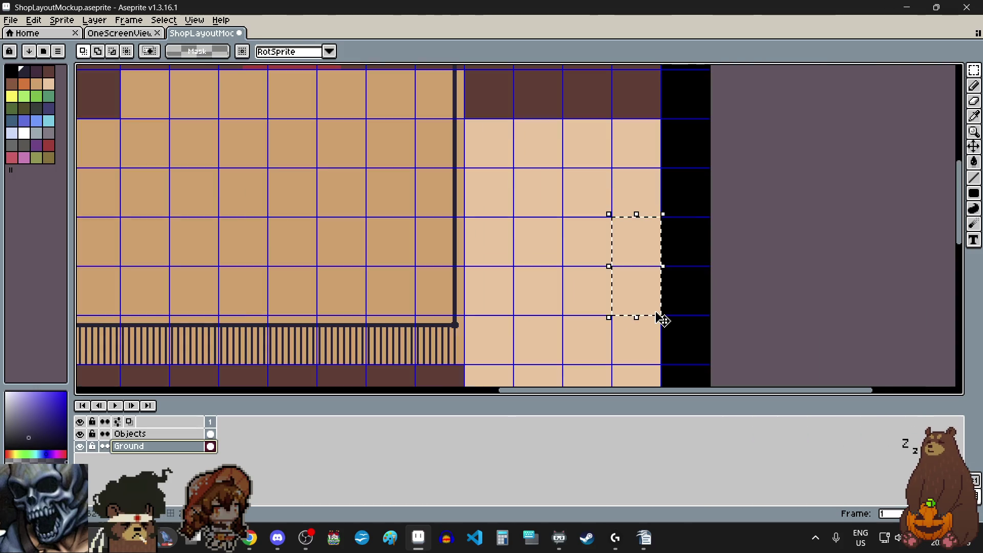
scroll(660, 267, "up", 2)
mouse_move(652, 263)
left_mouse_down()
mouse_move(759, 276)
mouse_move(748, 263)
left_mouse_up()
scroll(748, 264, "down", 3)
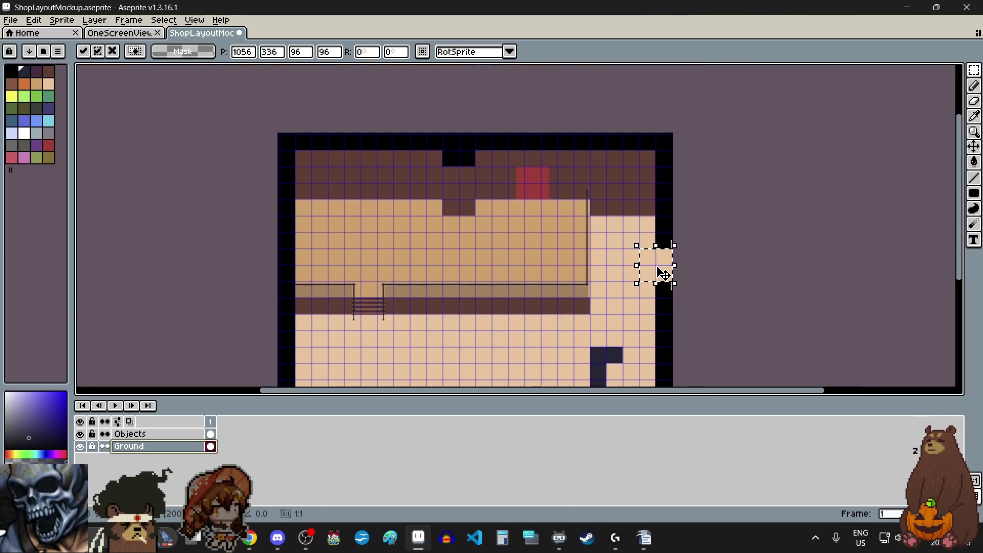
key("Return")
scroll(651, 251, "down", 2)
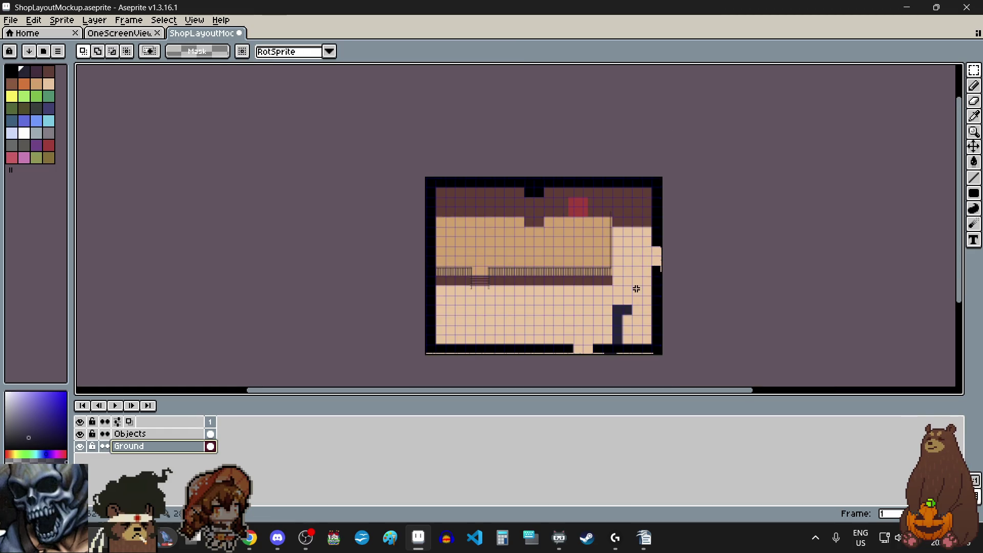
scroll(636, 289, "up", 1)
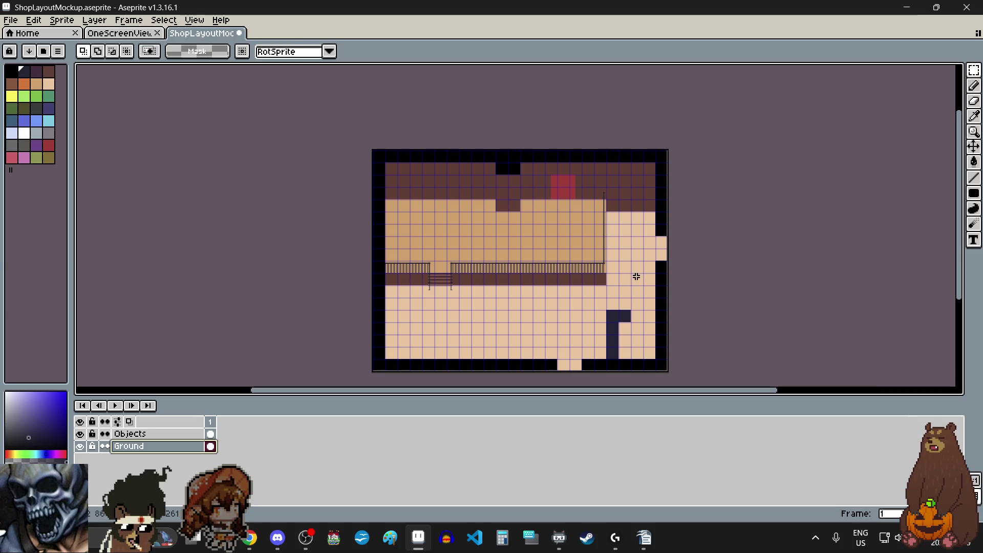
Undo the stretch, then move the floor piece down into the right wall, fine-tune, and apply
key("ctrl+z")
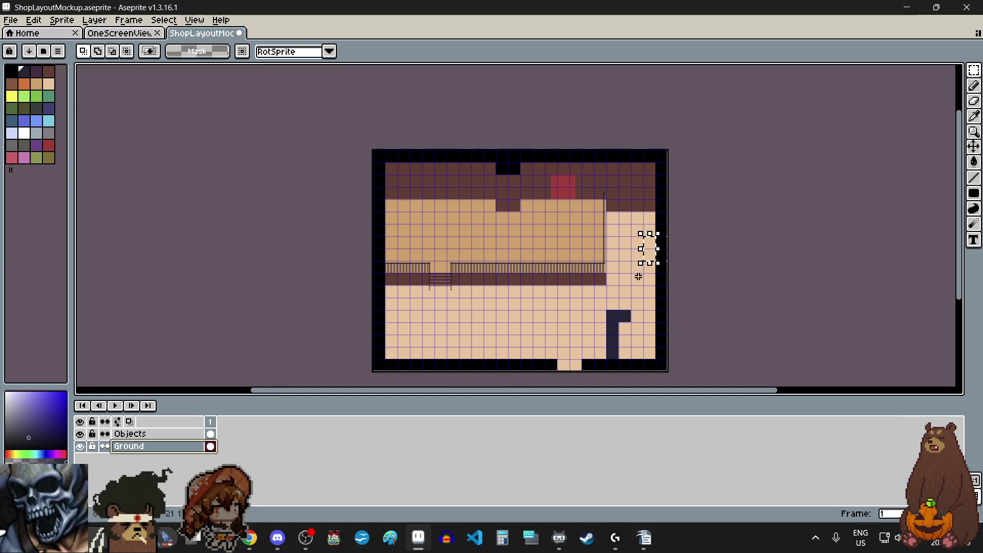
left_click(657, 264)
scroll(664, 272, "up", 1)
scroll(663, 273, "up", 1)
mouse_move(637, 225)
left_mouse_down()
mouse_move(623, 255)
mouse_move(639, 311)
mouse_move(658, 298)
mouse_move(664, 323)
left_mouse_up()
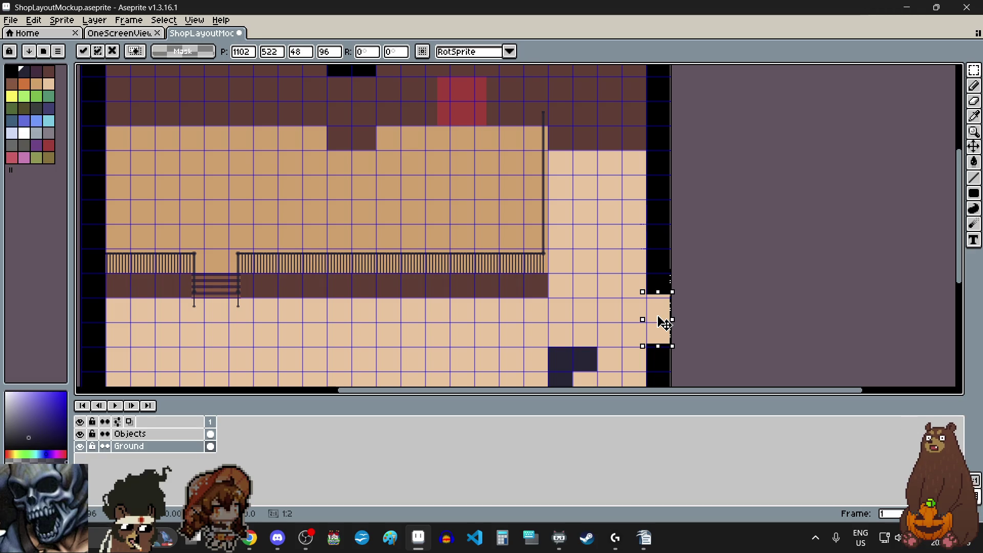
scroll(664, 323, "up", 5)
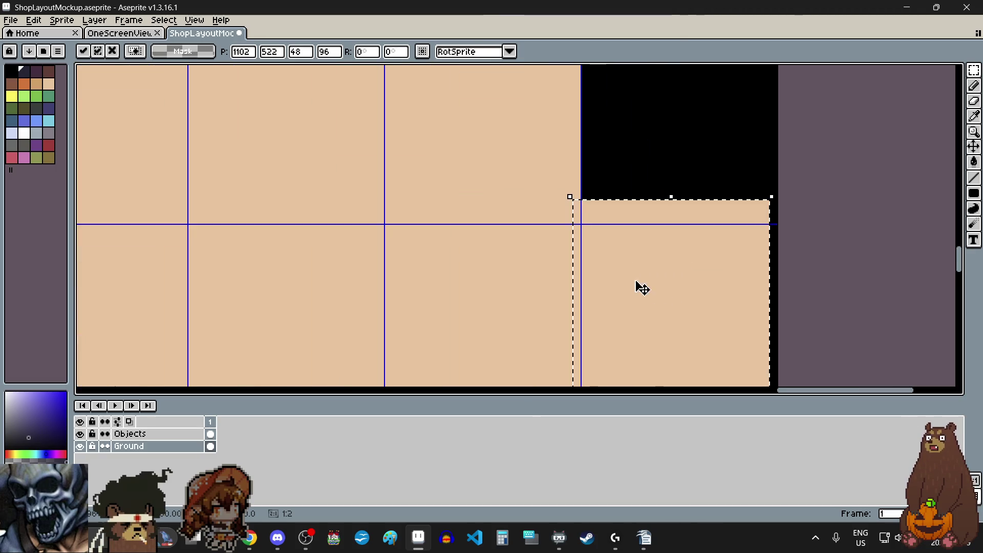
left_click_drag(605, 263, 606, 269)
scroll(610, 275, "down", 5)
scroll(579, 279, "up", 1)
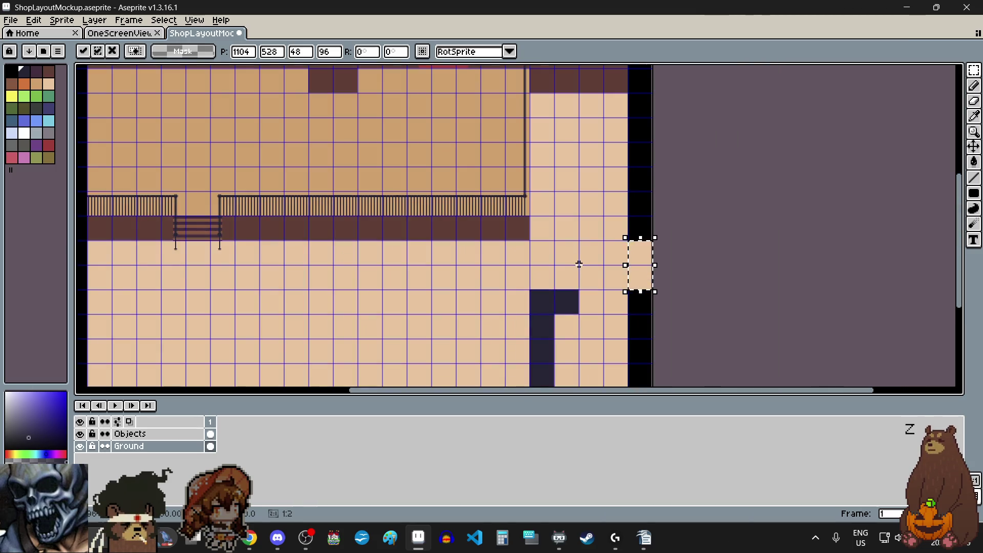
left_click(577, 270)
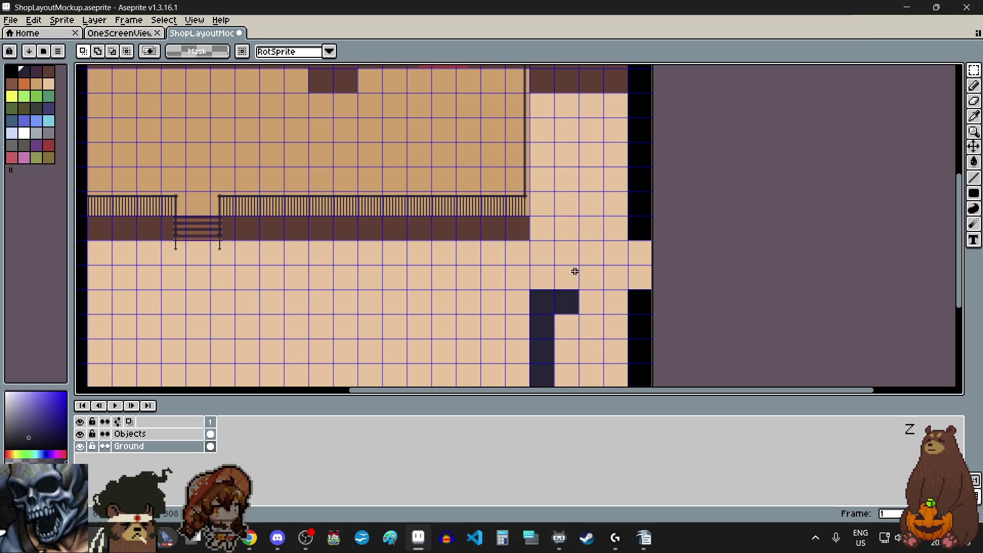
scroll(576, 271, "down", 1)
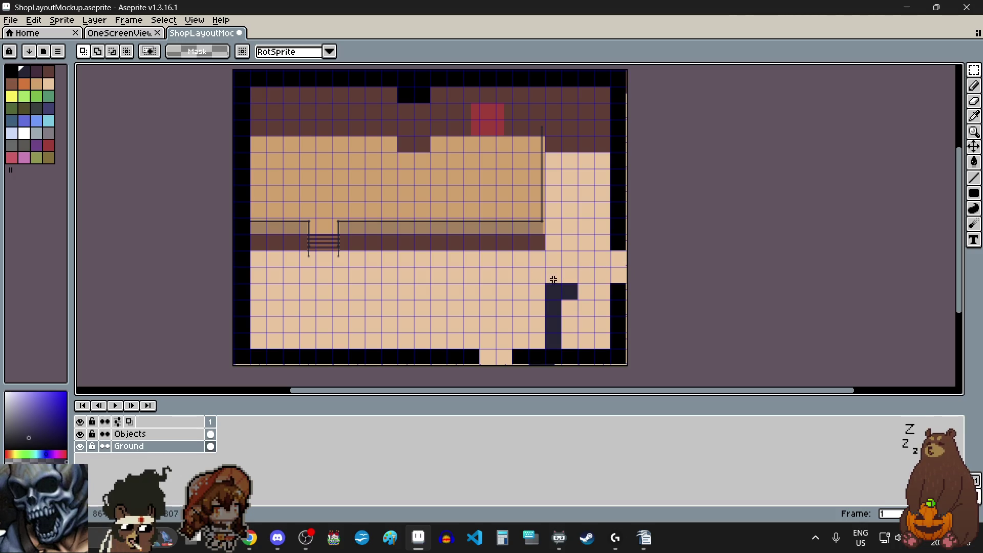
Click the canvas, then make the Objects layer the active layer
scroll(599, 204, "down", 1)
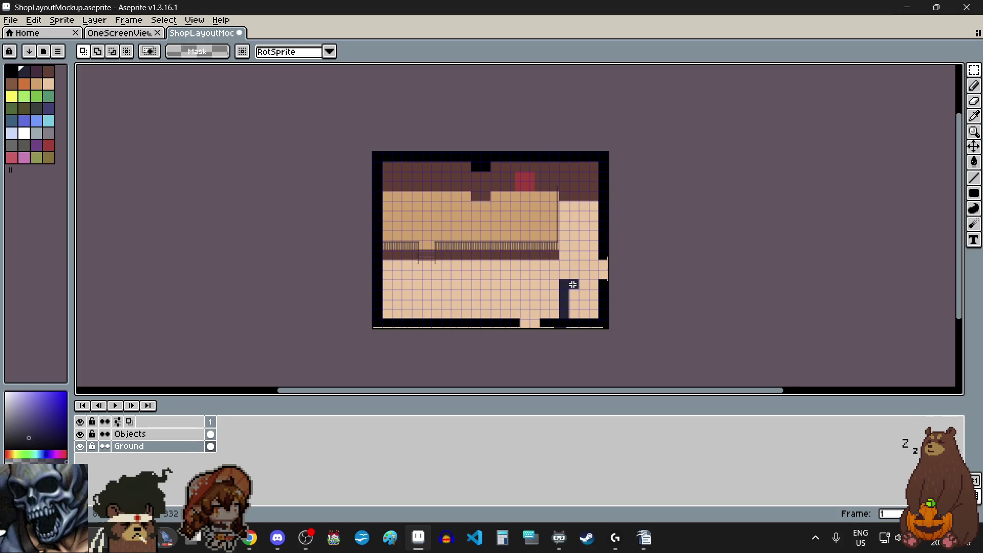
scroll(572, 285, "down", 1)
left_click(573, 284)
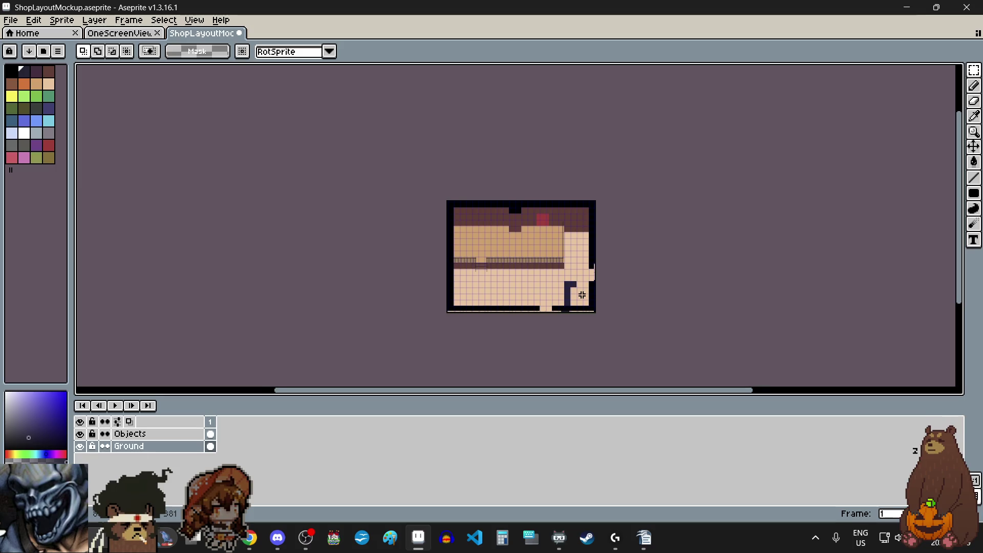
scroll(579, 296, "up", 1)
scroll(584, 258, "up", 1)
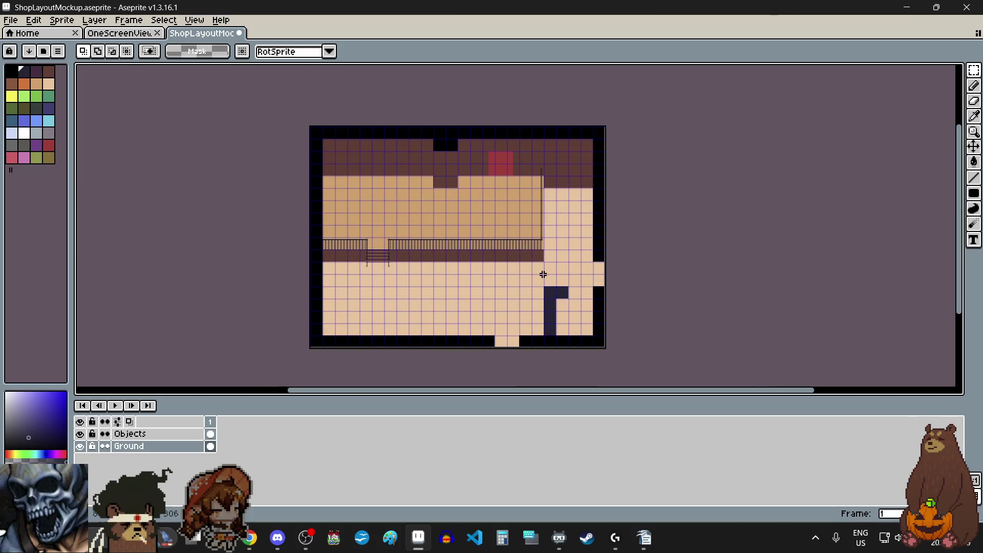
scroll(588, 285, "up", 1)
scroll(591, 289, "down", 1)
scroll(591, 289, "up", 3)
scroll(592, 288, "down", 2)
scroll(591, 289, "down", 1)
scroll(592, 289, "left", 2)
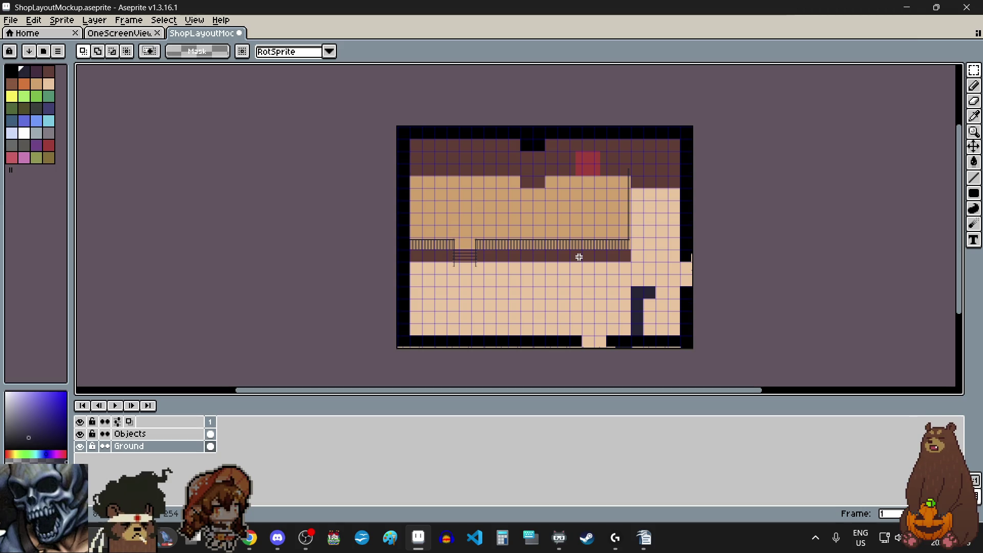
left_click(143, 434)
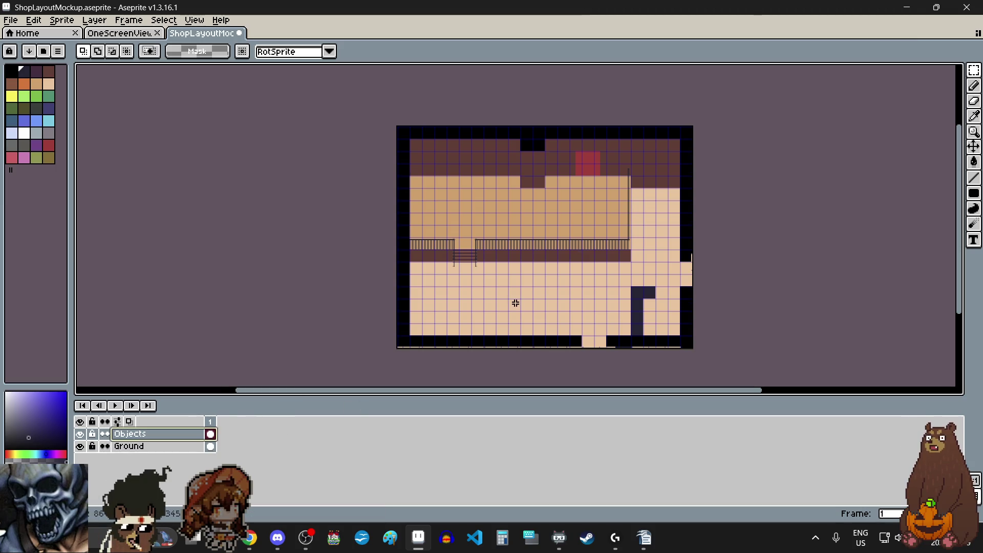
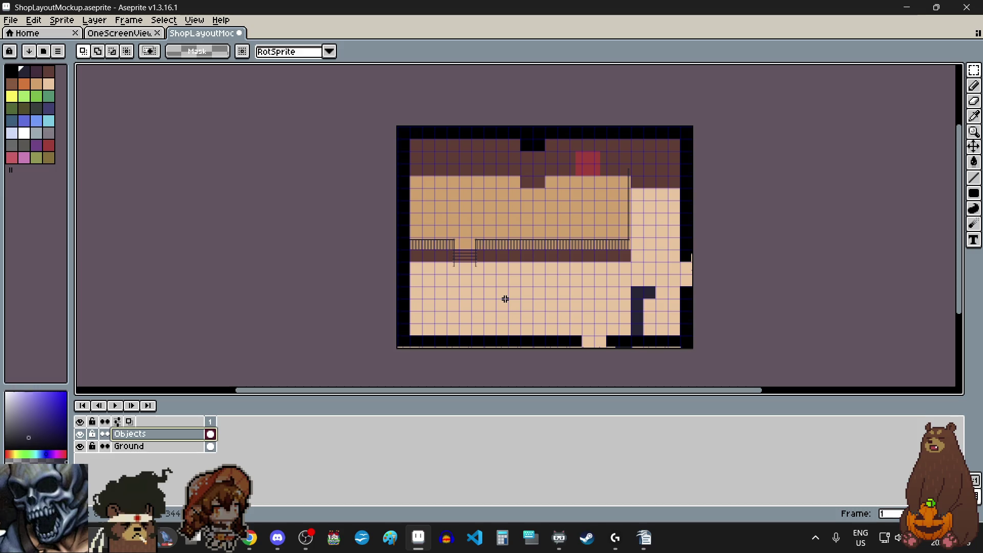
Make the dark warm grey swatch the drawing colour, after briefly trying dark red
scroll(605, 361, "up", 3)
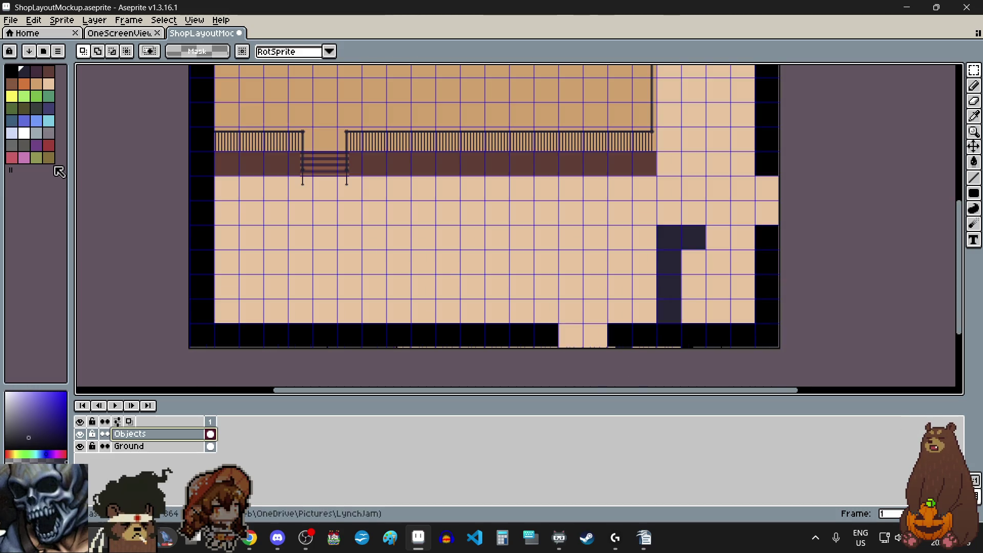
left_click(51, 147)
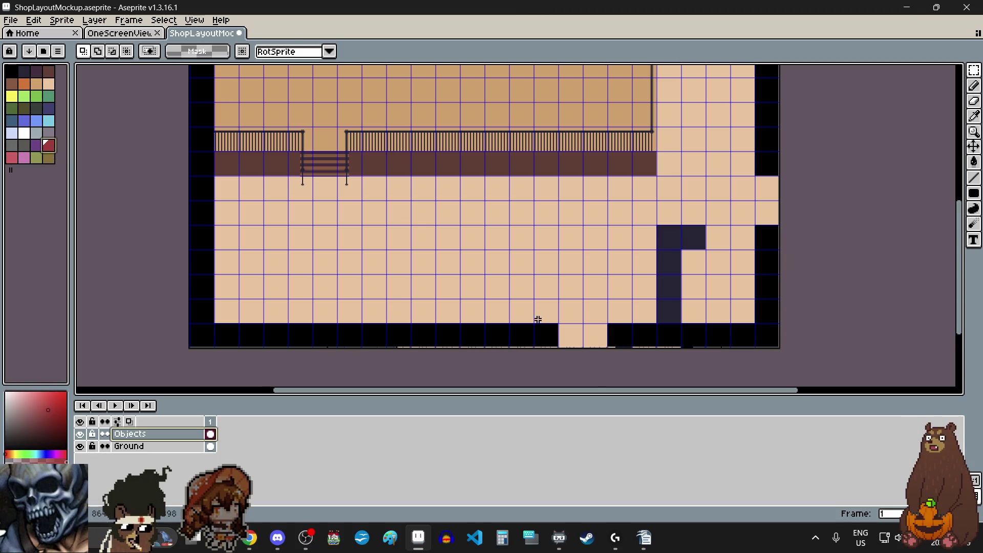
scroll(538, 321, "down", 1)
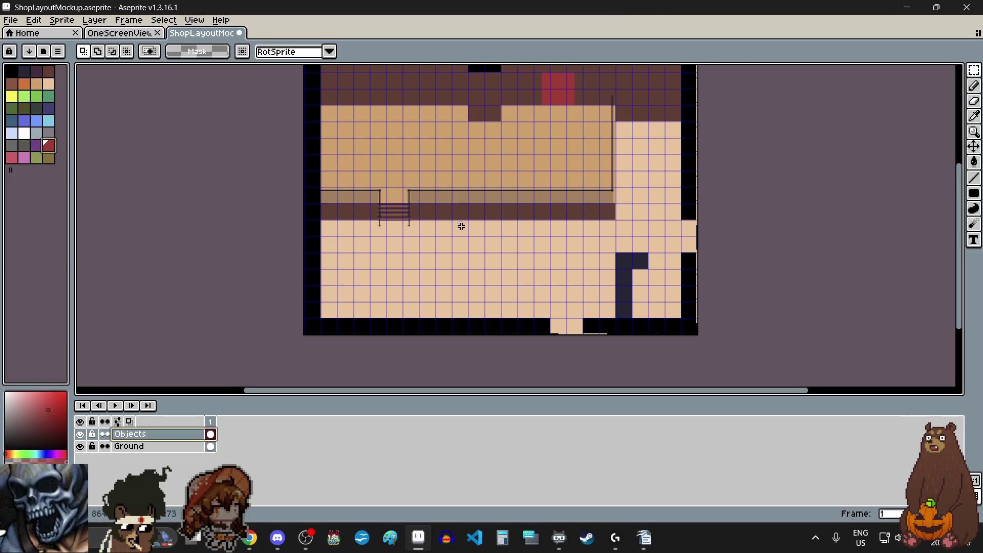
scroll(558, 224, "up", 3)
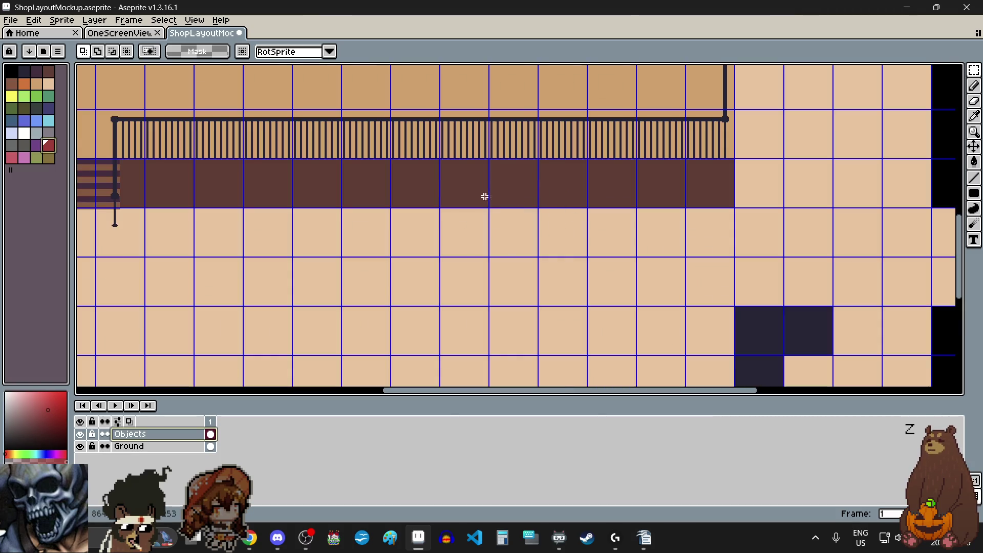
scroll(603, 250, "down", 2)
scroll(553, 270, "down", 2)
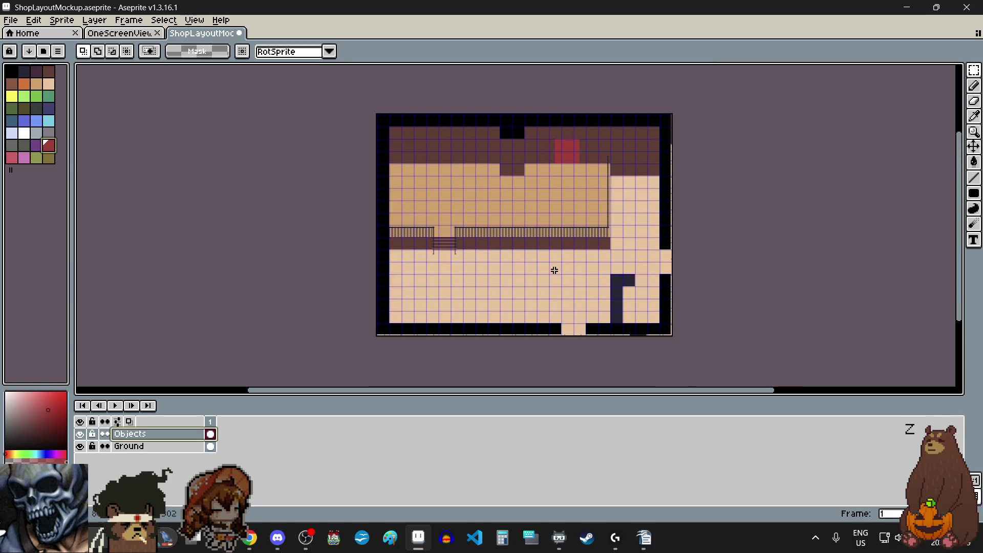
scroll(555, 269, "up", 1)
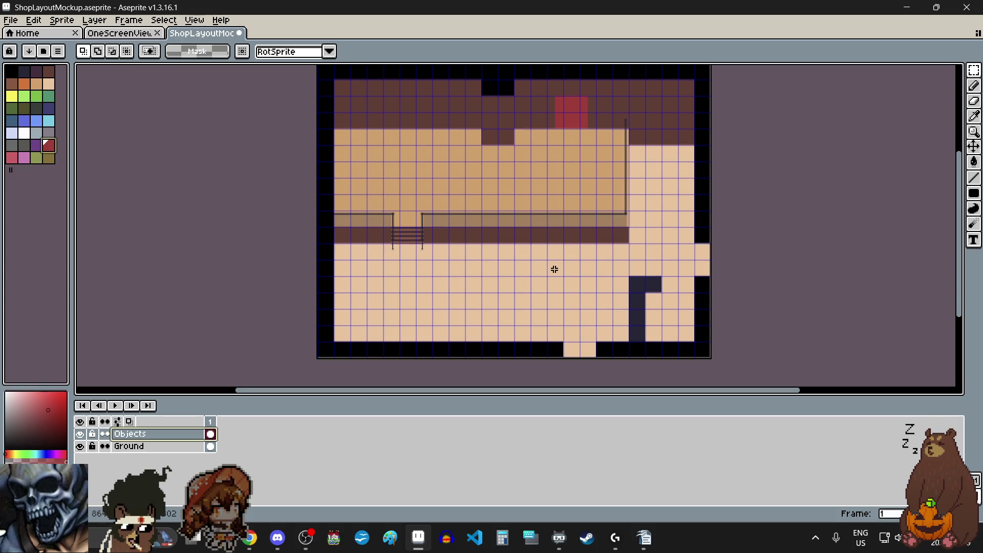
left_click(25, 146)
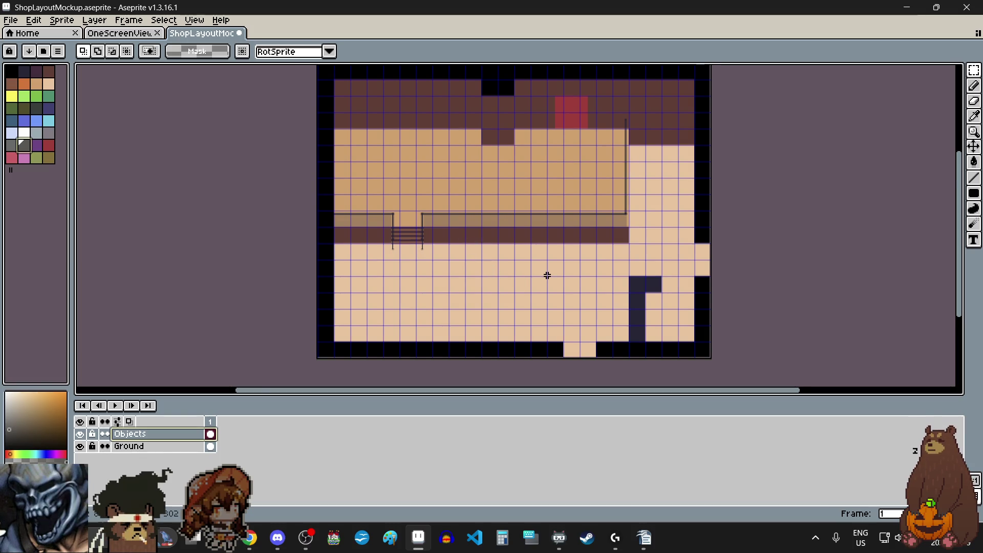
scroll(548, 276, "up", 2)
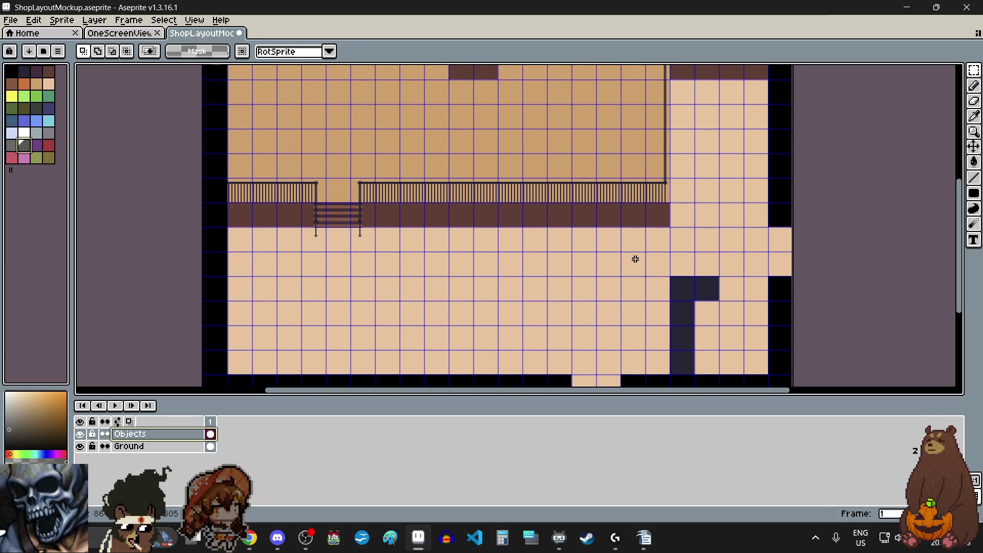
left_click(974, 193)
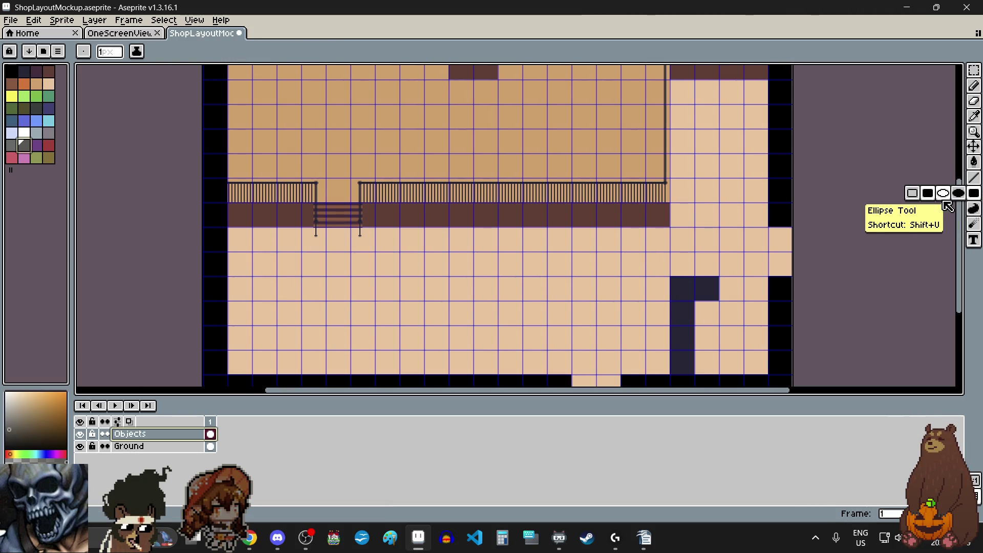
Switch the rectangle tool to Filled Rectangle so shapes are drawn solid
left_click(934, 196)
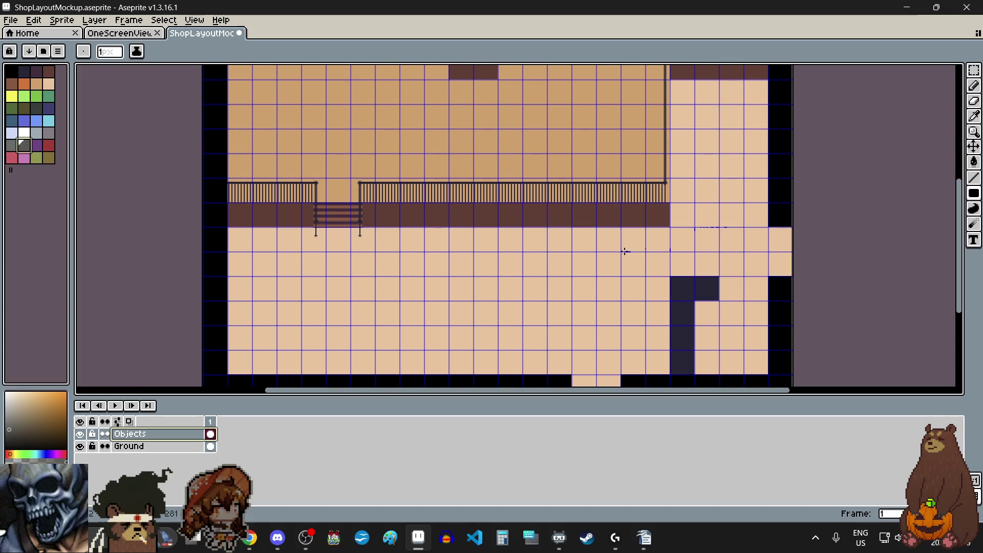
scroll(614, 257, "up", 1)
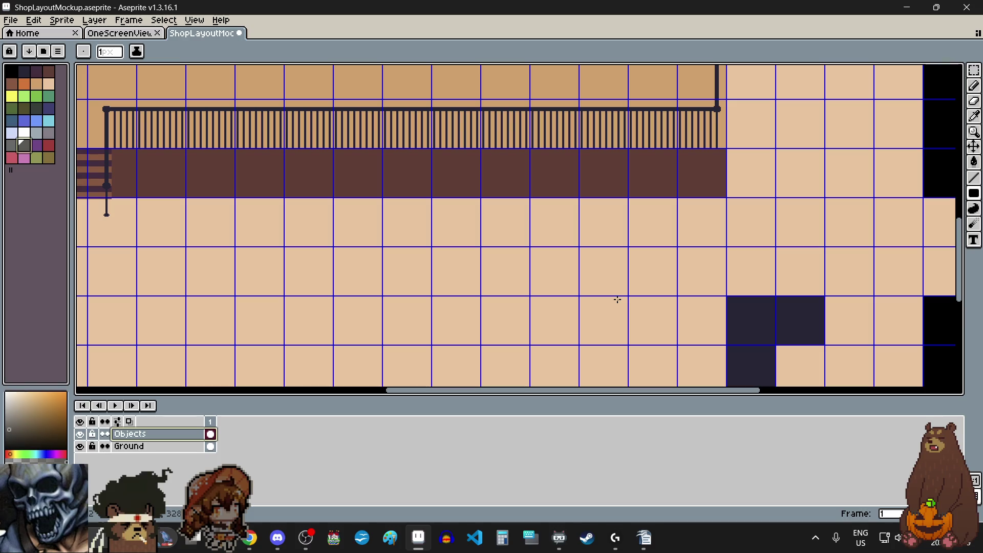
scroll(617, 244, "up", 4)
scroll(617, 243, "down", 4)
scroll(616, 244, "down", 2)
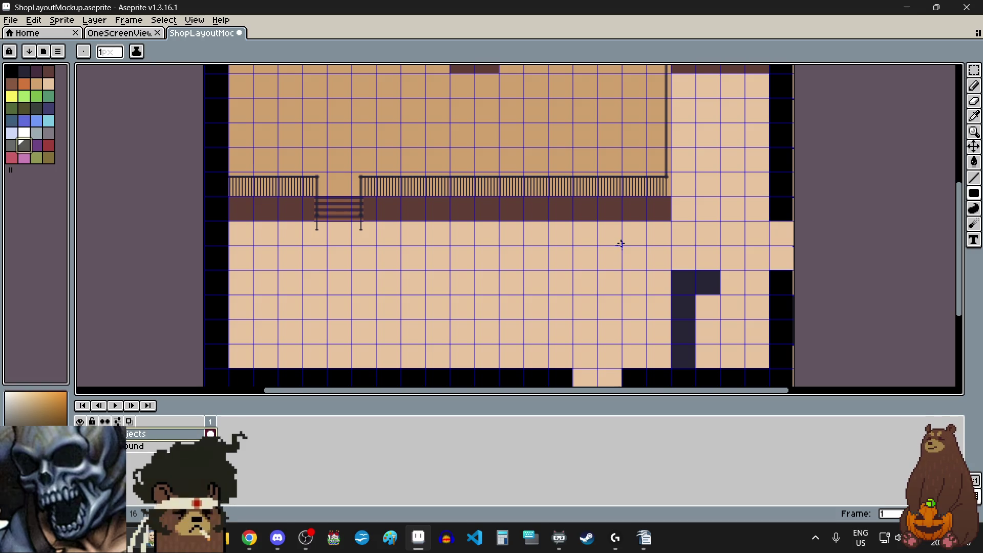
scroll(621, 245, "down", 2)
scroll(621, 245, "up", 1)
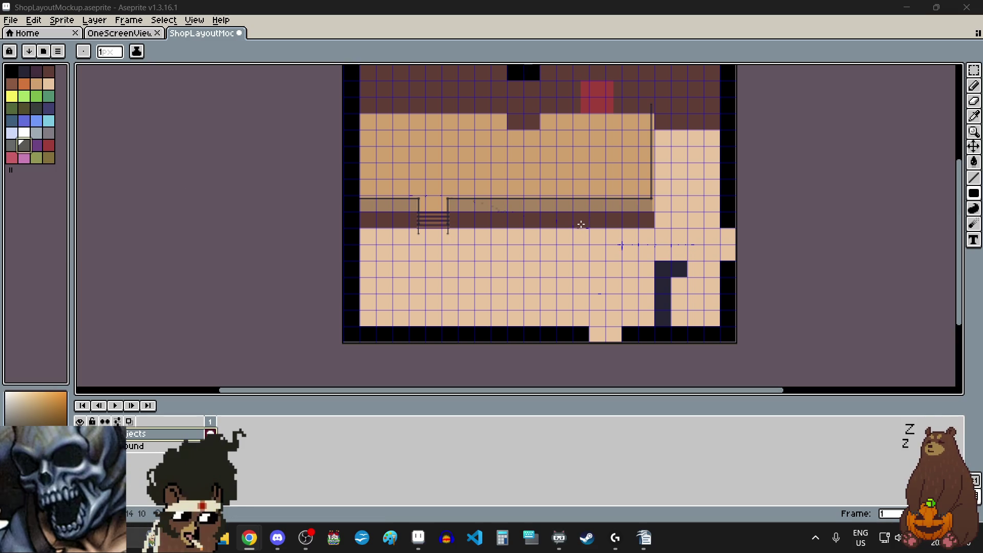
scroll(589, 225, "up", 3)
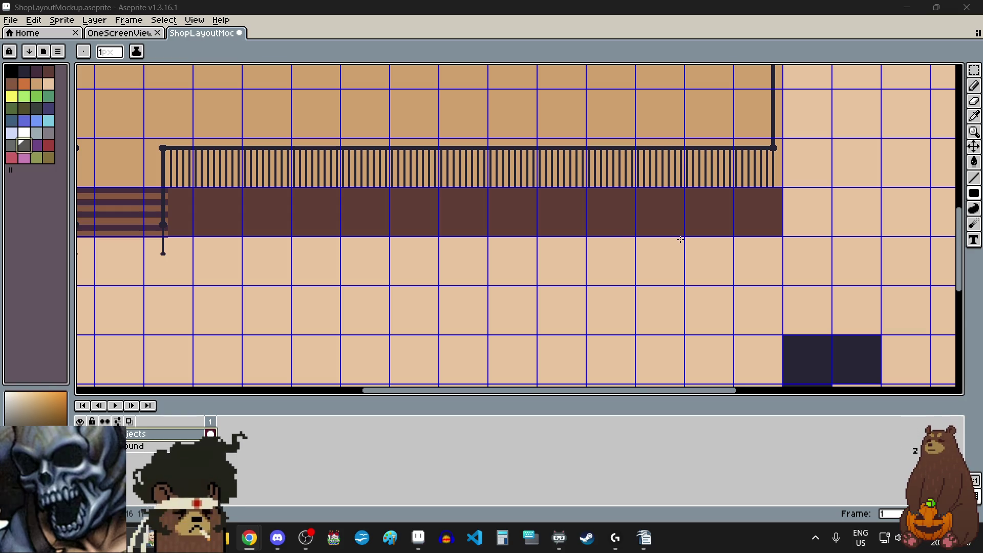
scroll(680, 240, "down", 3)
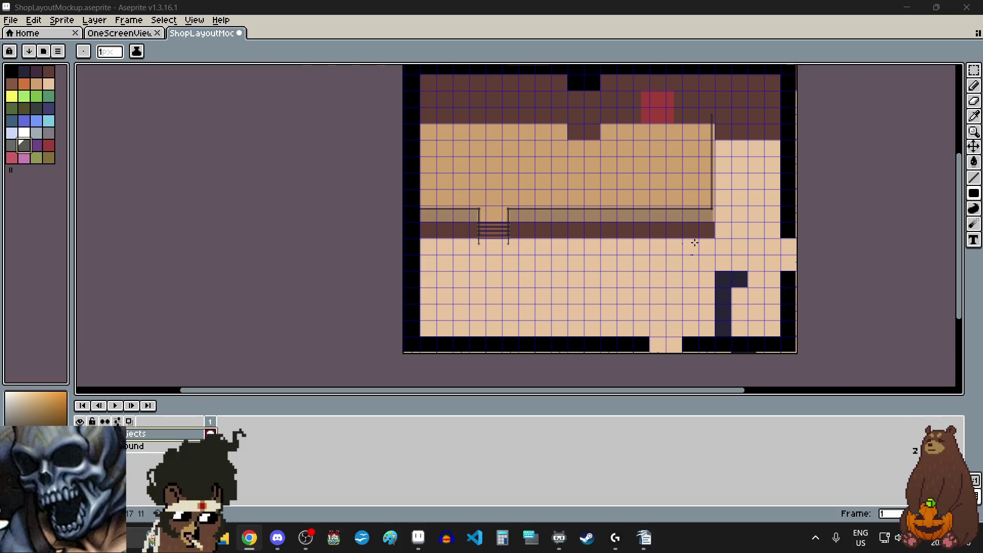
scroll(695, 242, "up", 5)
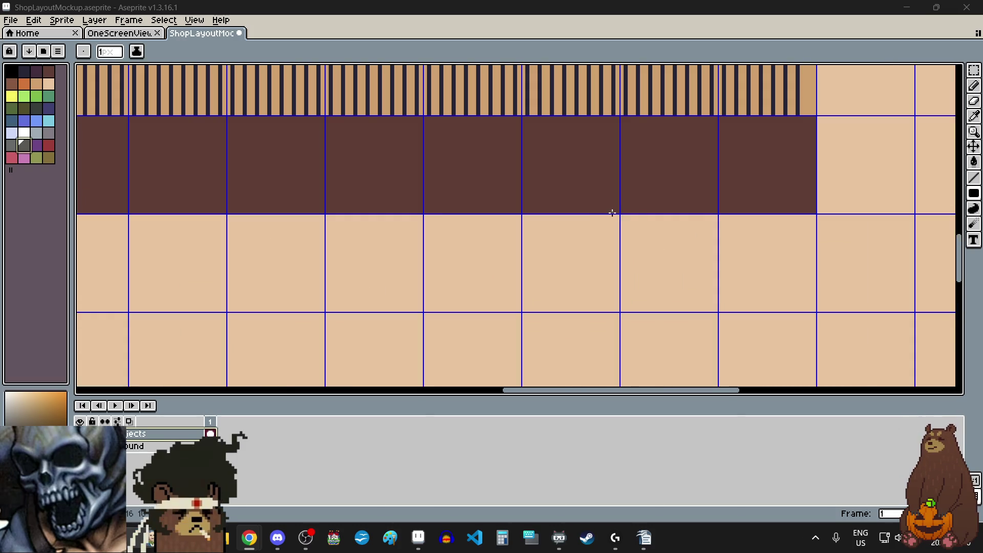
scroll(612, 212, "up", 3)
scroll(654, 191, "down", 2)
scroll(654, 192, "down", 1)
Draw a dark grey filled block, two tiles wide, below the walkway right of centre
mouse_move(742, 192)
left_mouse_down()
mouse_move(597, 250)
mouse_move(548, 287)
mouse_move(527, 279)
left_mouse_up()
scroll(546, 286, "up", 2)
scroll(575, 242, "down", 1)
scroll(576, 242, "down", 4)
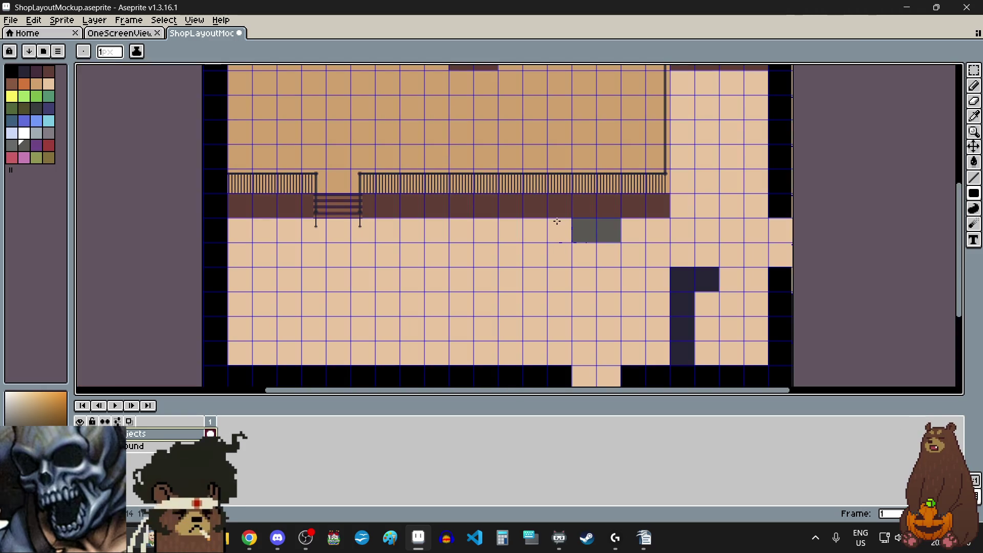
scroll(558, 222, "up", 2)
scroll(634, 211, "up", 2)
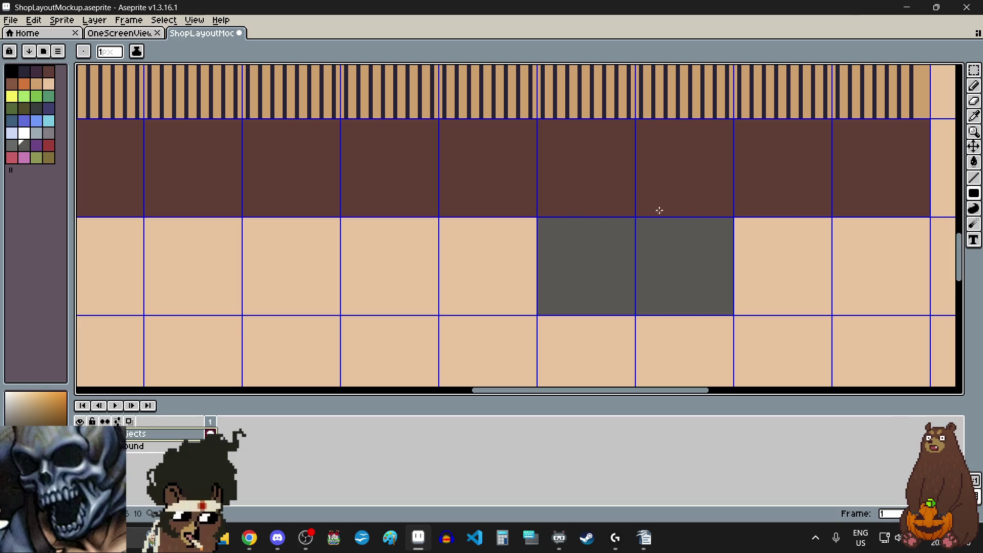
Marquee-select the new grey bench block
left_click(974, 70)
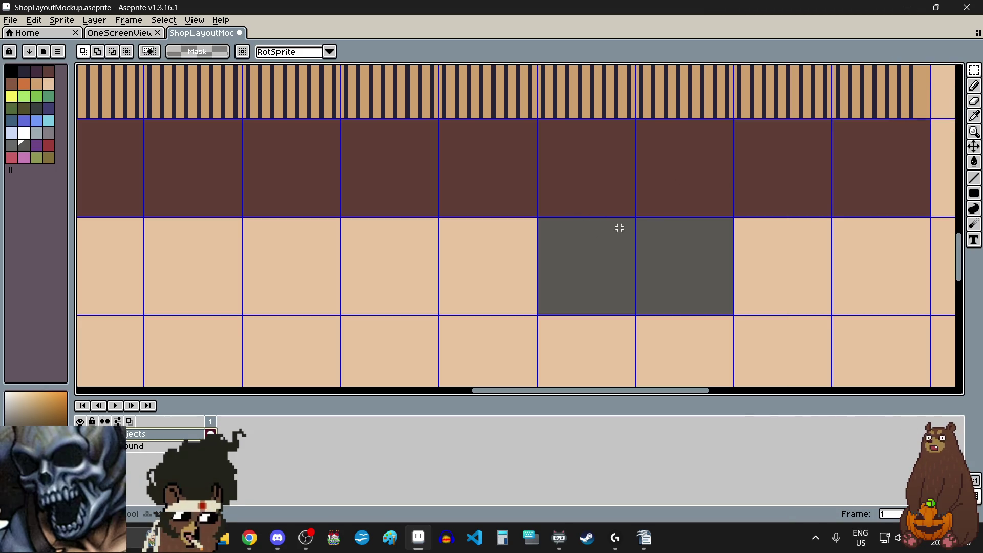
scroll(549, 221, "up", 5)
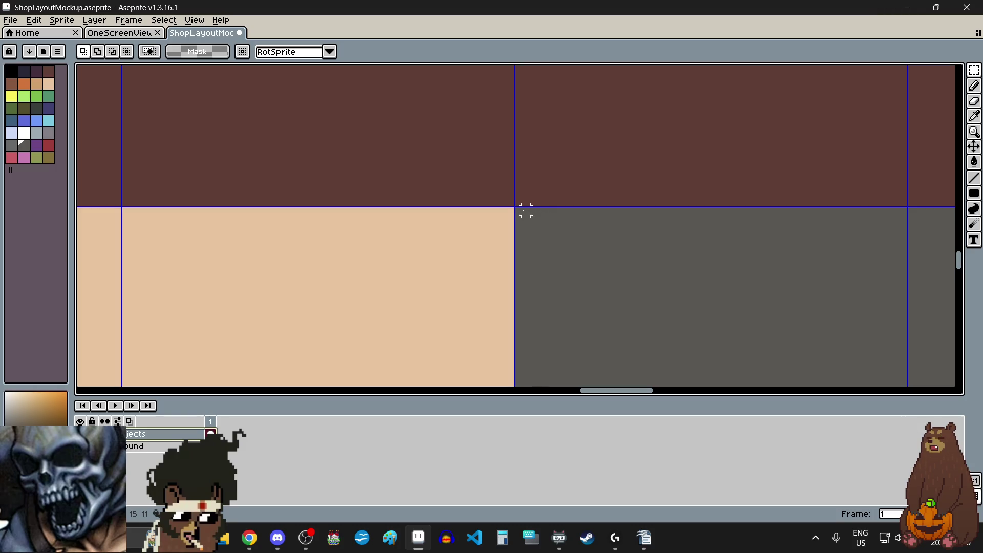
scroll(517, 210, "down", 4)
mouse_move(518, 210)
left_mouse_down()
mouse_move(685, 281)
mouse_move(717, 313)
left_mouse_up()
Move the selected grey block up toward the walkway and commit it
scroll(717, 313, "up", 3)
scroll(716, 314, "down", 3)
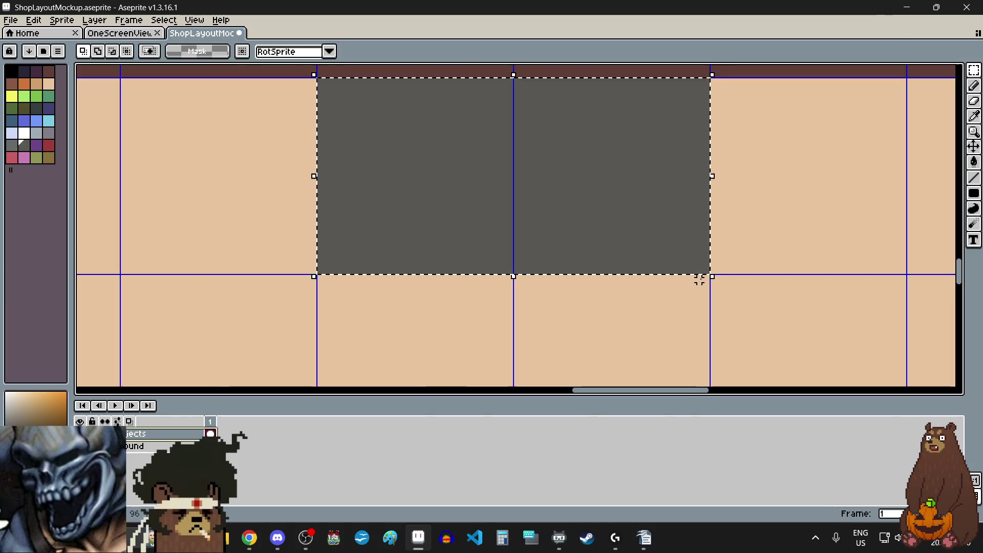
scroll(701, 279, "down", 3)
scroll(684, 293, "up", 4)
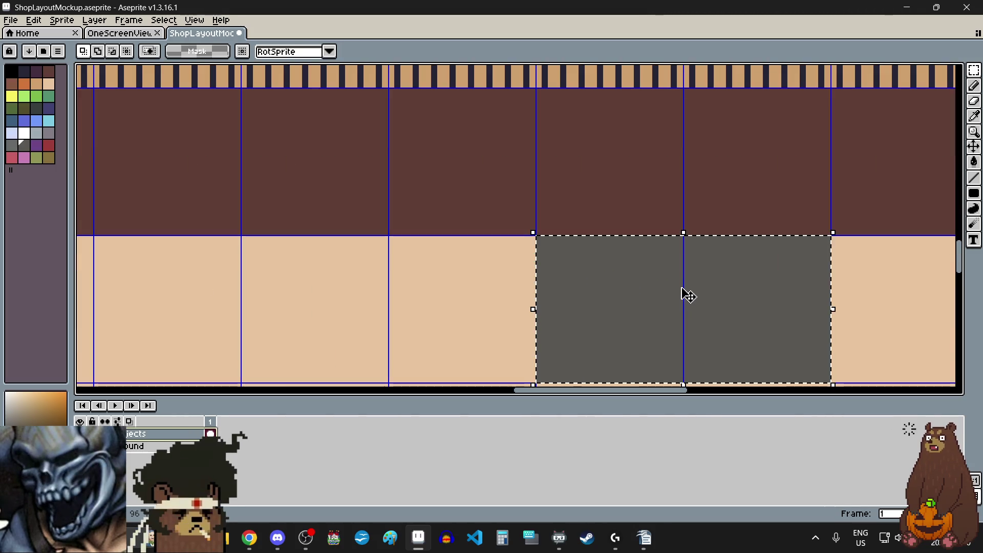
left_click_drag(685, 297, 692, 239)
scroll(691, 239, "down", 4)
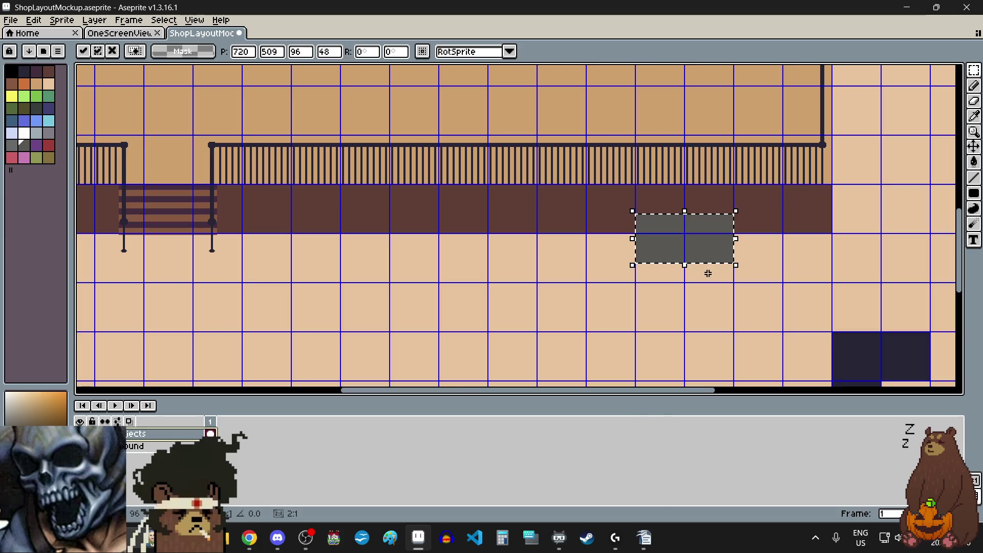
scroll(708, 274, "up", 2)
scroll(715, 273, "down", 2)
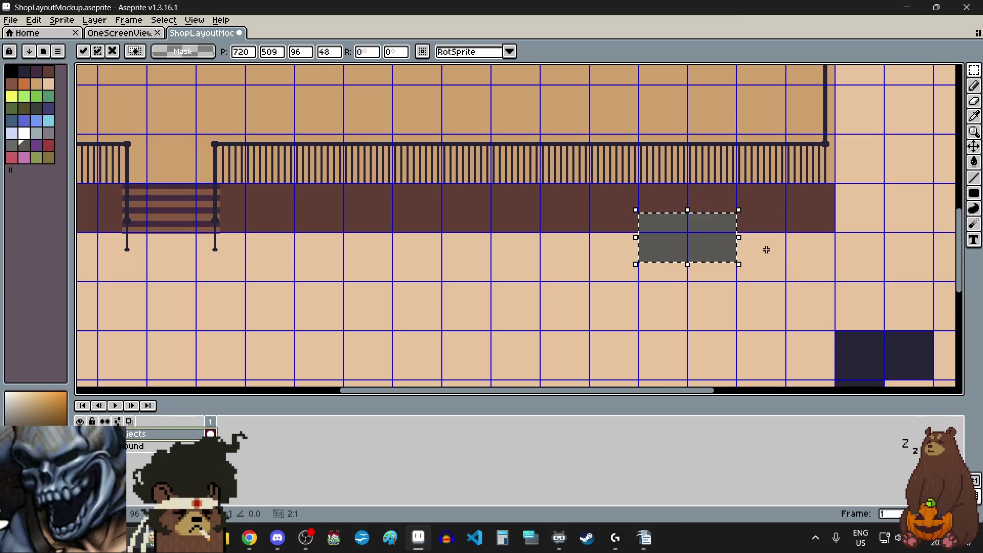
scroll(767, 250, "up", 2)
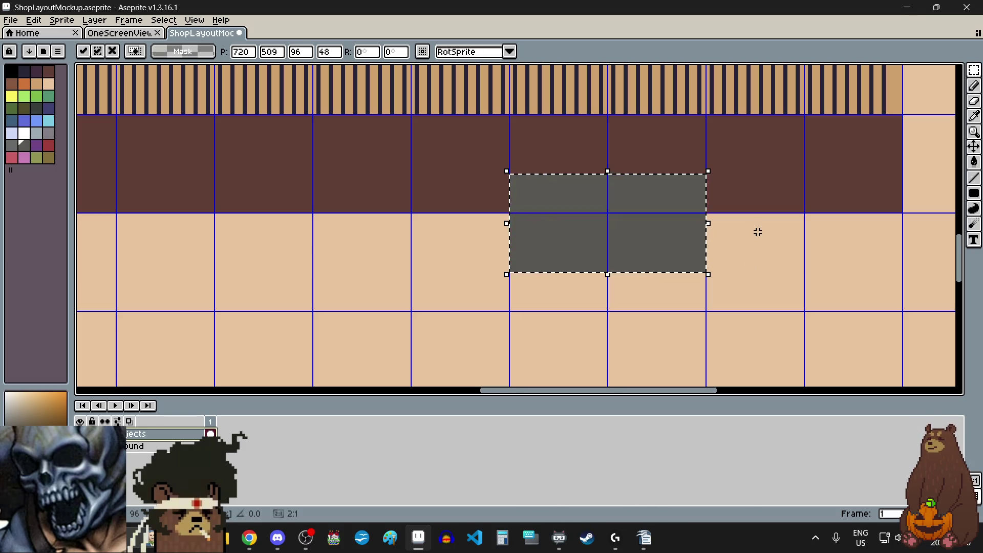
scroll(738, 187, "up", 3)
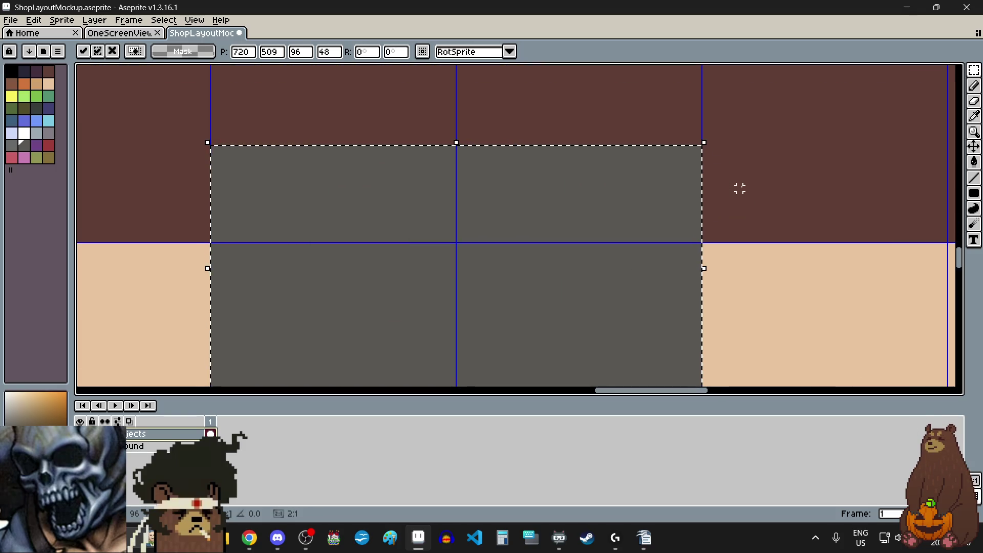
left_click(740, 188)
scroll(702, 160, "up", 3)
Select a thin strip at the block's right edge, then deselect it
left_click_drag(684, 119, 689, 351)
scroll(658, 228, "down", 3)
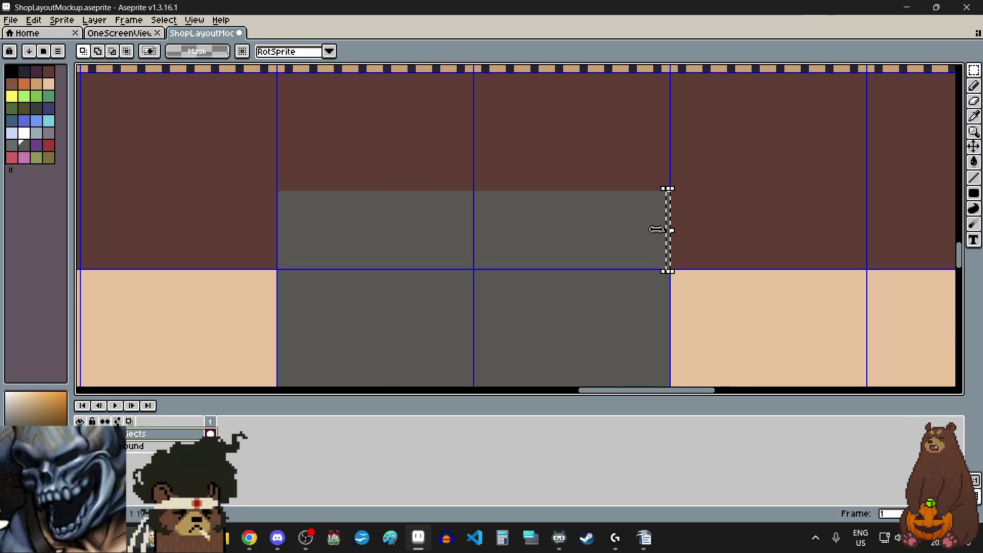
key("ctrl+d")
scroll(300, 215, "up", 3)
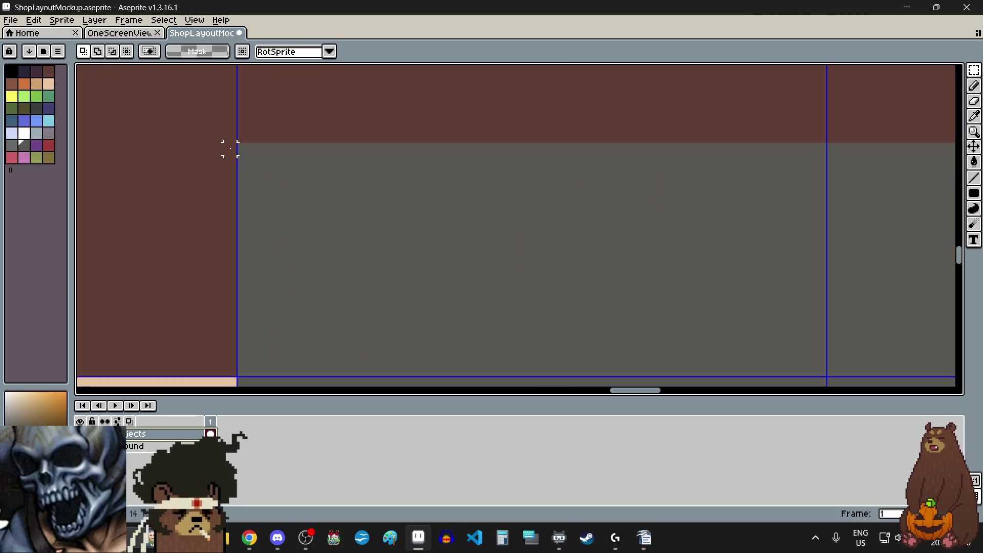
scroll(242, 149, "down", 5)
Reselect the grey block, shift it down slightly and commit the position
mouse_move(242, 145)
left_mouse_down()
mouse_move(397, 219)
mouse_move(316, 202)
mouse_move(331, 191)
mouse_move(391, 213)
mouse_move(351, 193)
mouse_move(363, 202)
left_mouse_up()
scroll(318, 199, "up", 4)
scroll(331, 190, "up", 1)
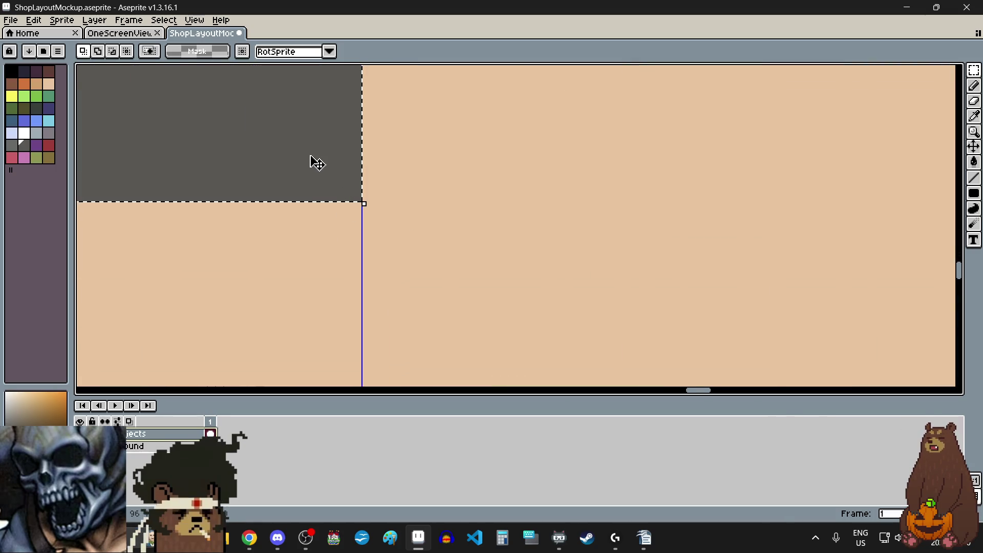
left_click(314, 140)
left_click_drag(312, 148, 310, 163)
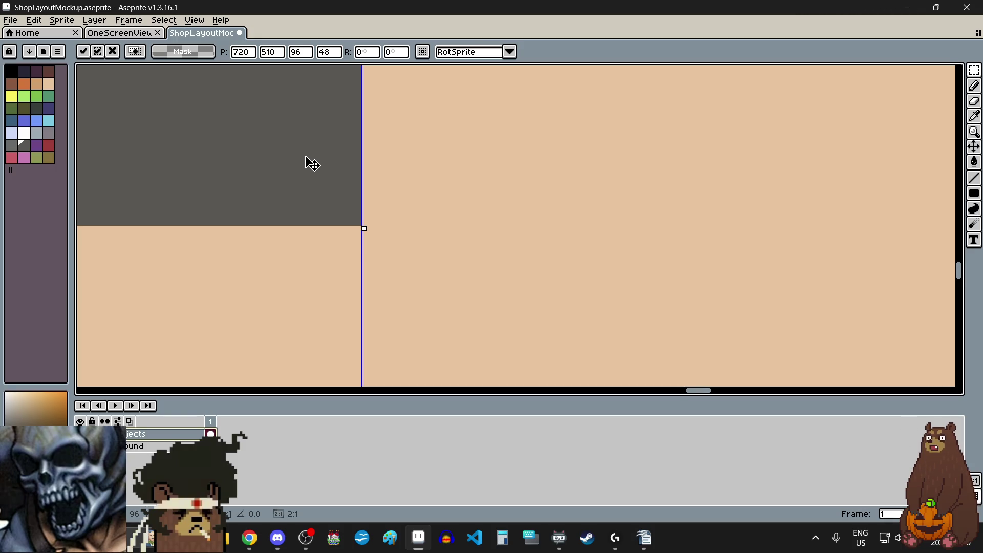
left_click(496, 237)
scroll(501, 240, "down", 2)
scroll(500, 240, "left", 3)
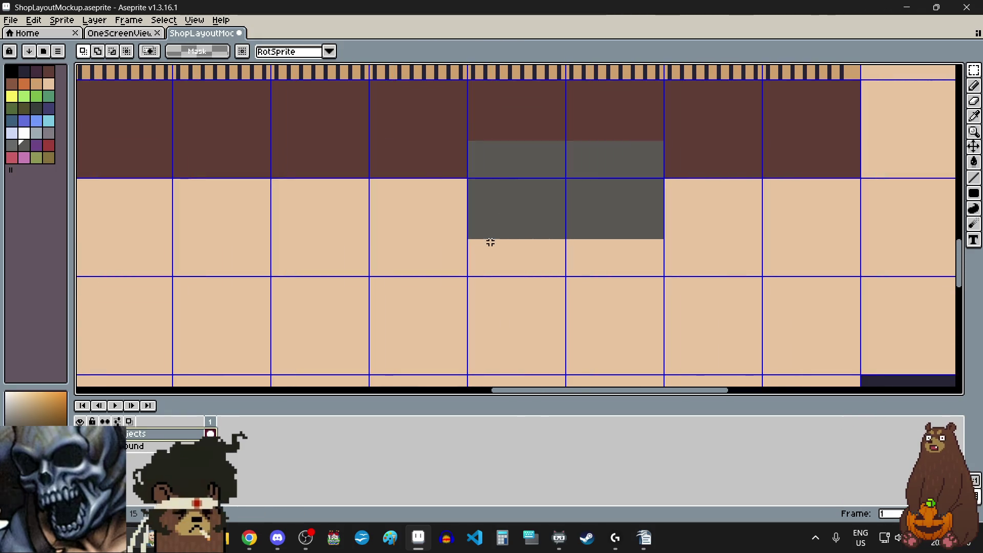
scroll(492, 236, "down", 2)
scroll(593, 213, "left", 2)
scroll(635, 205, "up", 2)
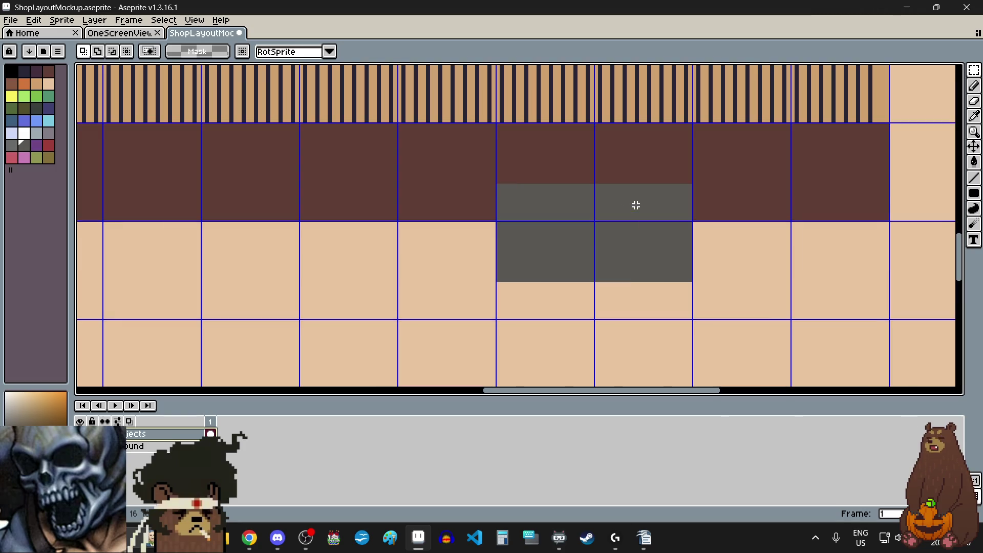
scroll(491, 185, "up", 2)
scroll(519, 191, "up", 1)
scroll(499, 166, "down", 1)
scroll(501, 166, "down", 2)
Reselect the block and nudge it down to straddle the brown strip's lower edge
mouse_move(501, 166)
left_mouse_down()
mouse_move(670, 237)
mouse_move(687, 266)
mouse_move(702, 220)
mouse_move(706, 229)
left_mouse_up()
scroll(686, 265, "up", 2)
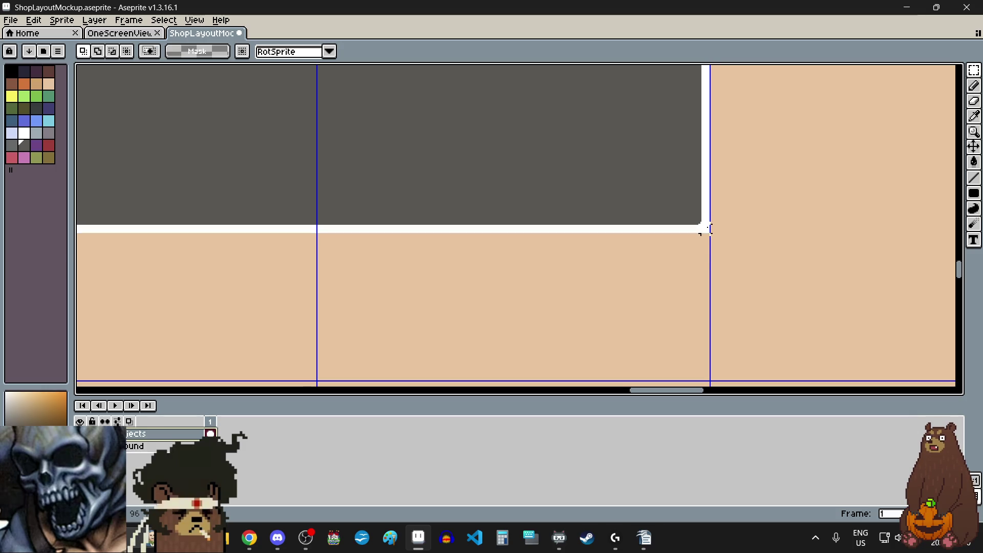
scroll(705, 241, "down", 2)
scroll(707, 193, "up", 2)
left_click(701, 166)
left_click_drag(700, 165, 705, 194)
left_click(761, 257)
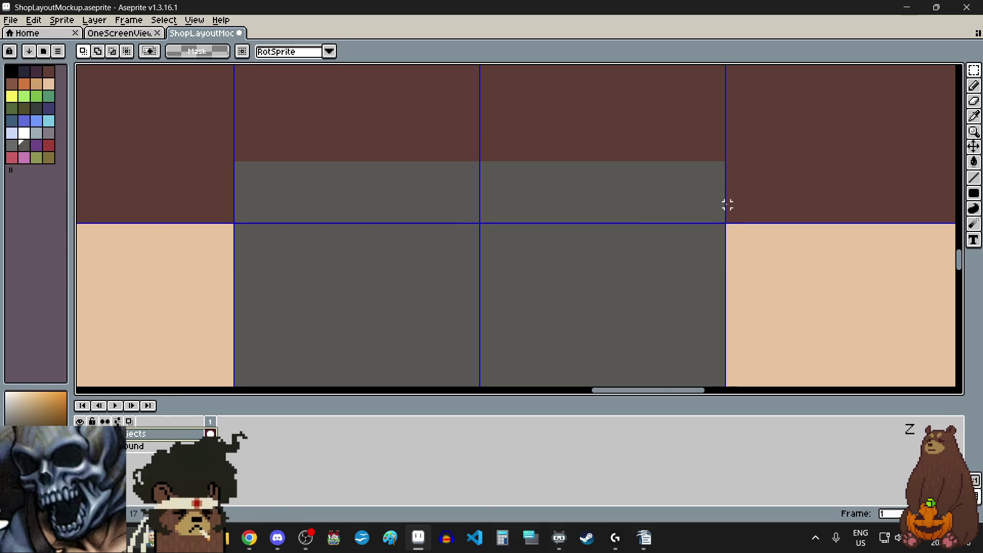
scroll(727, 204, "up", 3)
scroll(710, 240, "down", 1)
Select a thin column along the grey block's right edge
mouse_move(711, 241)
left_mouse_down()
mouse_move(702, 106)
mouse_move(711, 105)
left_mouse_up()
scroll(744, 209, "down", 4)
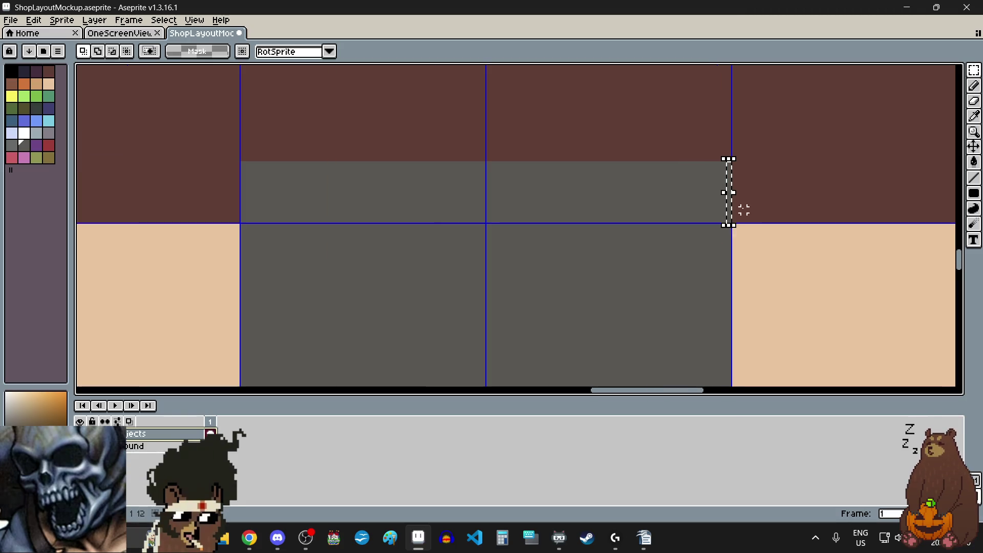
scroll(724, 227, "down", 4)
scroll(724, 227, "up", 2)
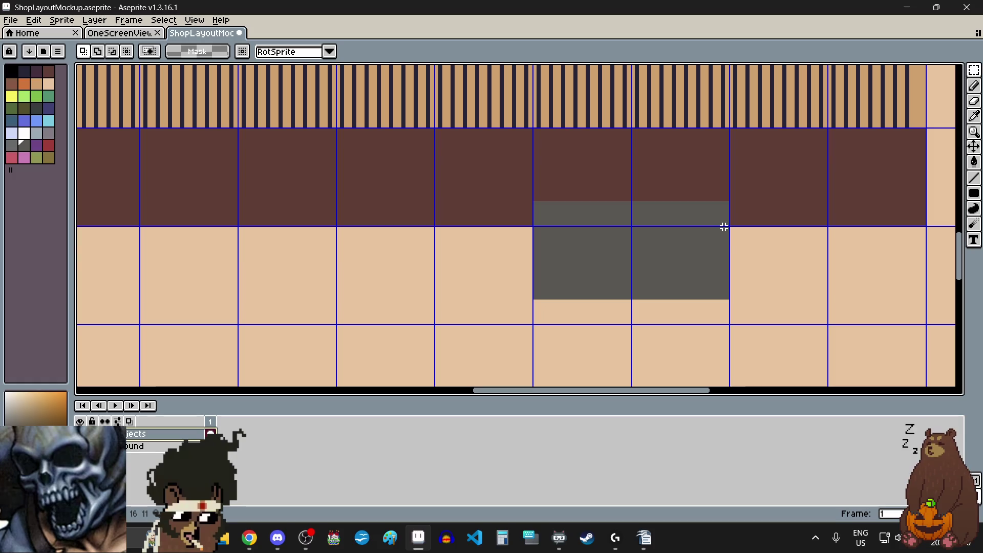
scroll(637, 272, "down", 2)
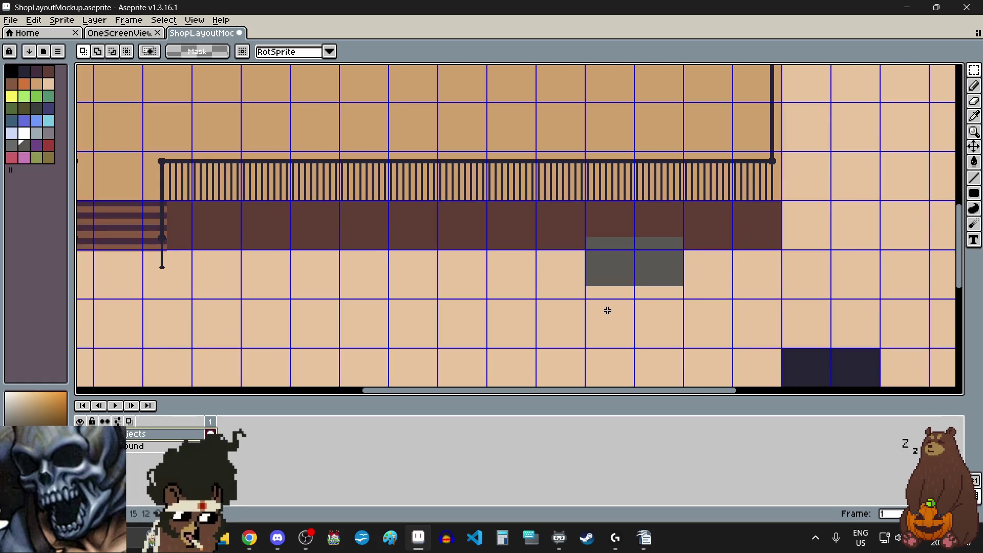
scroll(608, 310, "up", 2)
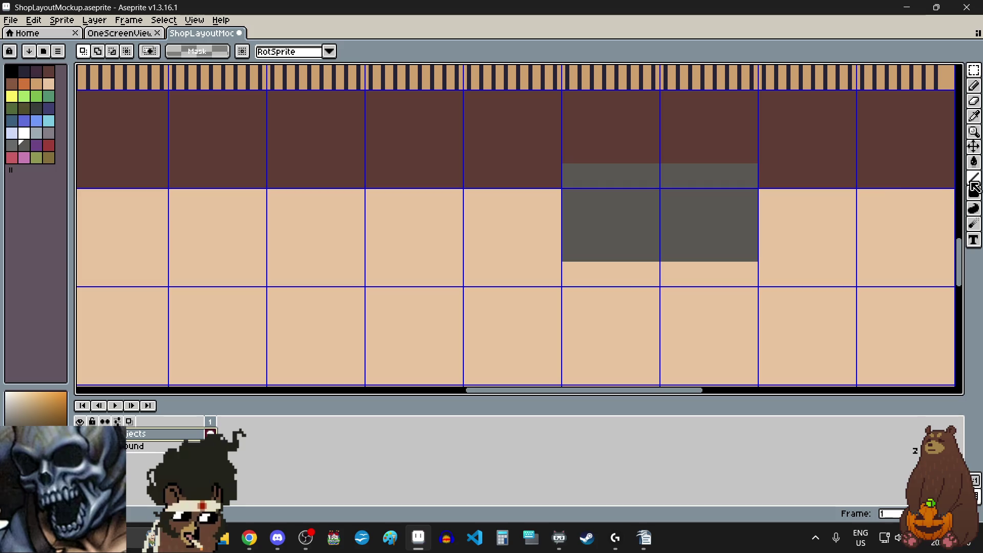
left_click(973, 177)
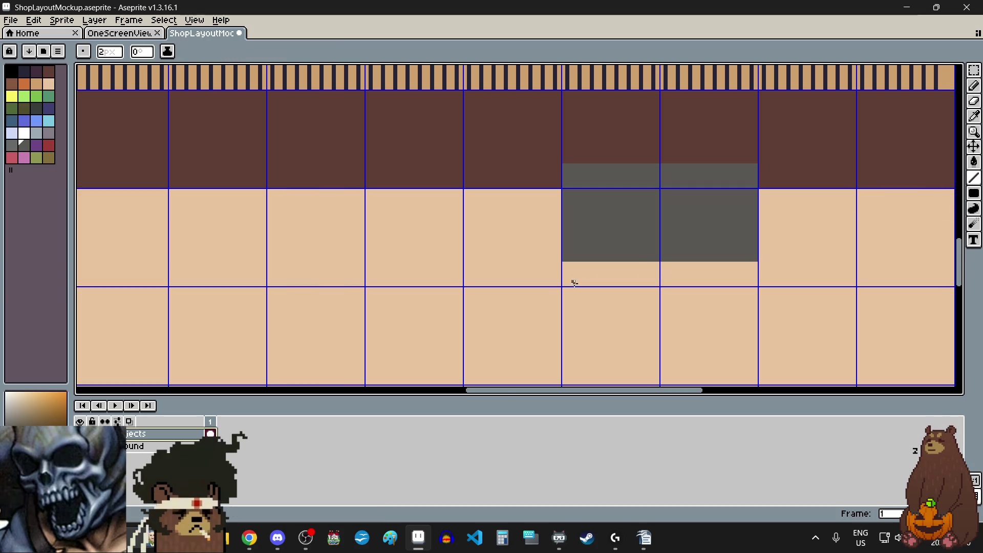
Paint the bench's left leg in 2px grey from its underside down onto the floor
scroll(584, 281, "up", 3)
scroll(626, 217, "up", 2)
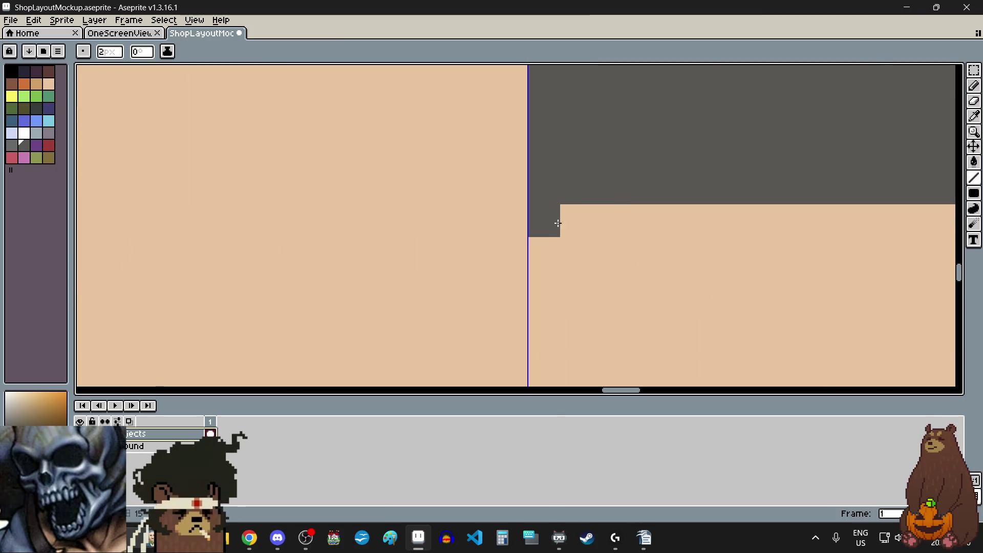
scroll(586, 224, "down", 2)
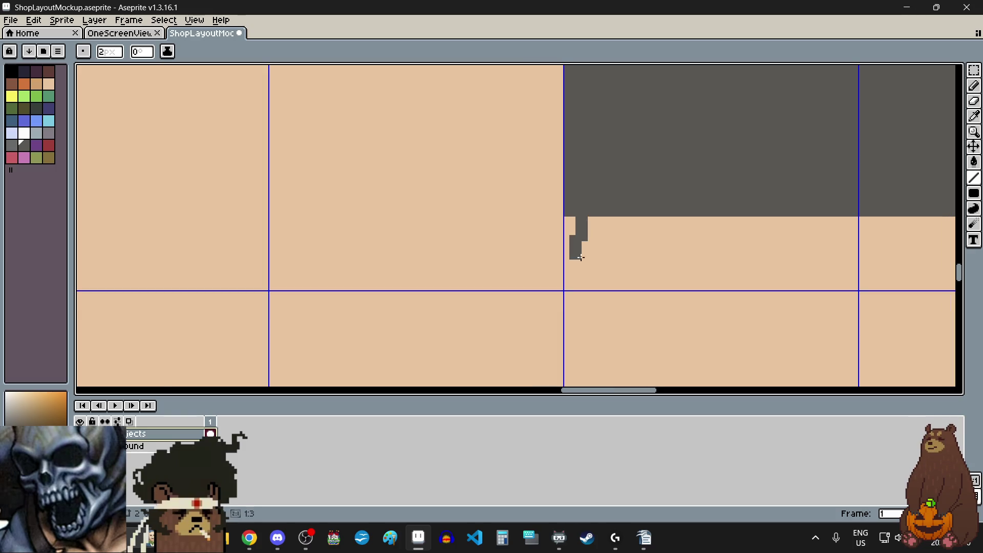
scroll(581, 285, "down", 2)
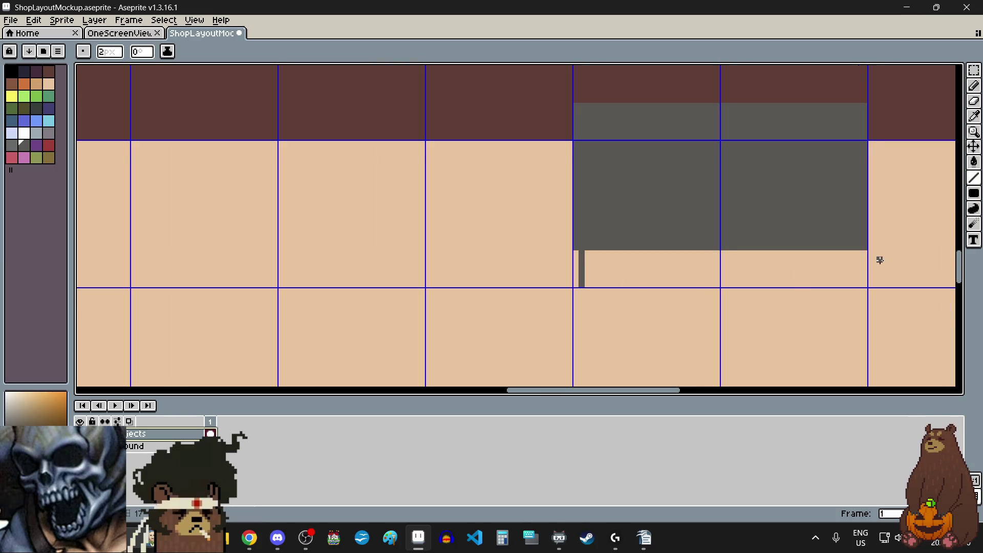
scroll(861, 257, "up", 6)
scroll(791, 180, "down", 1)
mouse_move(792, 180)
left_mouse_down()
mouse_move(784, 287)
mouse_move(767, 302)
mouse_move(757, 296)
mouse_move(753, 193)
mouse_move(764, 176)
left_mouse_up()
scroll(764, 187, "down", 3)
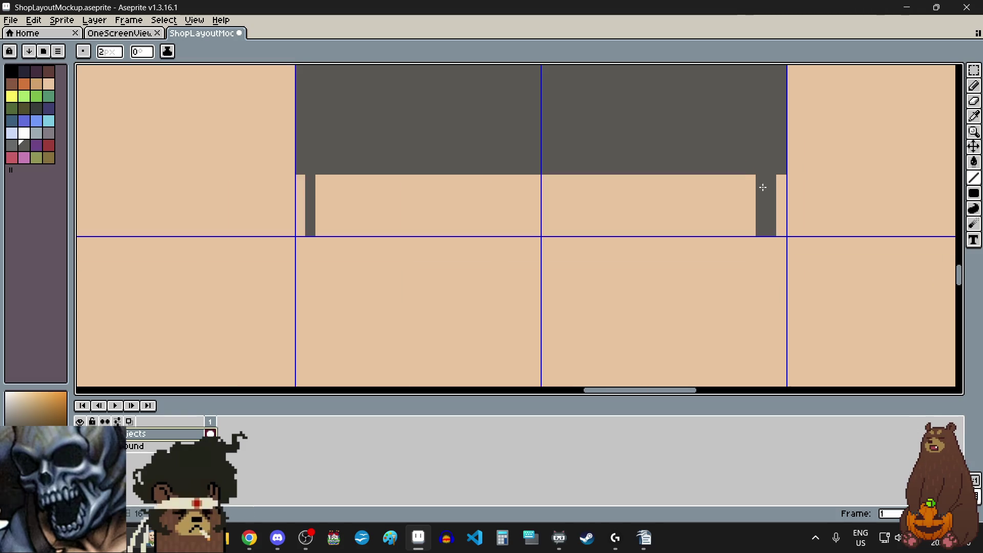
scroll(412, 231, "up", 3)
scroll(391, 232, "down", 2)
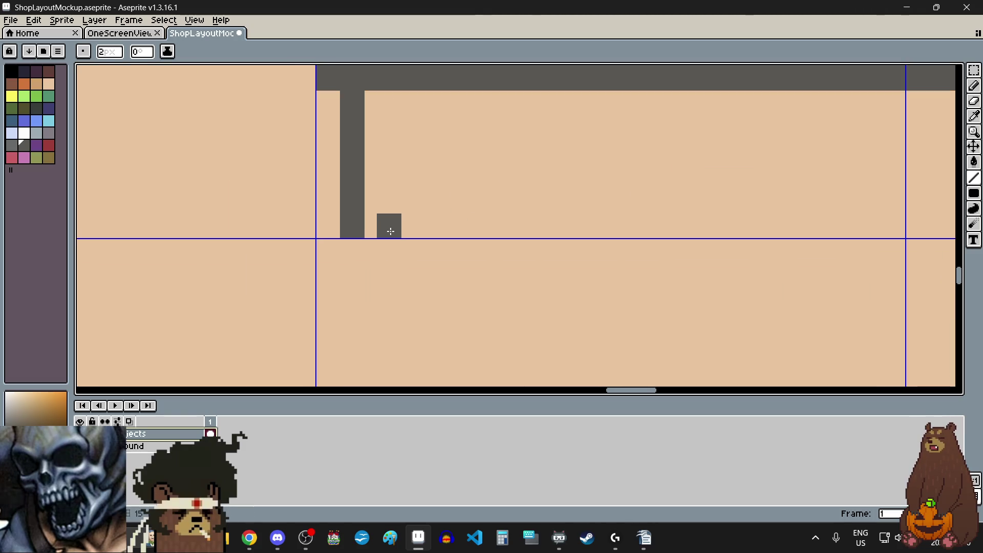
left_click_drag(388, 231, 387, 108)
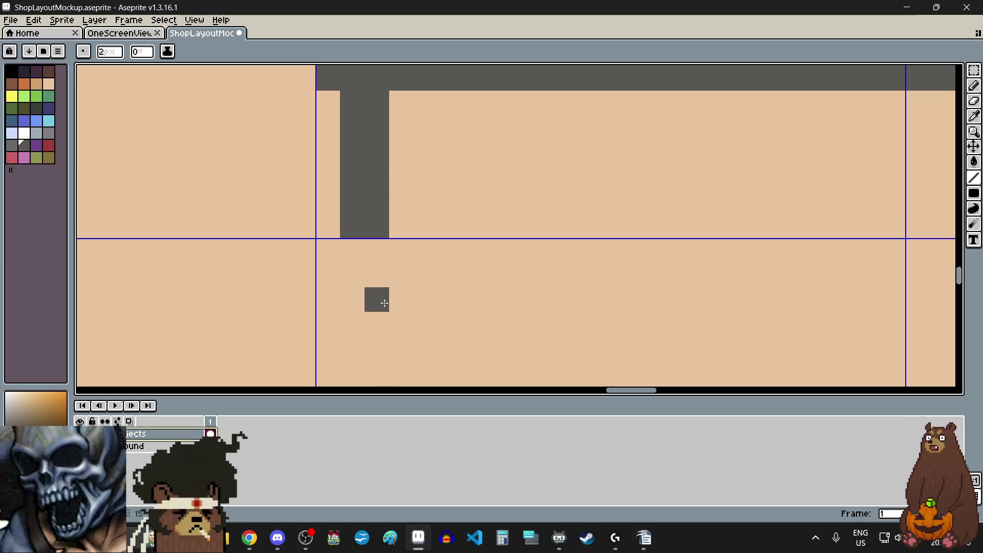
left_click_drag(355, 255, 353, 276)
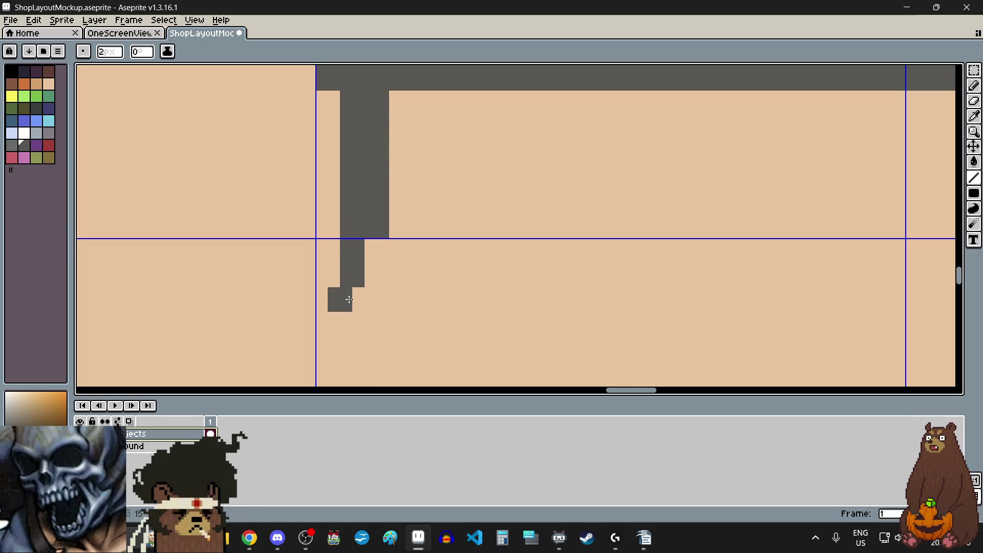
left_click(385, 259)
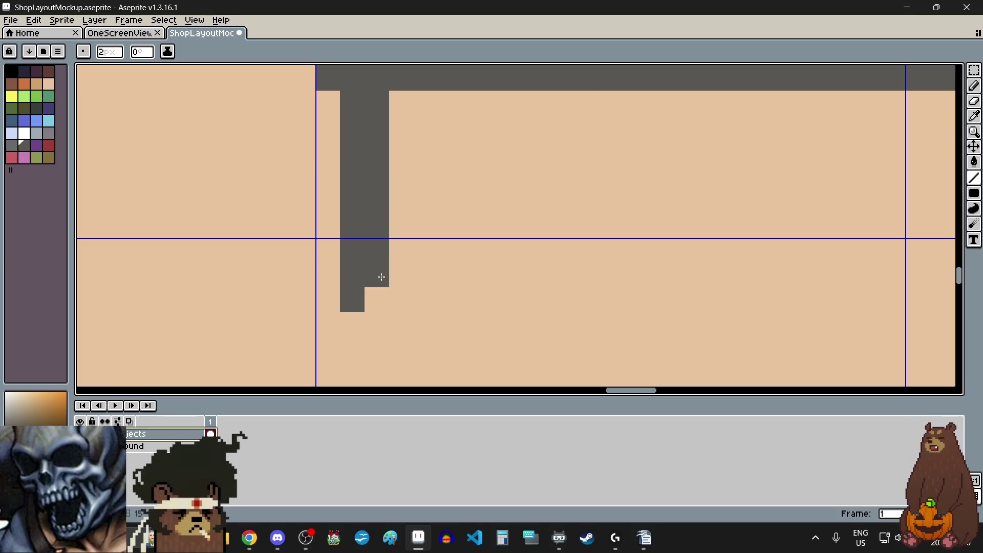
Paint the right leg down onto the floor, lengthening it and filling its bottom notches
scroll(379, 304, "down", 3)
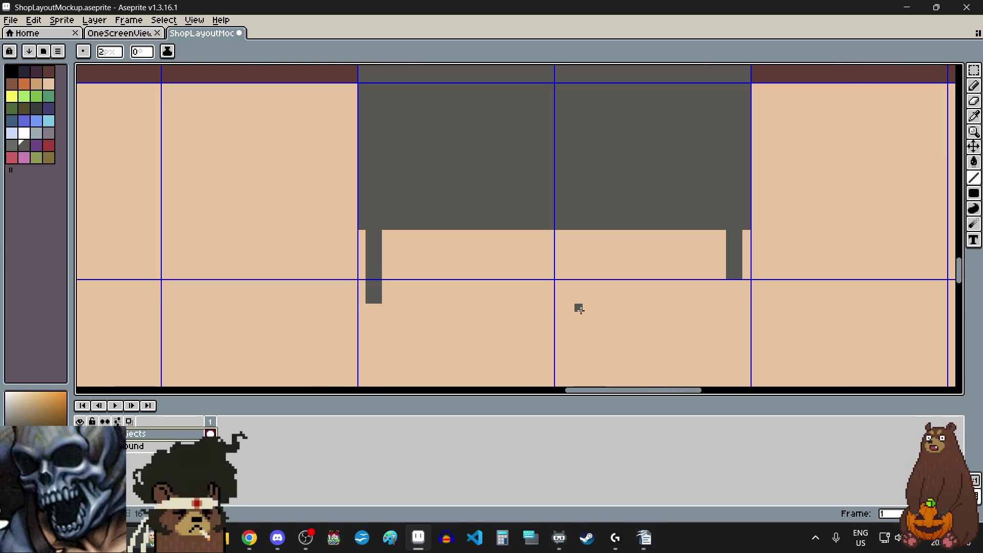
scroll(579, 309, "down", 6)
scroll(498, 311, "up", 7)
scroll(524, 311, "up", 2)
left_click(515, 279)
left_click(535, 283)
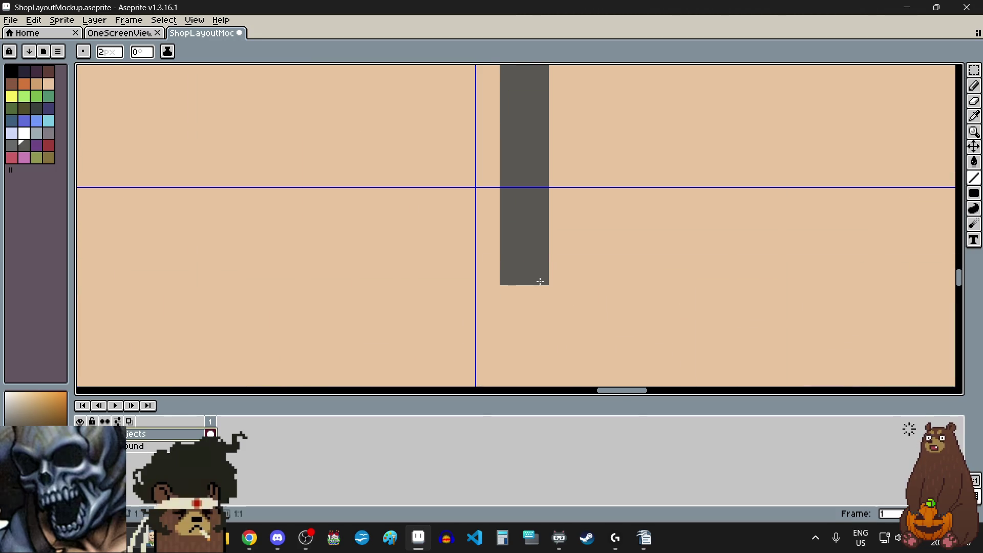
scroll(517, 284, "down", 3)
scroll(929, 285, "up", 3)
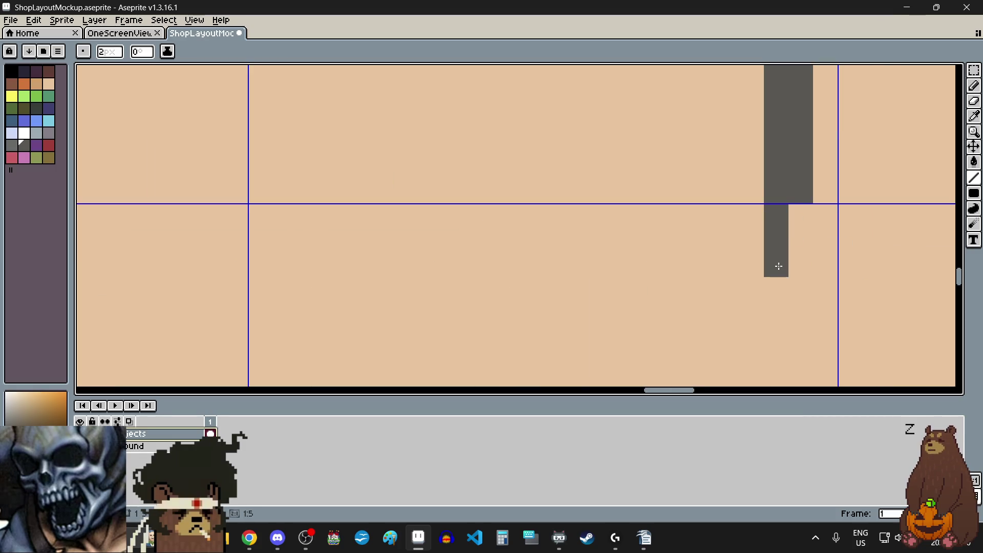
left_click_drag(795, 222, 808, 254)
left_click(808, 290)
scroll(678, 248, "down", 4)
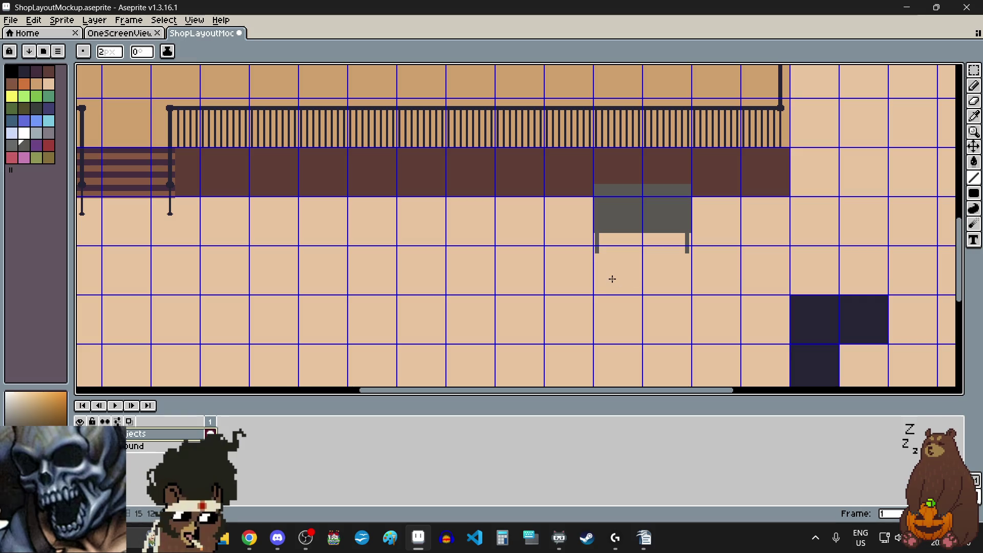
scroll(613, 279, "up", 1)
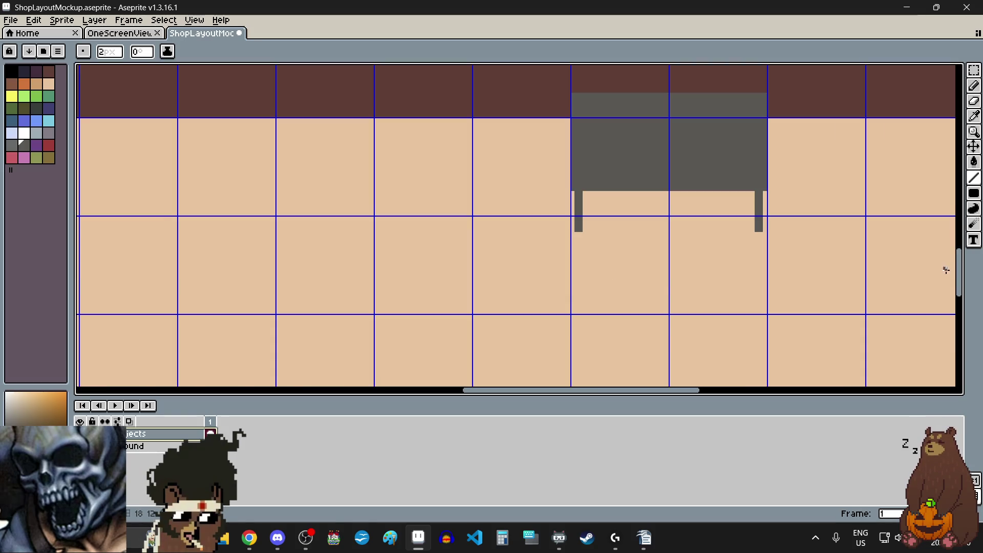
left_click_drag(961, 288, 962, 276)
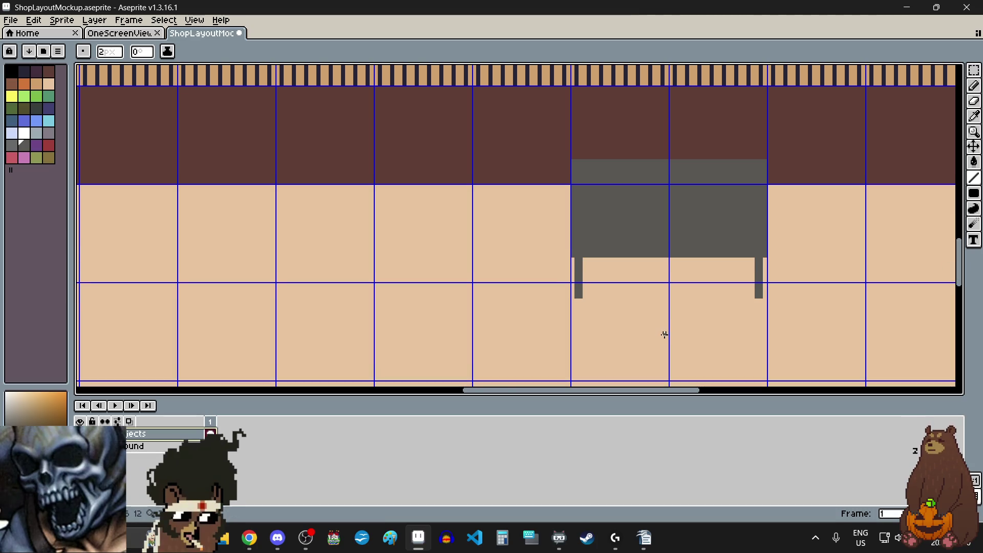
scroll(567, 294, "up", 3)
left_click_drag(574, 281, 582, 280)
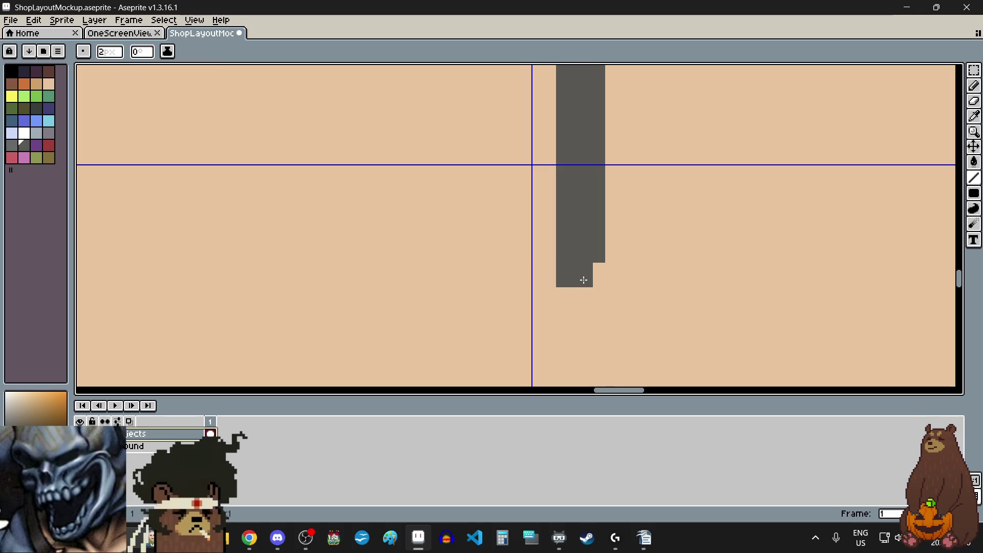
left_click(590, 280)
scroll(592, 280, "down", 3)
scroll(763, 285, "down", 1)
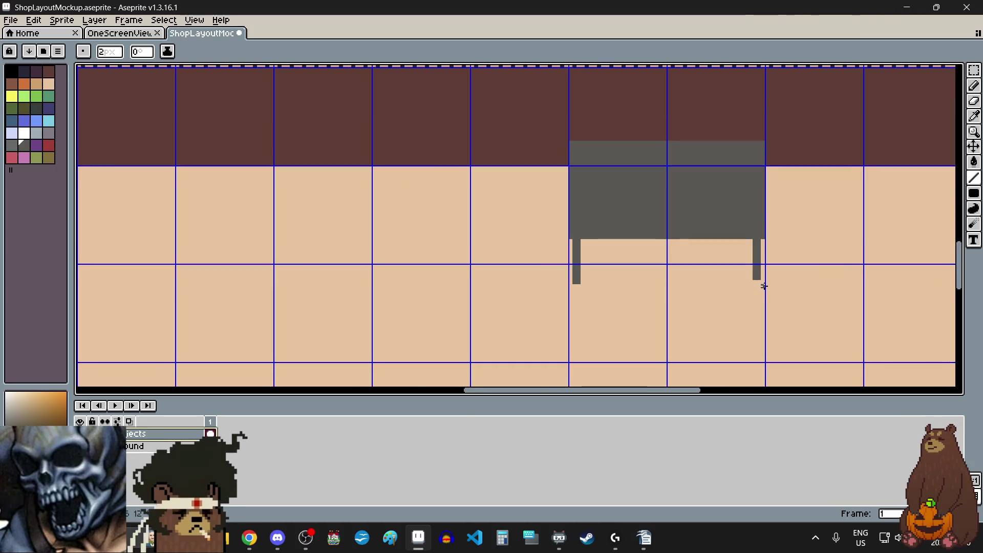
scroll(764, 285, "up", 3)
left_click(743, 271)
left_click(744, 265)
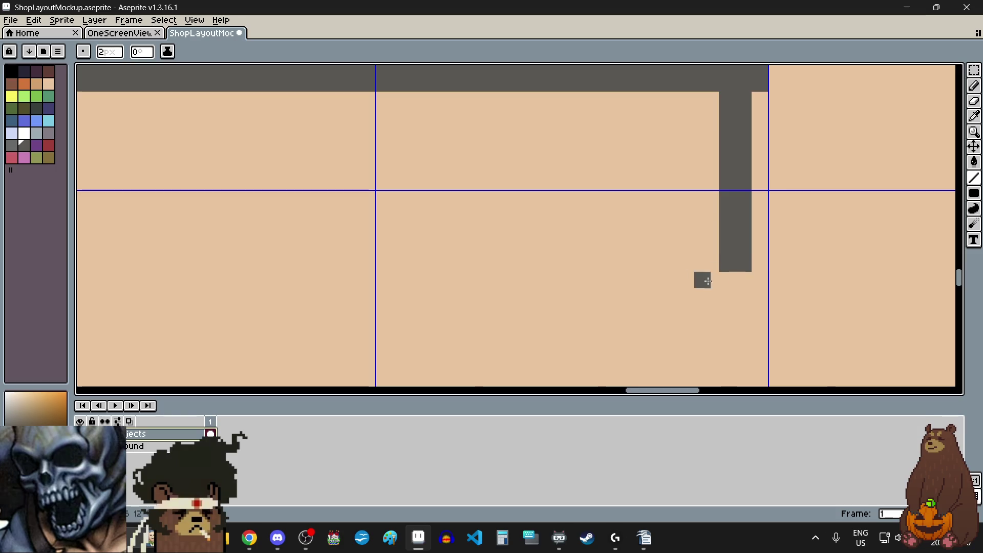
scroll(669, 280, "down", 4)
scroll(670, 279, "up", 2)
scroll(669, 281, "down", 3)
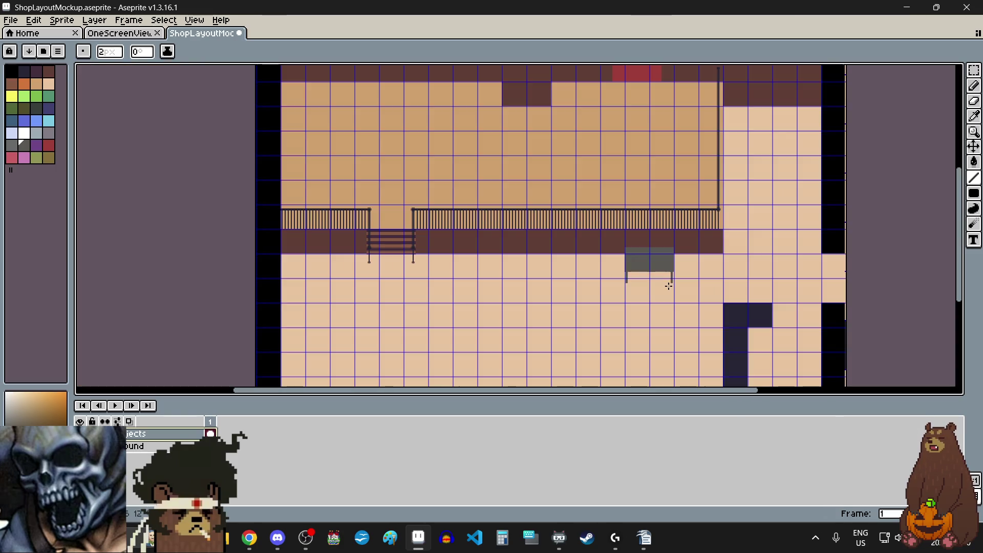
Switch to the Rectangular Marquee tool and zoom in on the two-legged grey bench
scroll(655, 312, "up", 1)
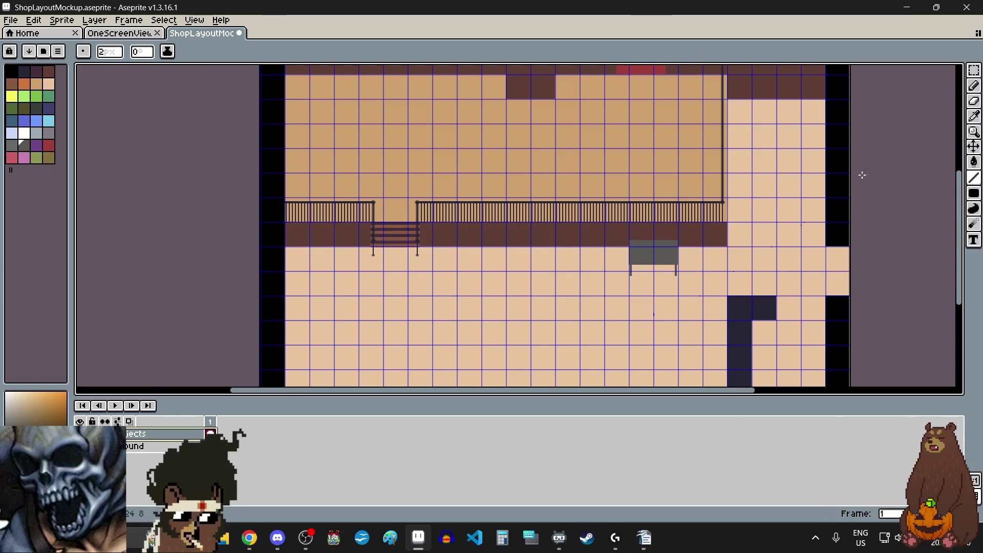
left_click(974, 70)
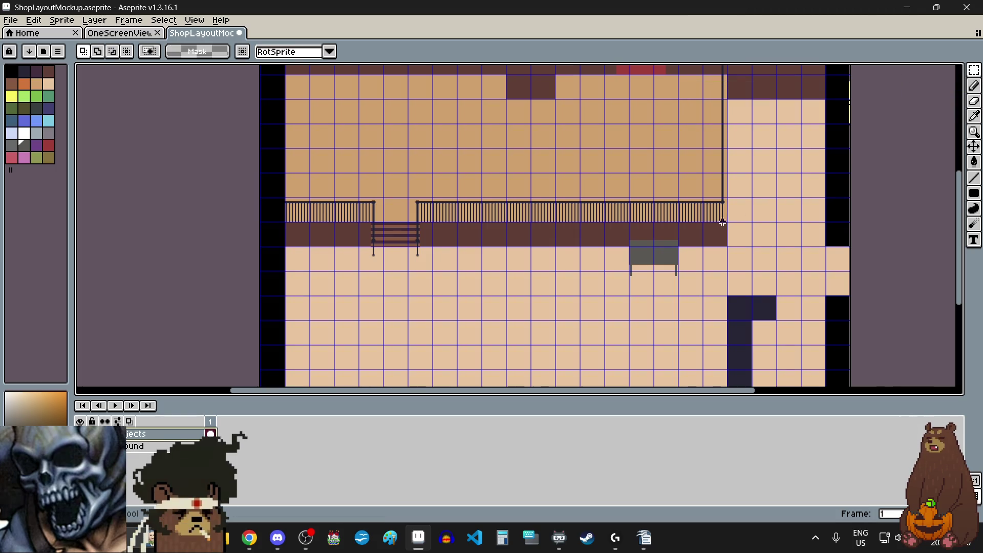
scroll(648, 249, "up", 3)
scroll(606, 272, "down", 2)
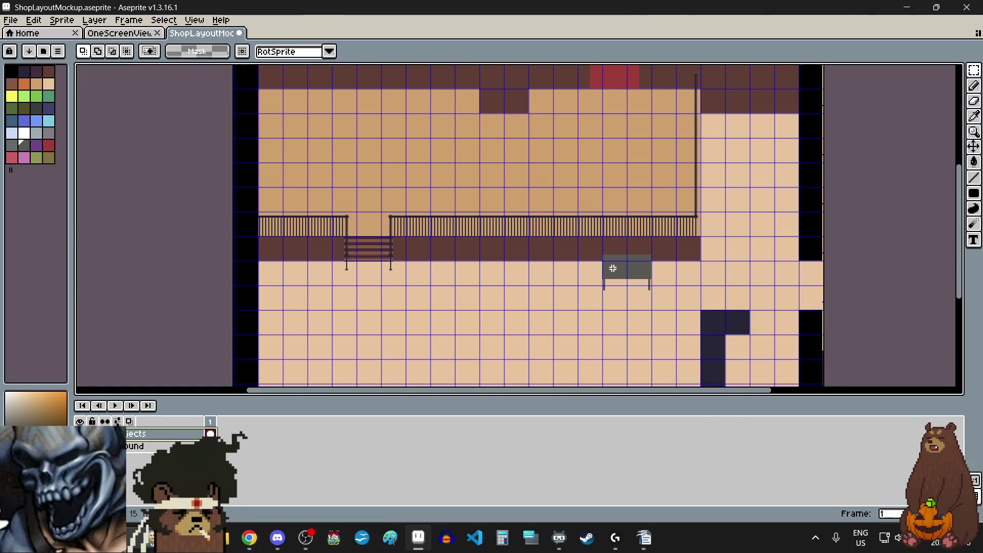
mouse_move(959, 202)
left_mouse_down()
mouse_move(959, 230)
mouse_move(960, 220)
left_mouse_up()
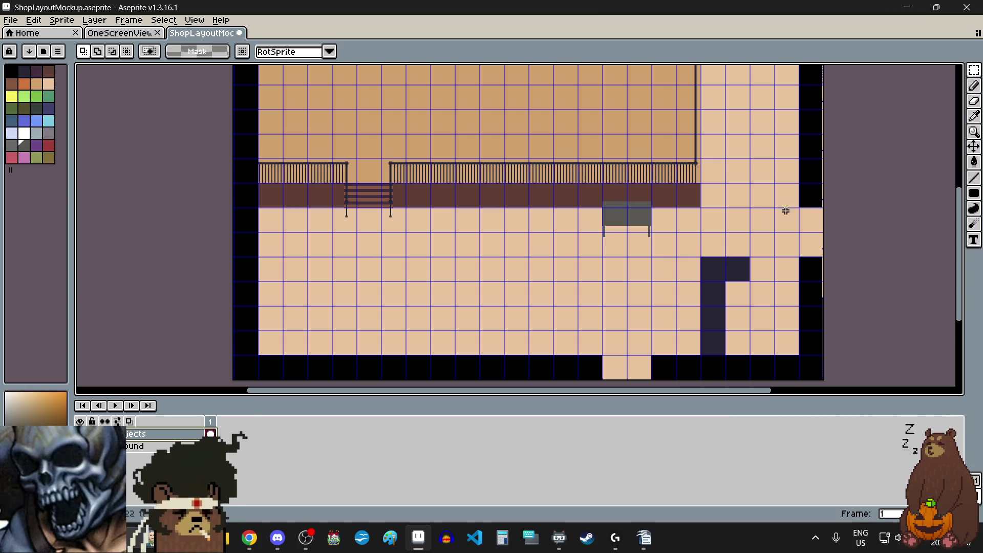
scroll(623, 212, "up", 1)
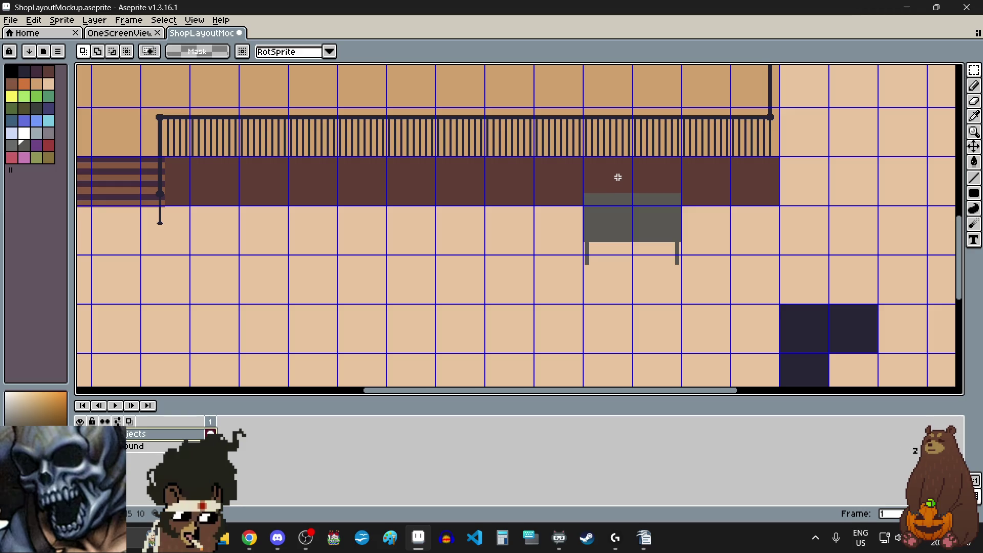
scroll(615, 177, "up", 1)
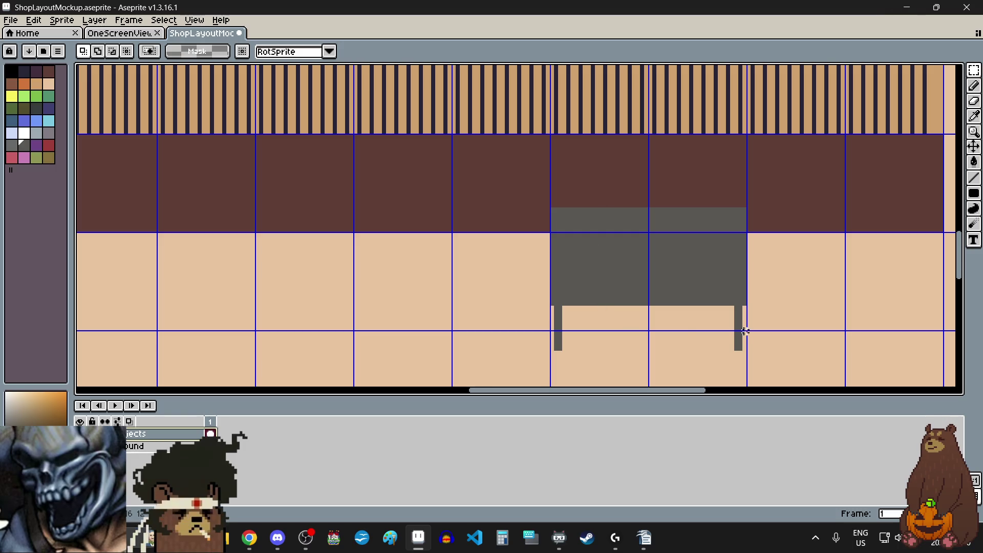
Select the bench's left edge and left leg, shift them to a new position and commit
scroll(762, 305, "up", 2)
scroll(717, 306, "up", 1)
scroll(669, 277, "down", 3)
scroll(391, 149, "down", 2)
scroll(367, 124, "up", 3)
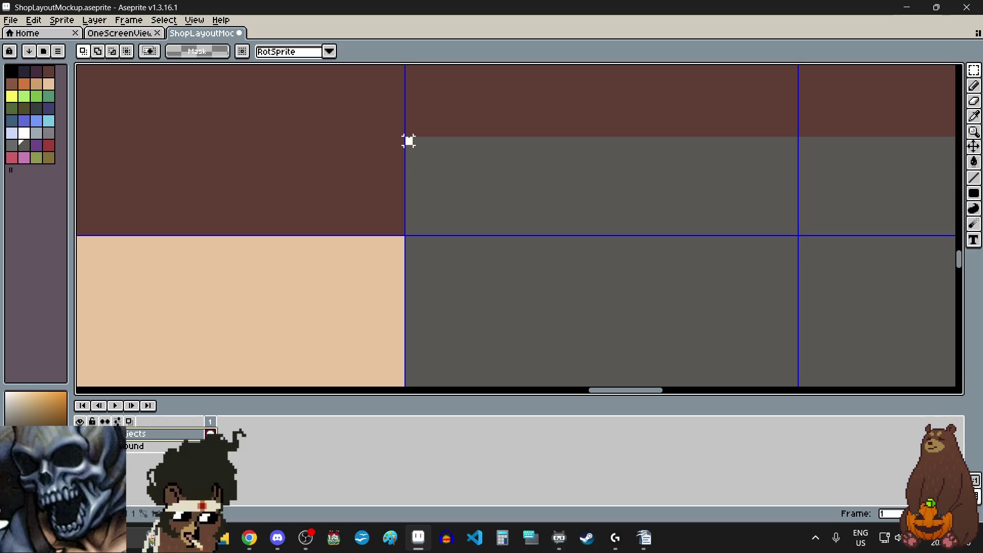
scroll(408, 136, "down", 3)
mouse_move(408, 137)
left_mouse_down()
mouse_move(439, 357)
mouse_move(408, 341)
mouse_move(426, 340)
mouse_move(417, 340)
left_mouse_up()
scroll(437, 287, "up", 2)
scroll(439, 357, "up", 1)
scroll(417, 340, "down", 2)
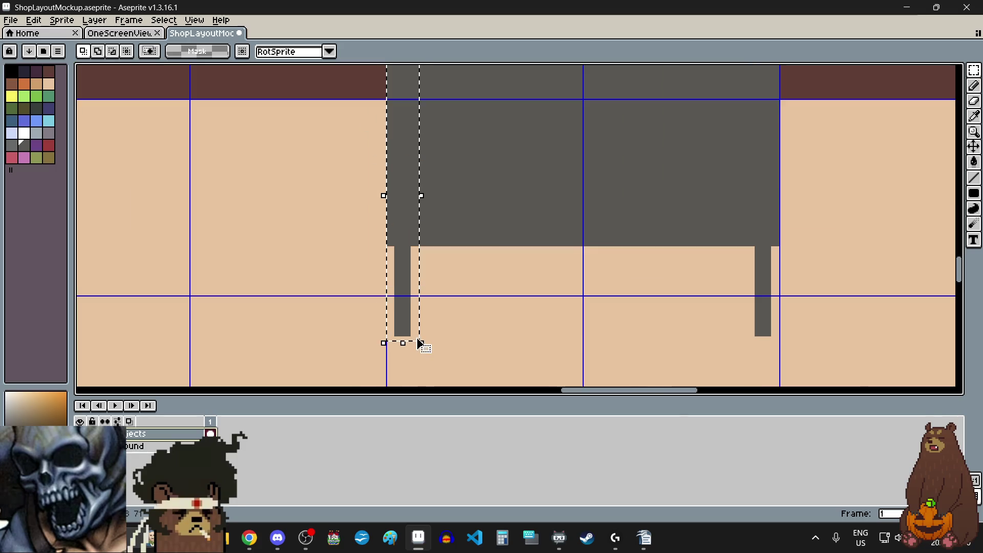
scroll(390, 155, "up", 3)
left_click(435, 194)
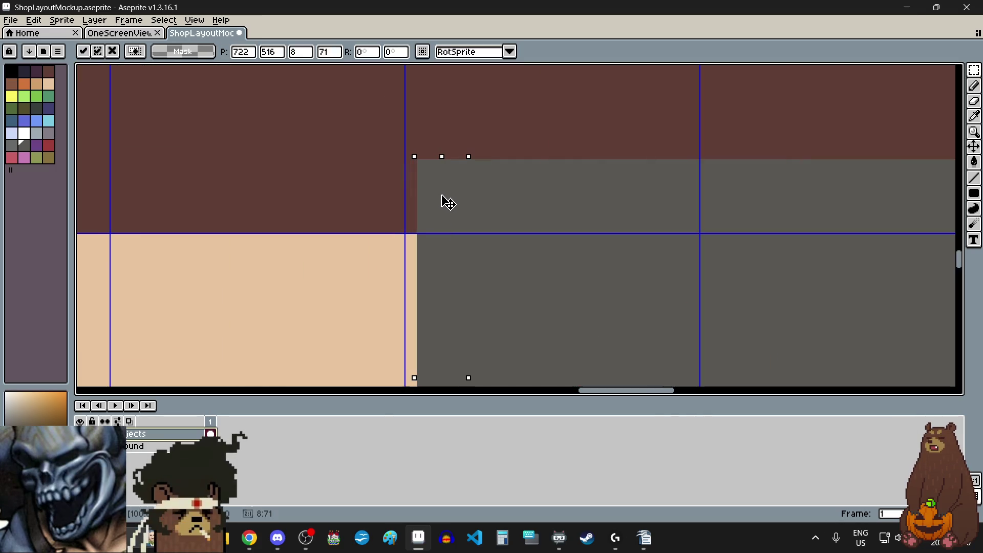
scroll(365, 275, "down", 2)
left_click(364, 275)
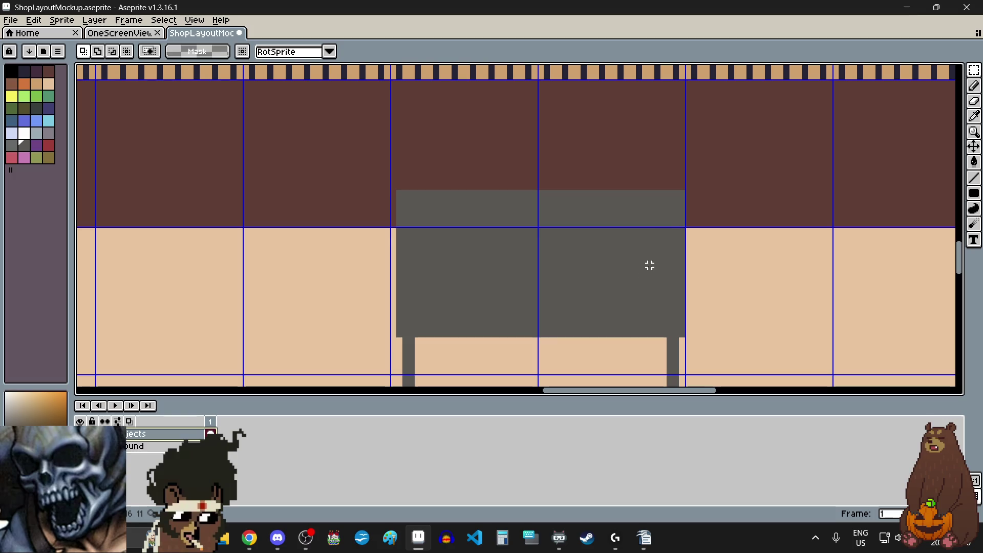
Select the bench's right edge and right leg, shift them inward and commit
scroll(636, 182, "up", 4)
scroll(679, 213, "down", 4)
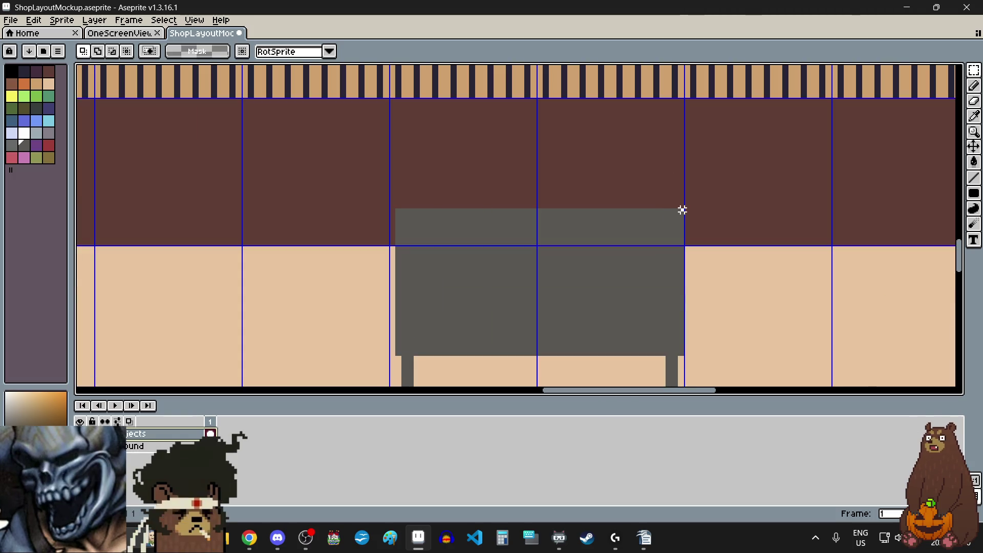
left_click_drag(682, 209, 655, 361)
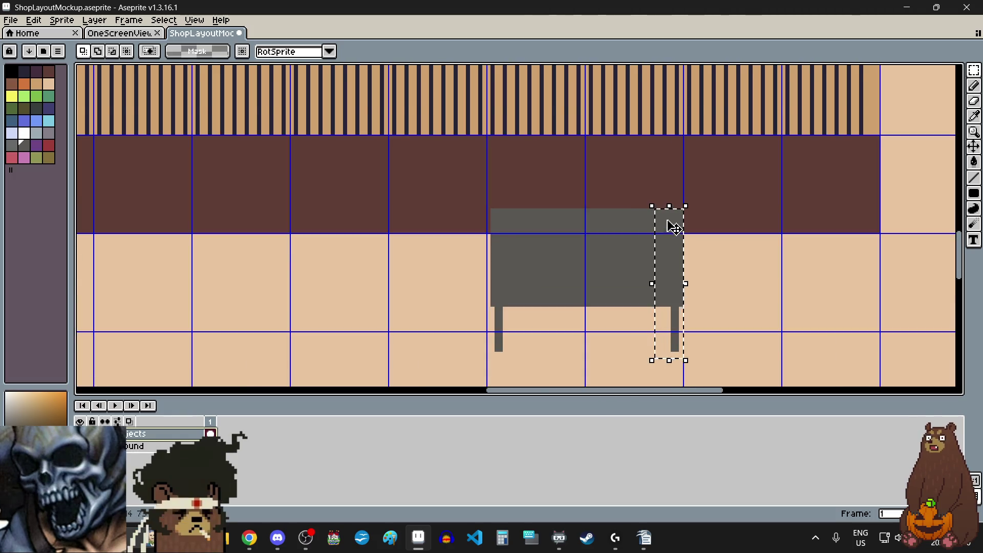
scroll(670, 215, "up", 4)
left_click(699, 243)
scroll(687, 262, "down", 5)
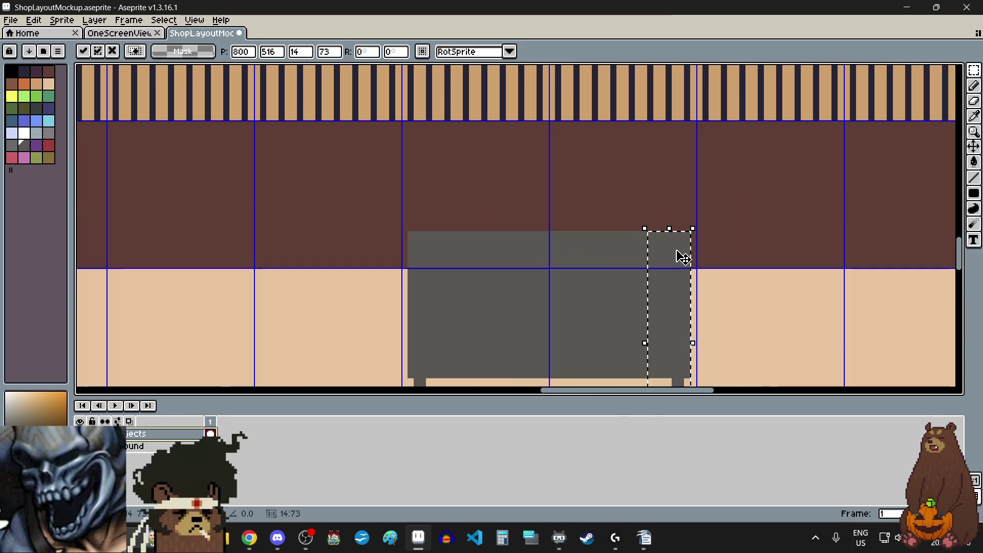
left_click(567, 288)
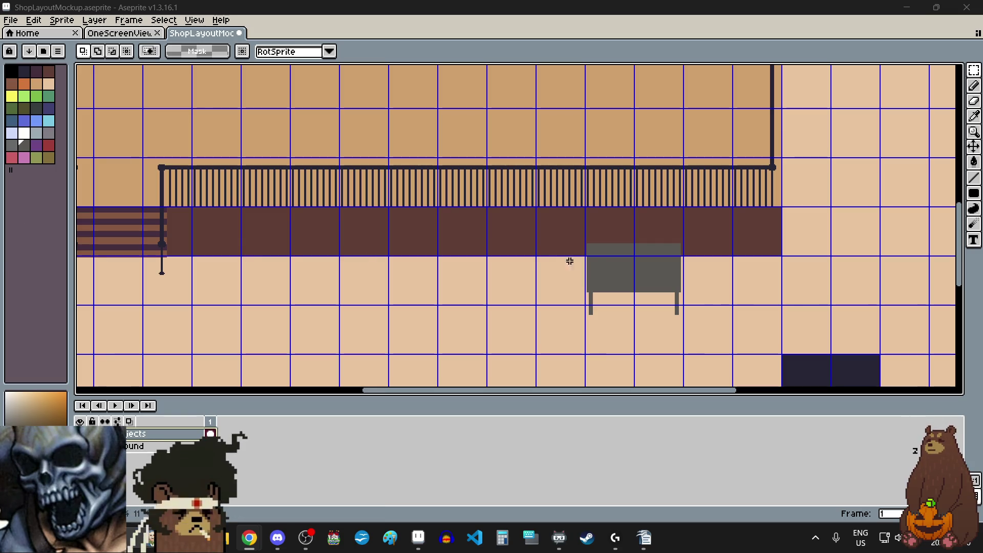
Marquee the whole gray bench, top and both legs, and pick it up for moving
scroll(688, 231, "up", 4)
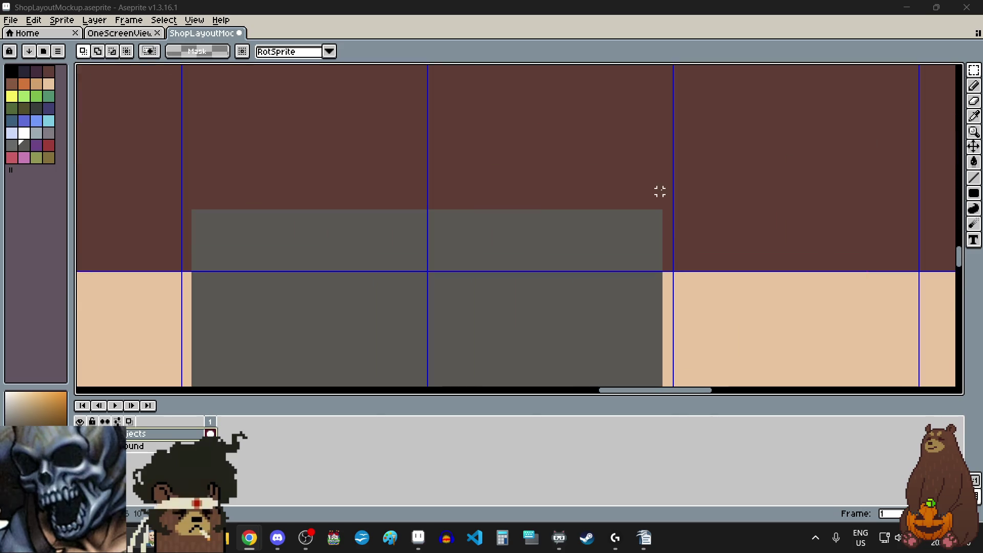
scroll(659, 235, "down", 2)
scroll(659, 227, "up", 2)
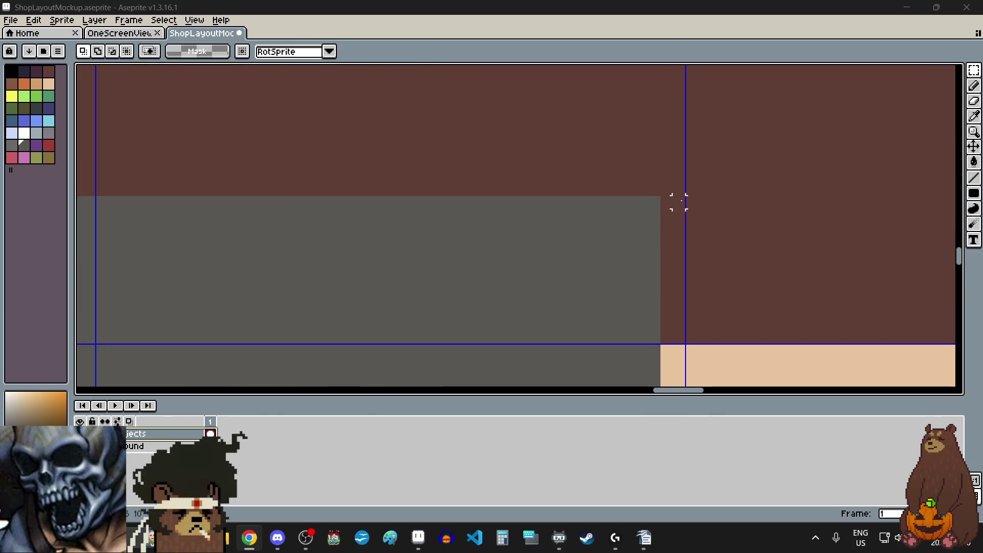
scroll(680, 201, "down", 4)
scroll(681, 200, "down", 1)
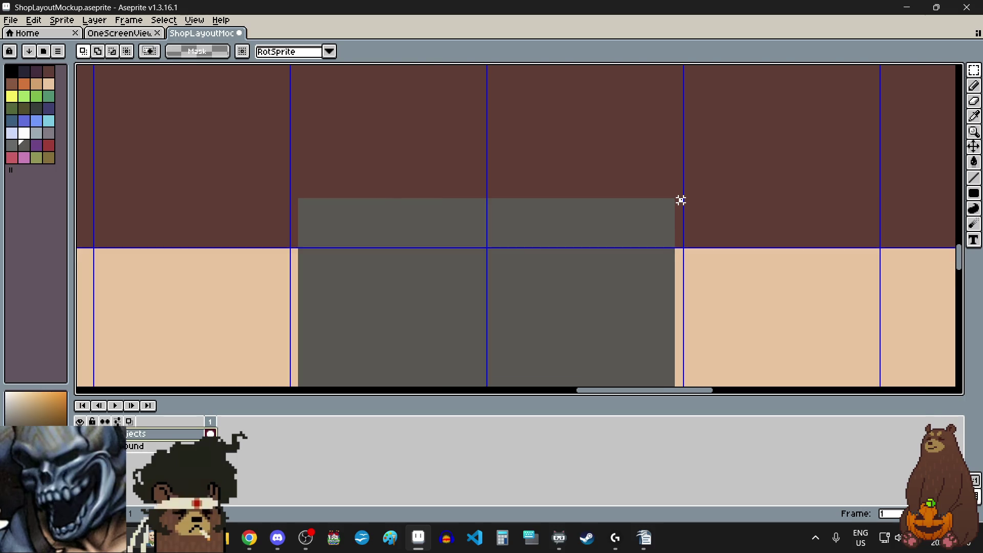
scroll(681, 200, "down", 3)
scroll(593, 266, "up", 4)
left_click_drag(588, 273, 563, 286)
scroll(563, 287, "down", 4)
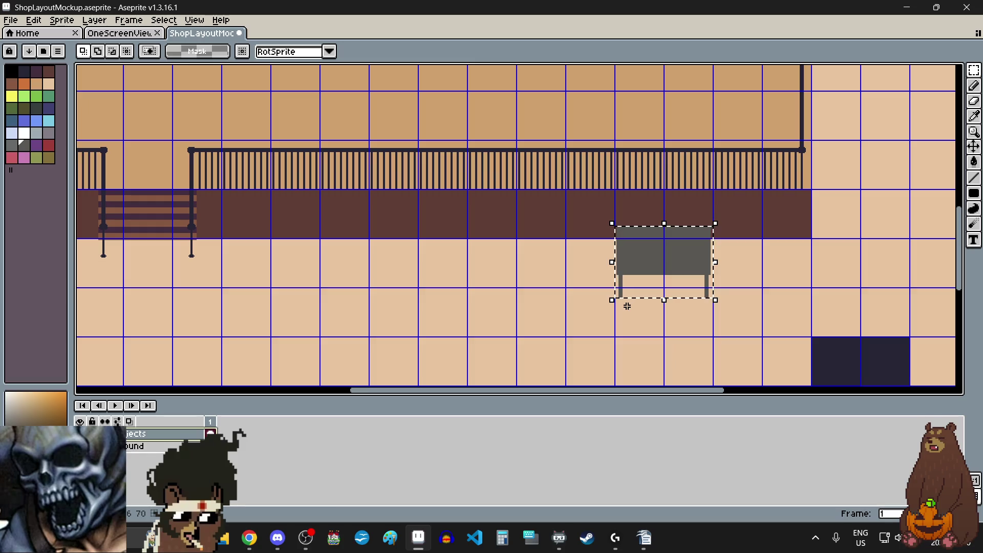
left_click(613, 293)
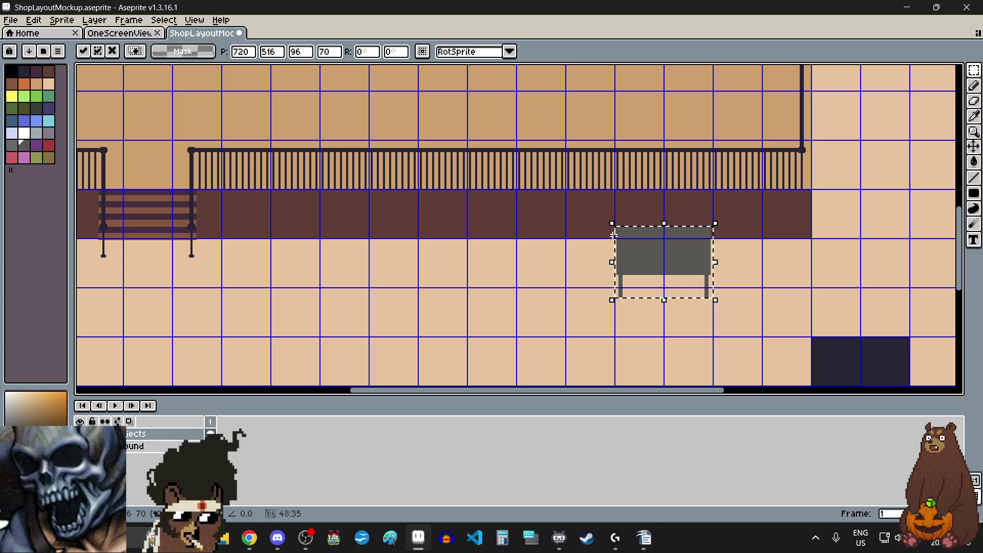
Drag a duplicate of the gray bench directly left of the original and drop it there
scroll(620, 291, "up", 2)
mouse_move(818, 241)
left_mouse_down("ctrl")
mouse_move(494, 238)
mouse_move(522, 237)
left_mouse_up("ctrl")
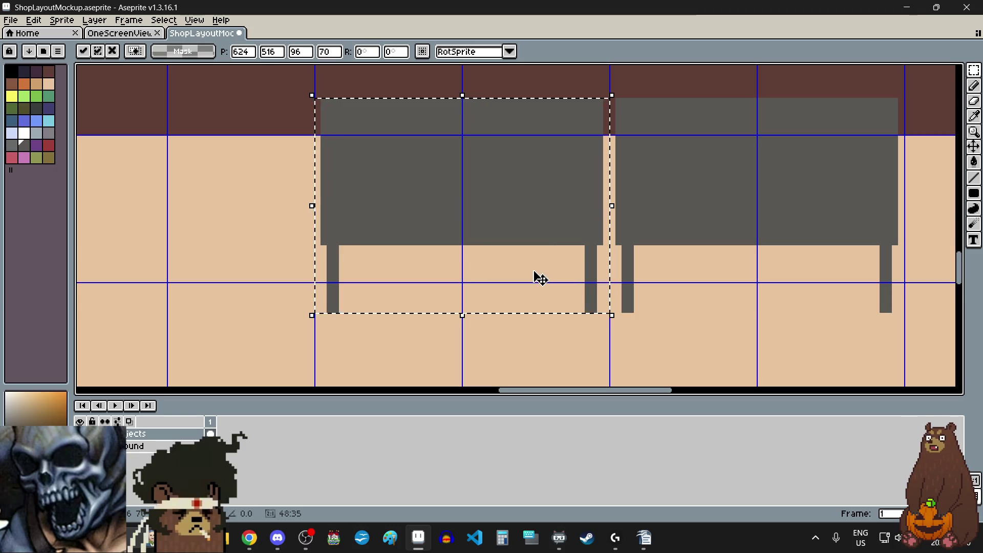
scroll(600, 322, "up", 4)
scroll(597, 324, "down", 5)
scroll(604, 333, "down", 4)
scroll(612, 351, "up", 2)
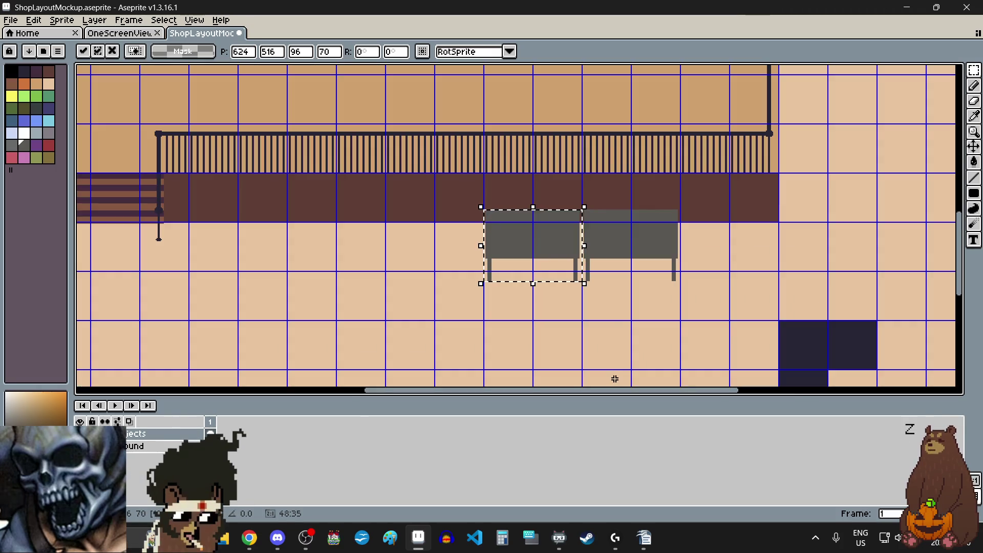
left_click(612, 358)
scroll(602, 297, "down", 3)
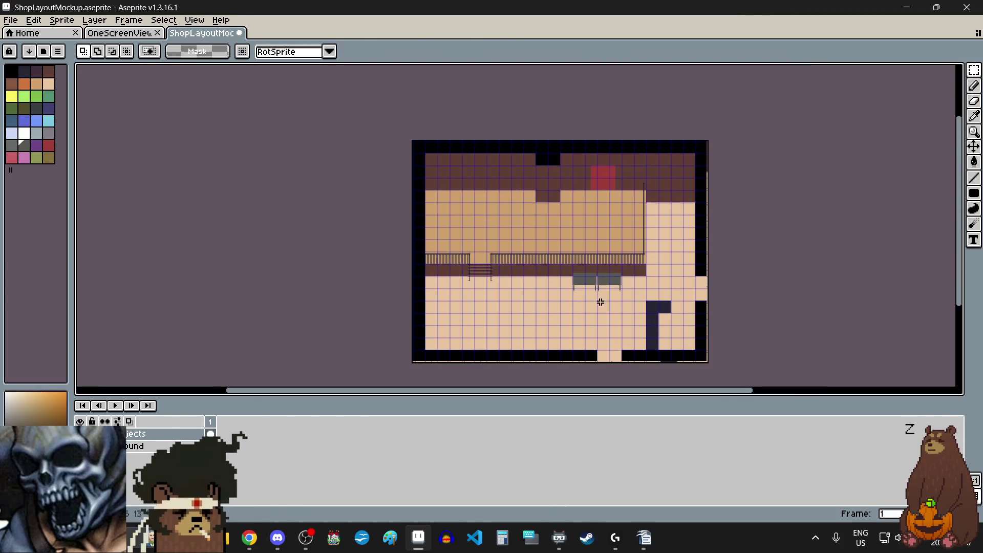
Zoom out to check the room layout, then paste a third bench copy with Ctrl+V
scroll(587, 341, "up", 1)
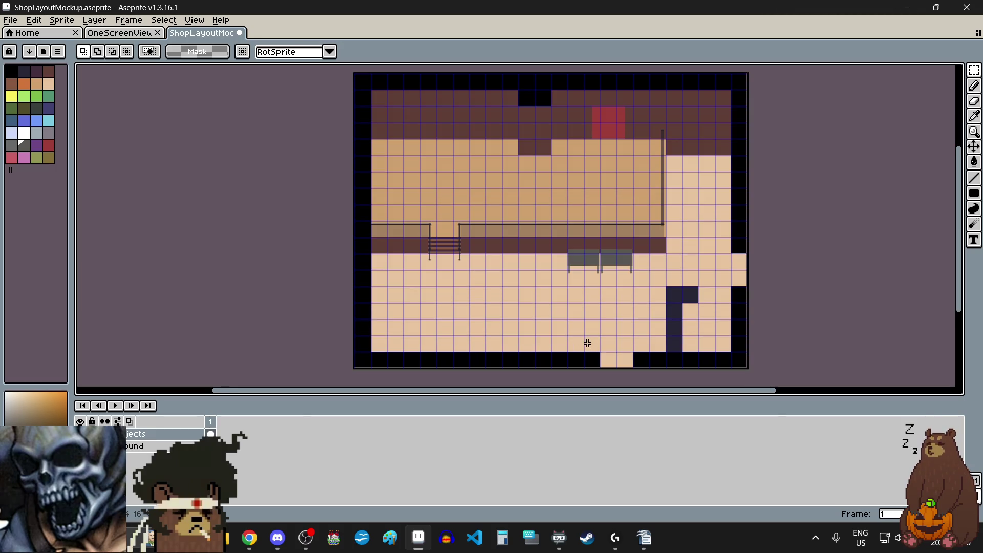
key("alt+Tab")
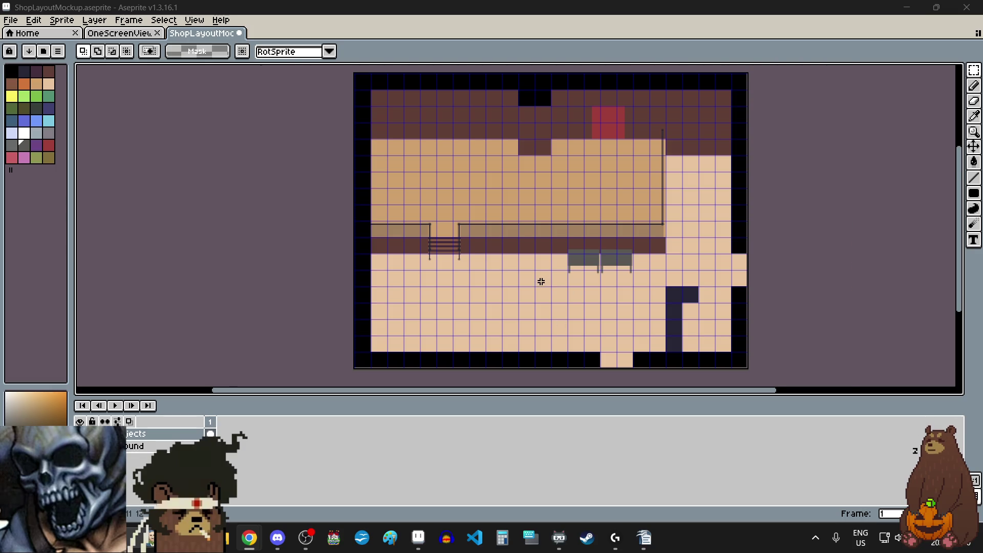
scroll(542, 282, "up", 1)
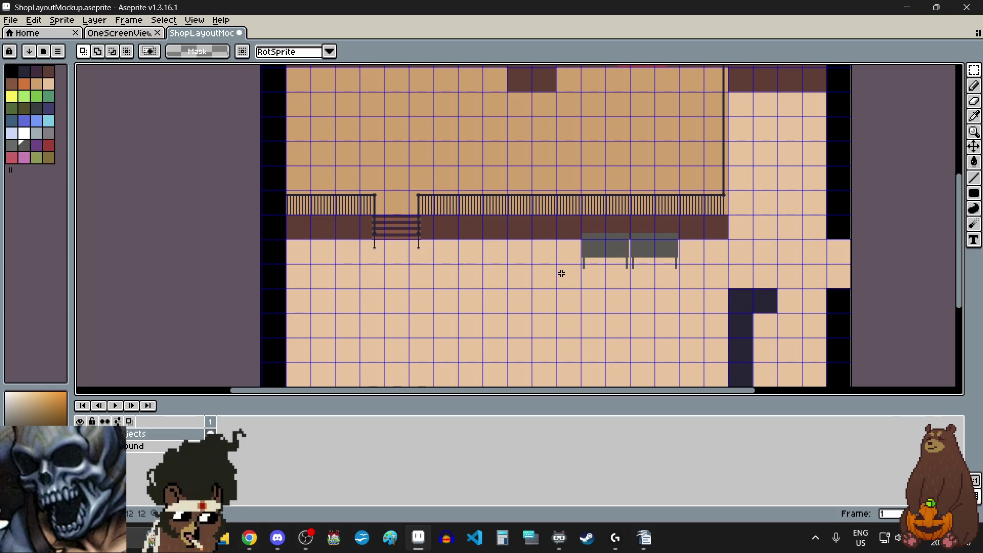
key("ctrl+v")
mouse_move(669, 251)
left_mouse_down()
mouse_move(564, 248)
mouse_move(619, 229)
mouse_move(637, 202)
left_mouse_up()
scroll(564, 248, "up", 4)
scroll(674, 179, "up", 2)
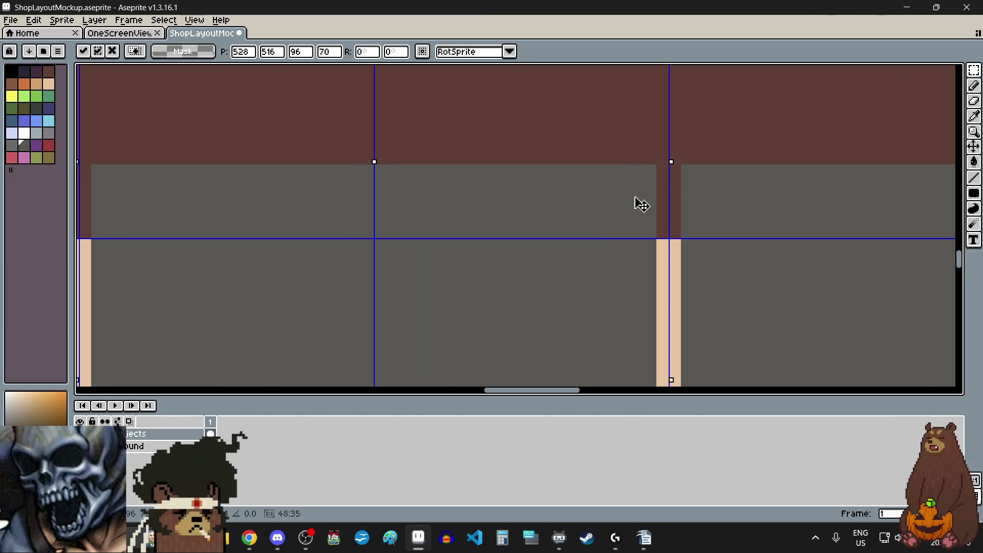
scroll(559, 159, "down", 2)
scroll(560, 159, "down", 1)
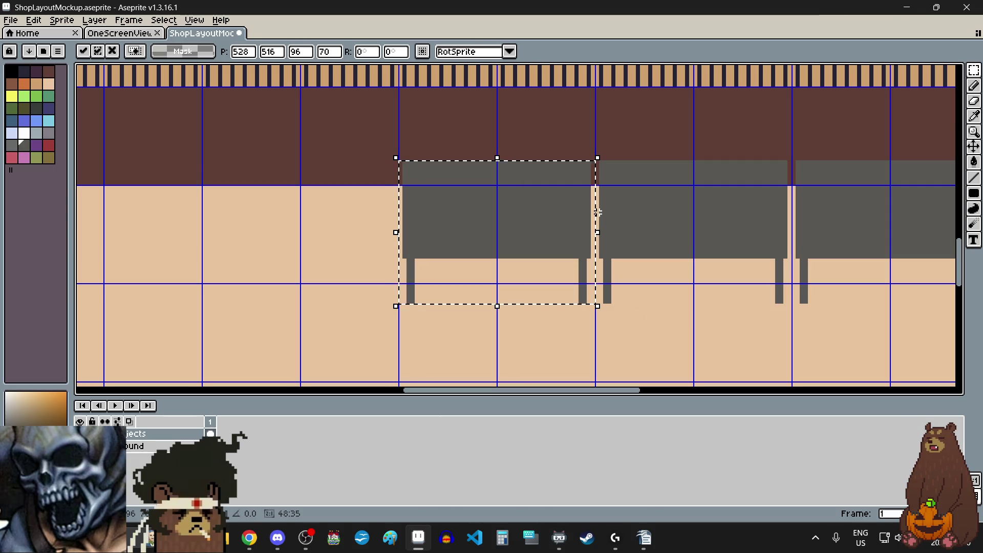
scroll(586, 124, "up", 1)
scroll(587, 125, "up", 1)
scroll(584, 123, "down", 1)
scroll(568, 131, "down", 4)
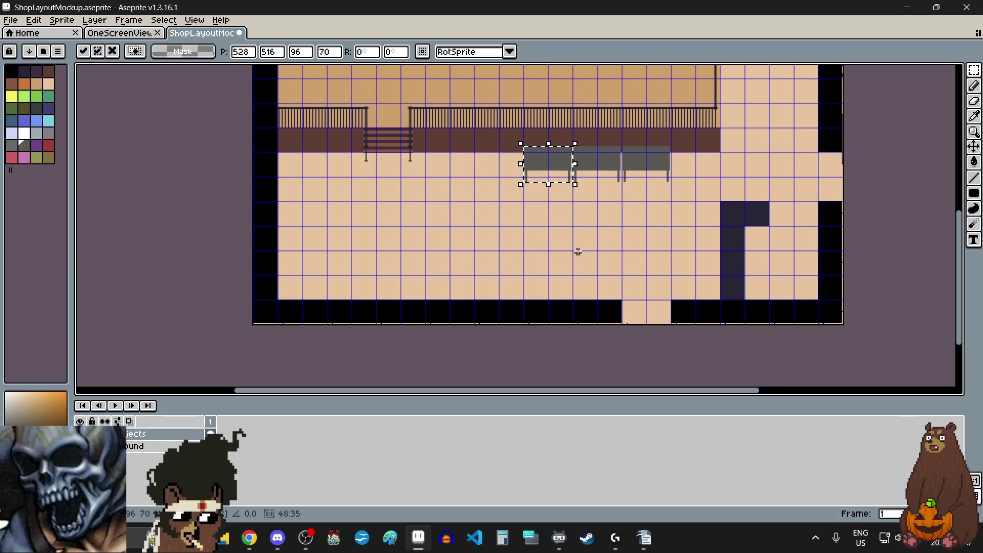
key("ctrl+d")
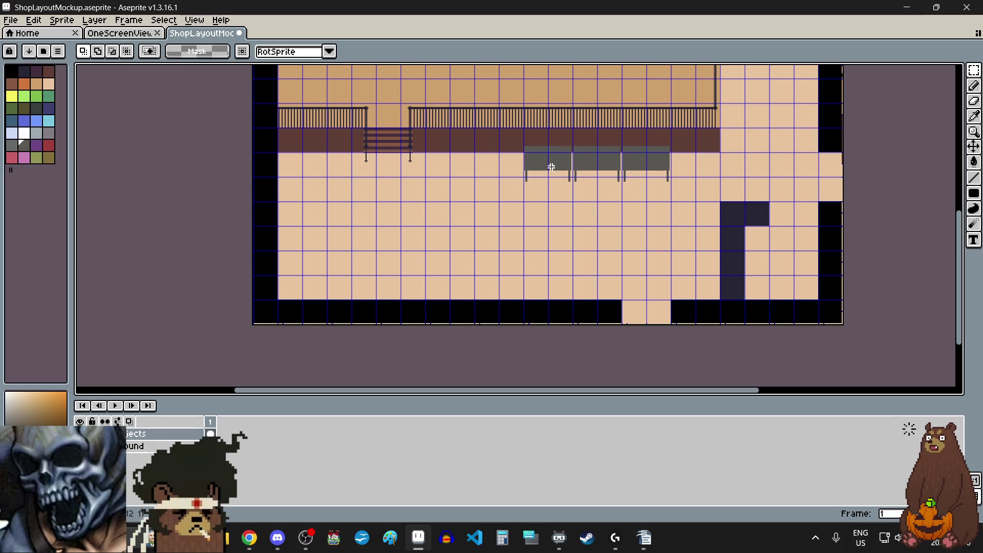
scroll(558, 130, "up", 2)
scroll(686, 230, "up", 3)
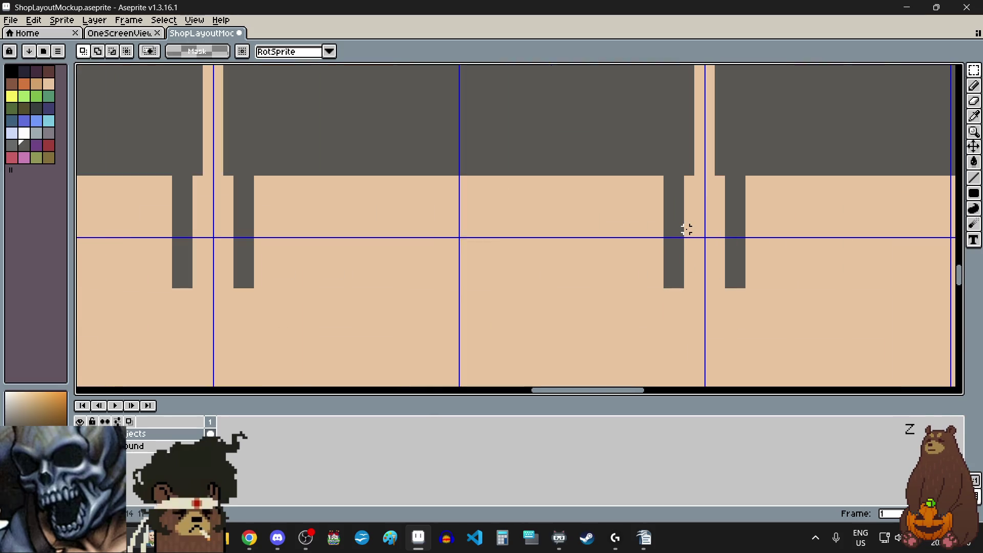
scroll(682, 255, "down", 3)
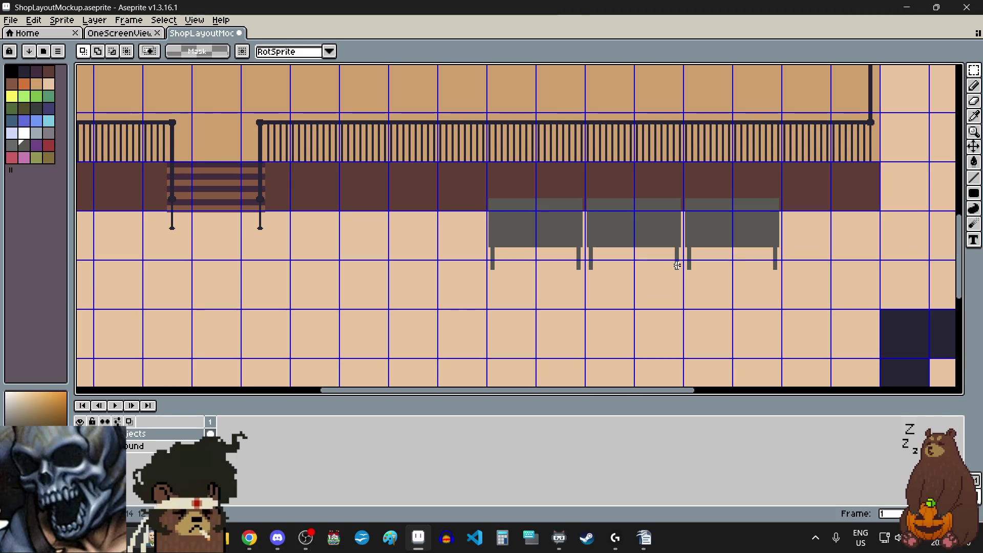
scroll(583, 259, "down", 2)
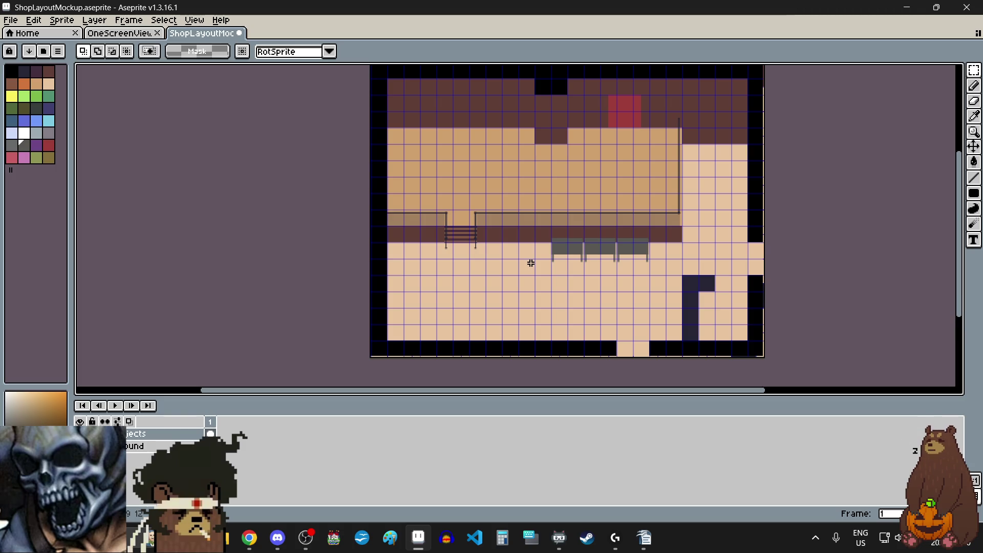
scroll(531, 263, "up", 1)
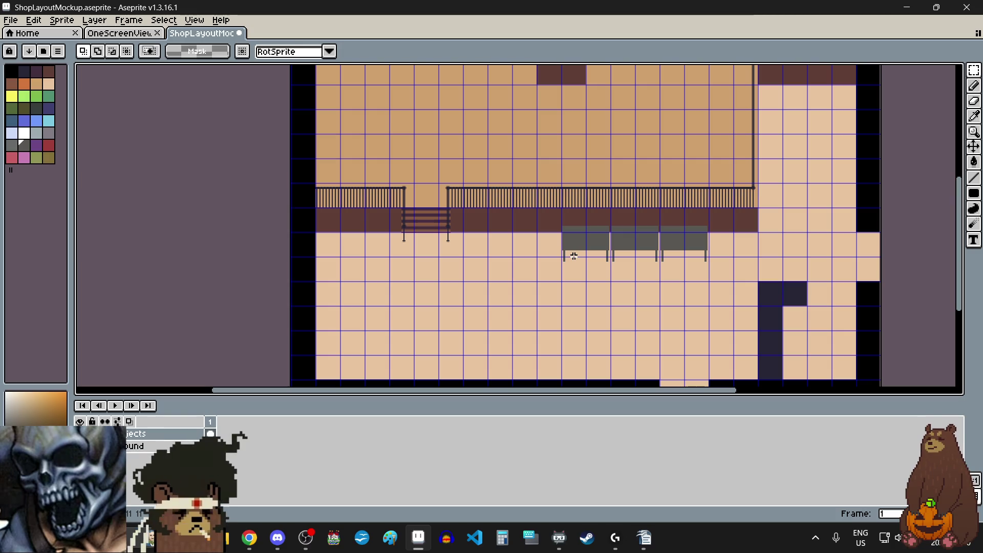
left_click_drag(961, 201, 962, 211)
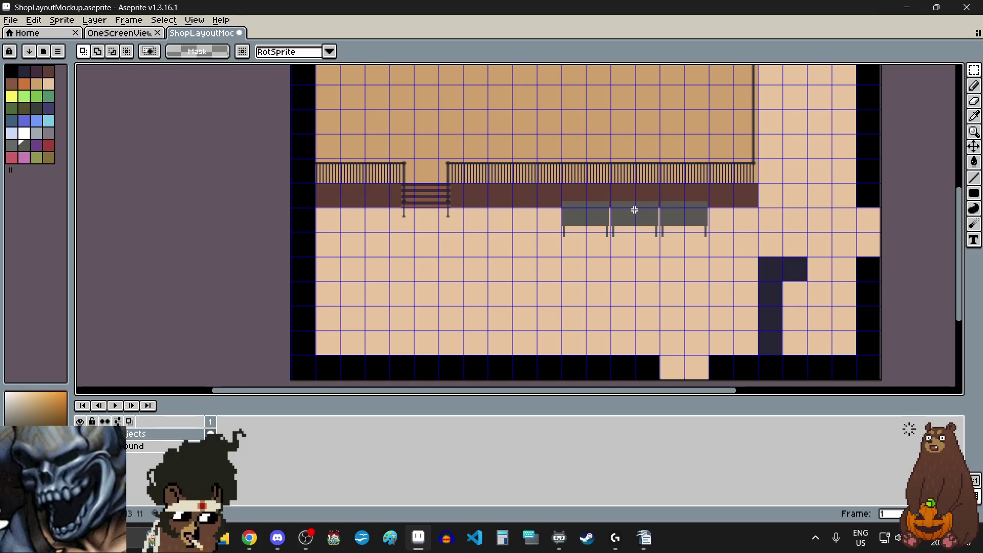
scroll(634, 212, "up", 2)
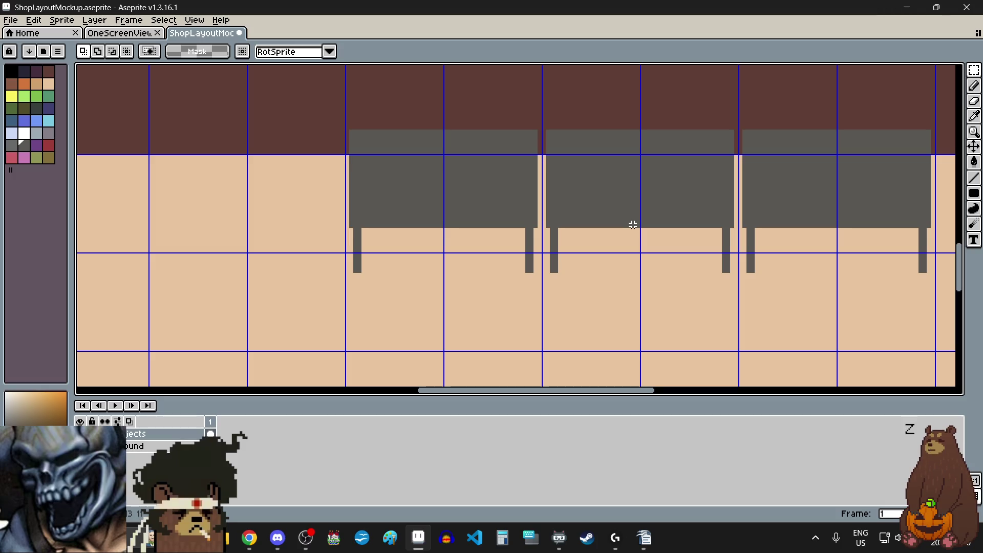
scroll(633, 225, "down", 1)
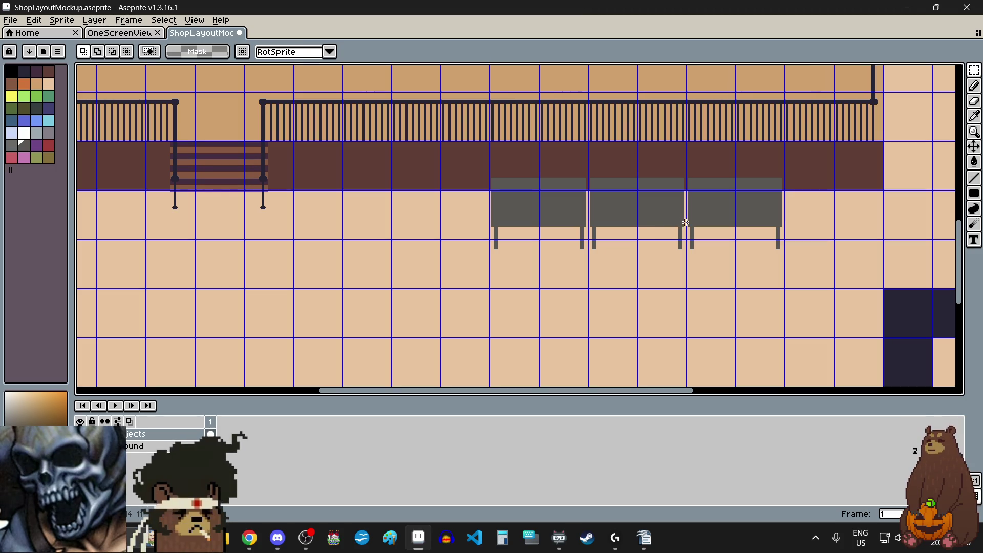
scroll(638, 233, "up", 2)
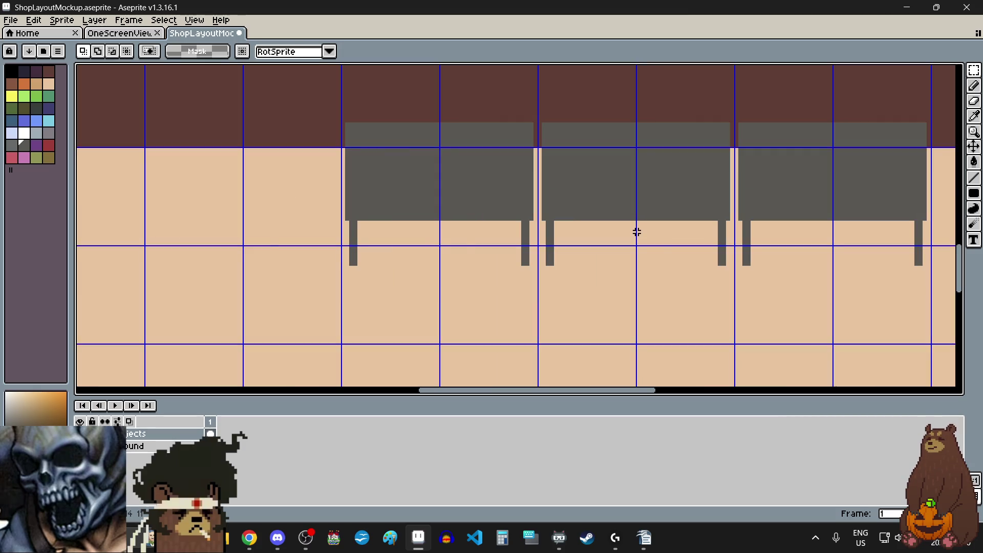
scroll(635, 231, "left", 2)
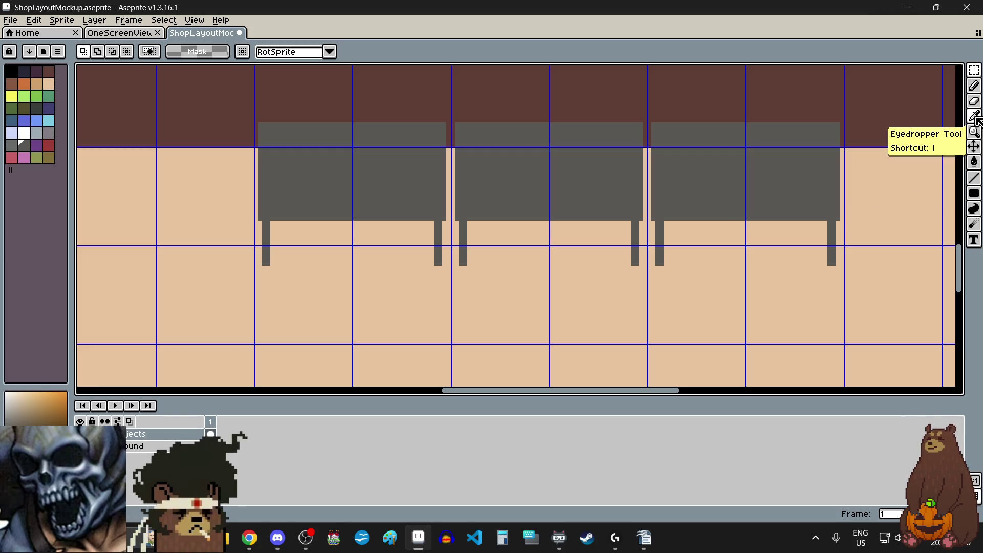
left_click(973, 177)
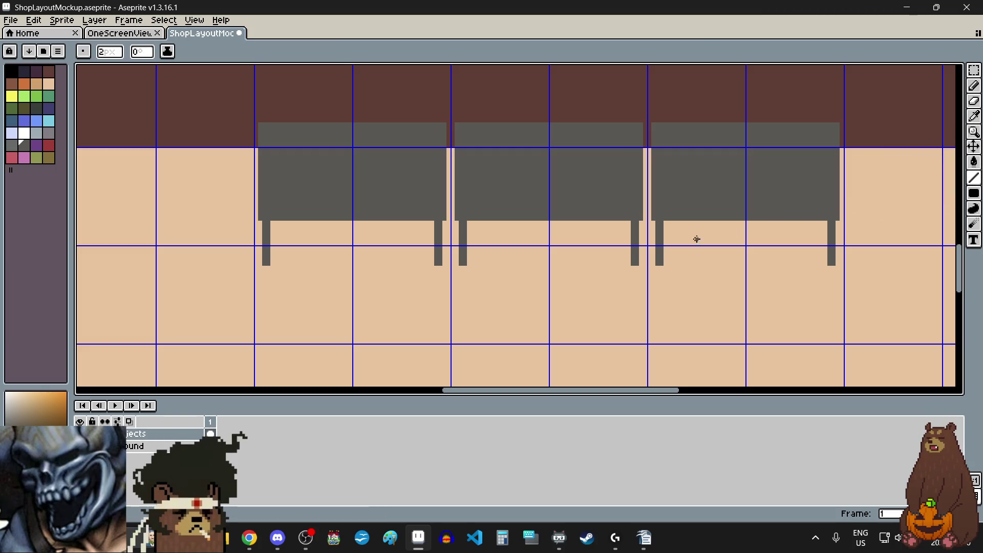
Draw a thin horizontal crossbar between the legs of each of the three benches
scroll(702, 234, "up", 2)
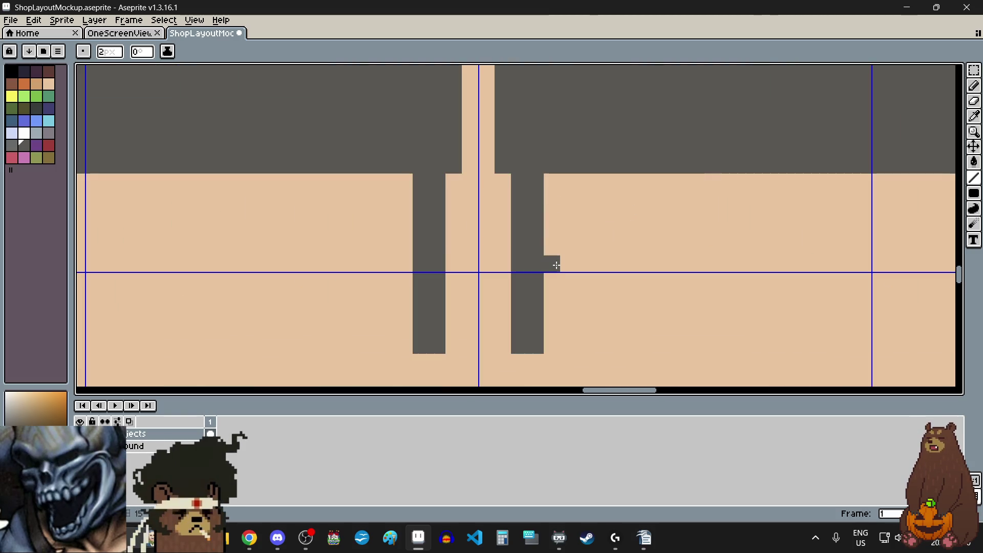
scroll(556, 266, "down", 1)
scroll(553, 264, "down", 1)
left_click_drag(553, 264, 846, 267)
scroll(817, 264, "up", 4)
scroll(747, 264, "down", 4)
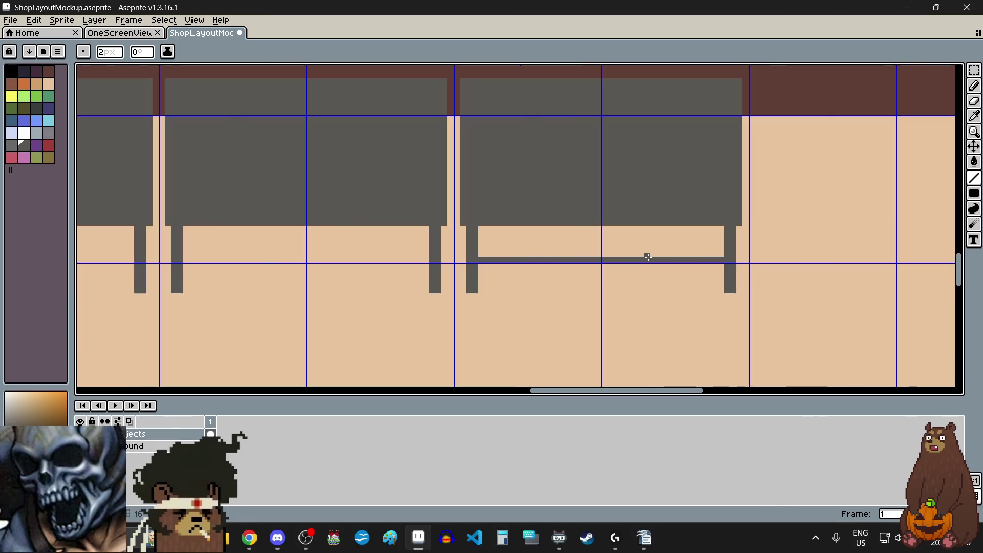
scroll(649, 258, "left", 2)
scroll(641, 257, "left", 2)
scroll(554, 268, "up", 1)
scroll(674, 257, "up", 1)
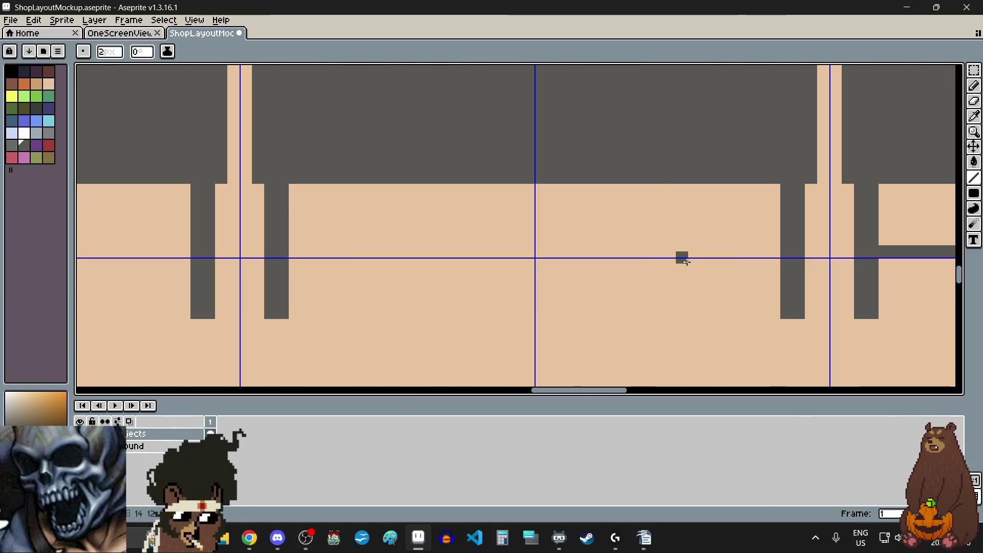
left_click_drag(767, 250, 294, 254)
scroll(441, 272, "down", 2)
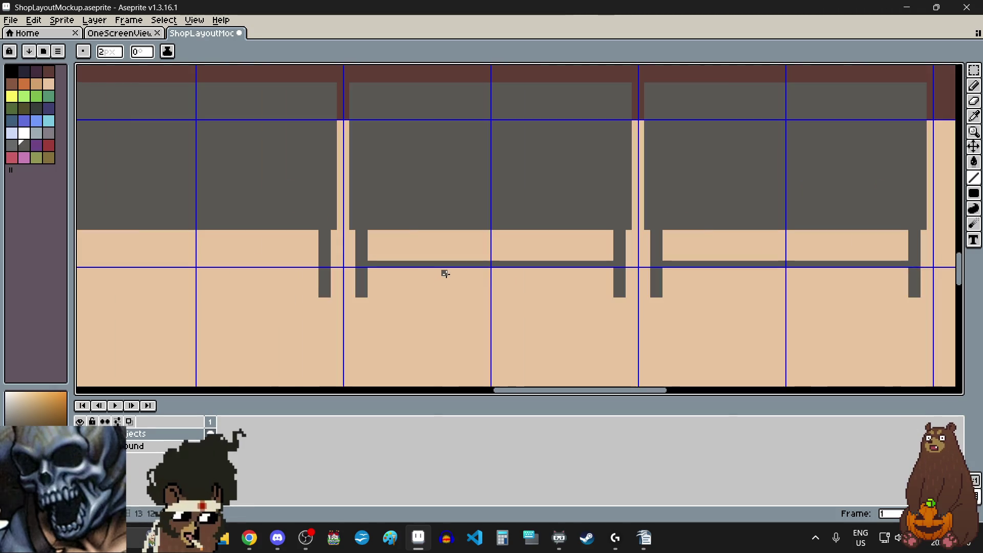
scroll(446, 274, "left", 2)
scroll(446, 272, "left", 2)
scroll(443, 272, "left", 2)
scroll(441, 272, "up", 2)
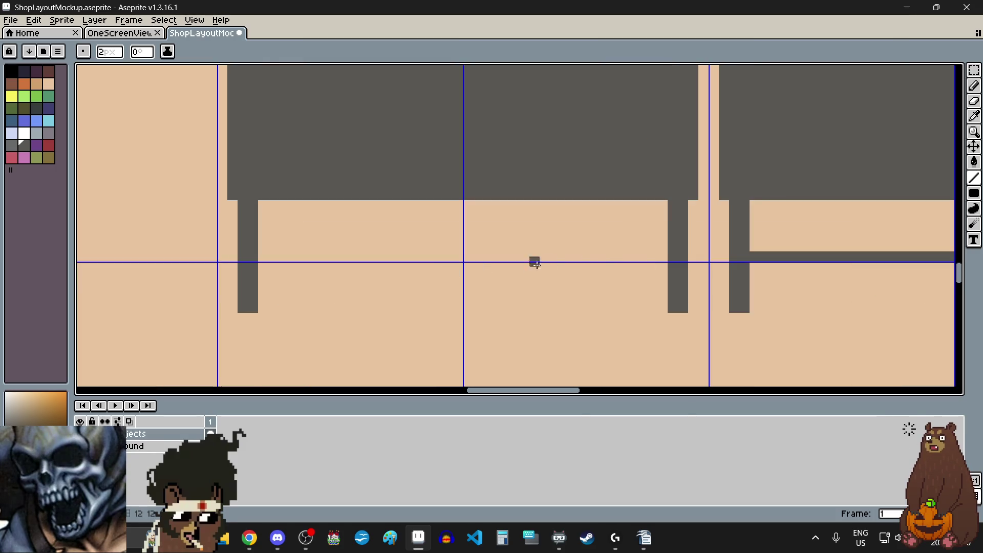
left_click_drag(659, 259, 272, 258)
Fill the right, middle and left bench tops with a lighter gray using the Paint Bucket
scroll(422, 263, "down", 2)
scroll(516, 285, "down", 1)
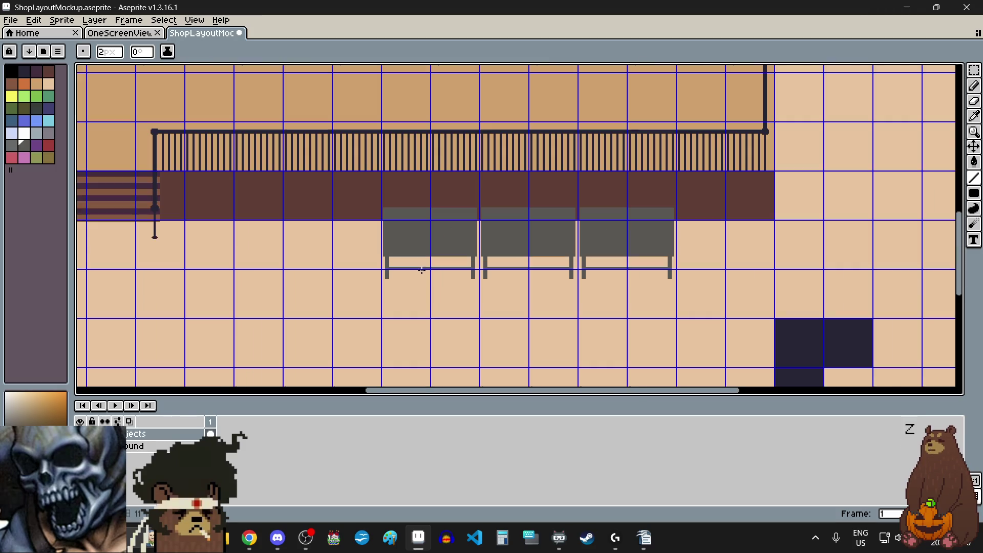
scroll(516, 287, "up", 1)
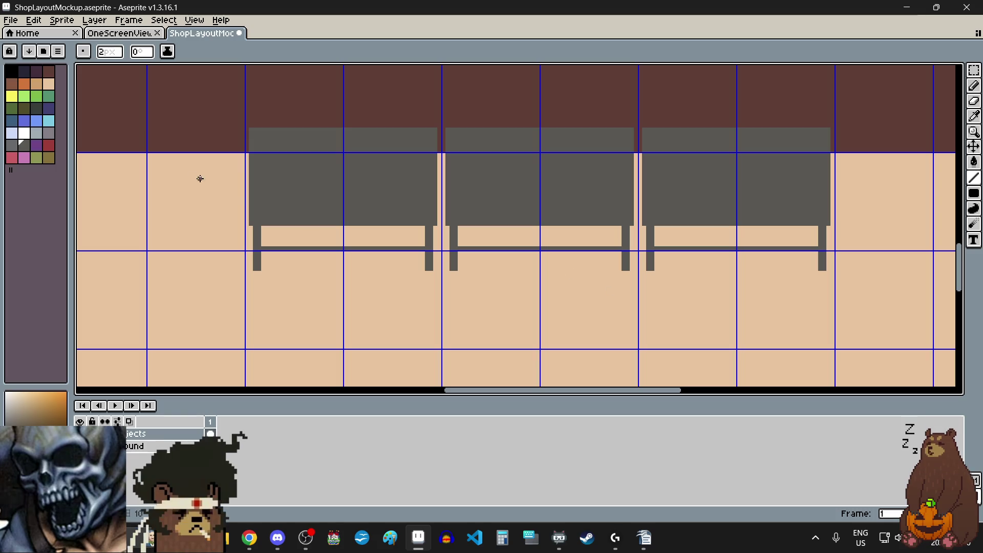
left_click(49, 134)
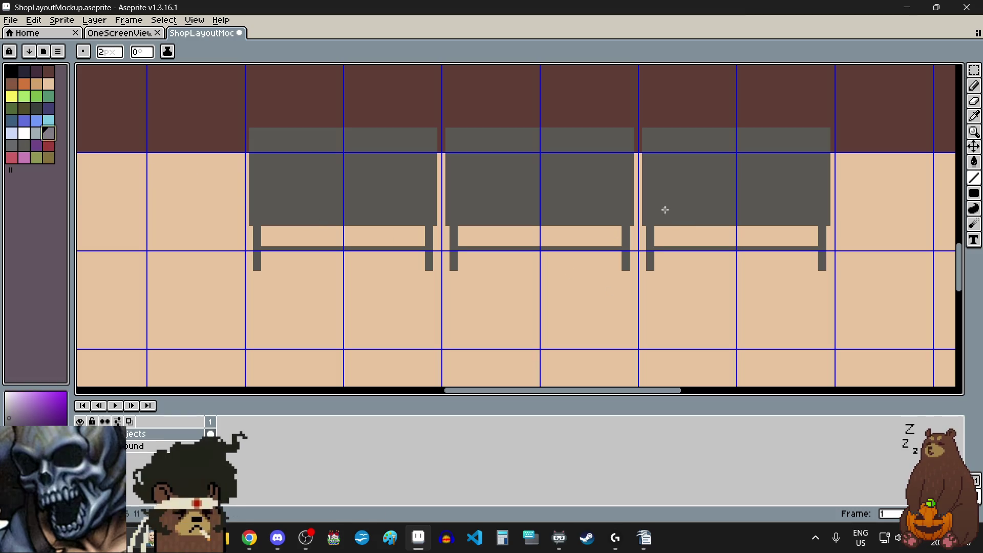
left_click(12, 146)
key("g")
left_click(738, 194)
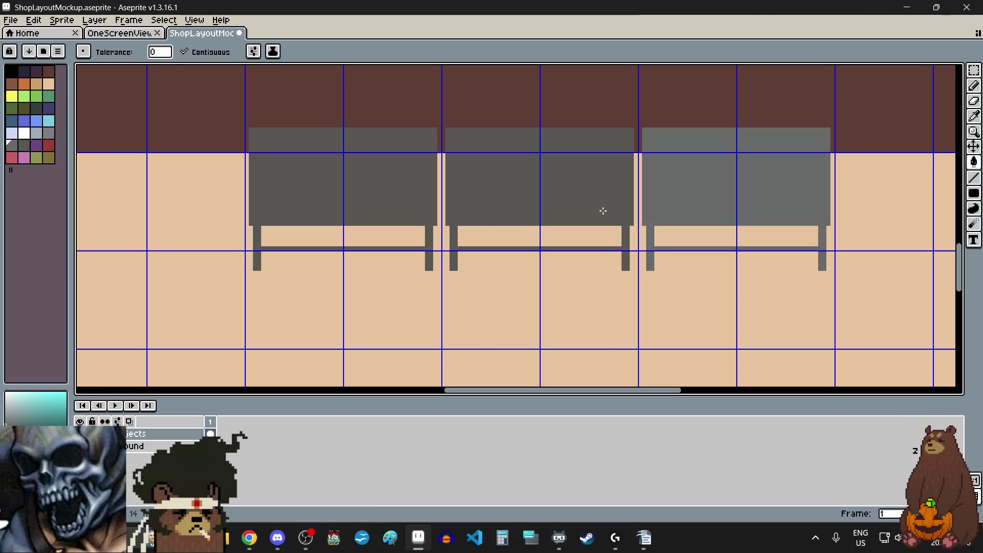
left_click(602, 213)
left_click(400, 202)
Fill the shelf area above each bench's crossbar with a darker gray
left_click(24, 146)
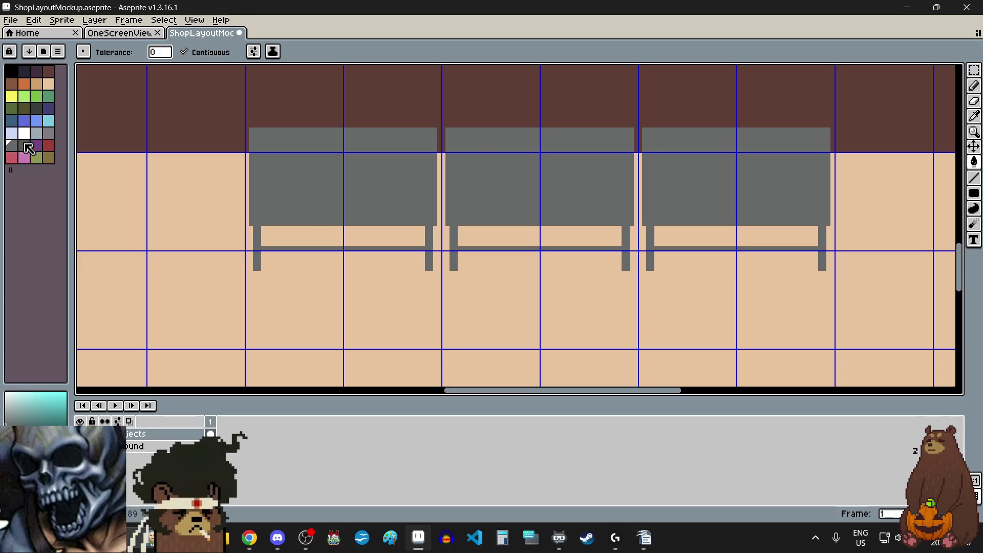
left_click(352, 233)
left_click(536, 238)
left_click(744, 241)
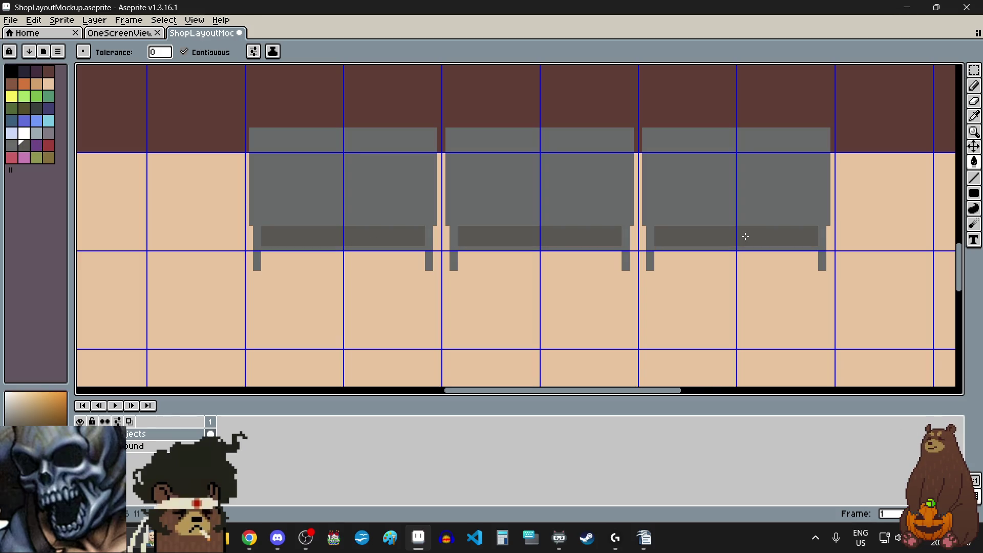
scroll(652, 312, "down", 5)
scroll(654, 313, "up", 3)
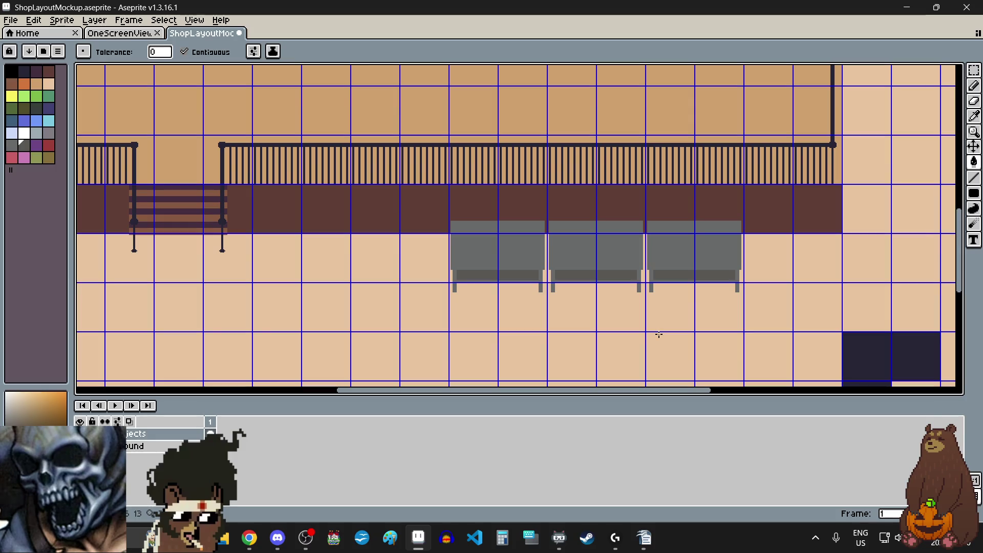
scroll(628, 310, "up", 2)
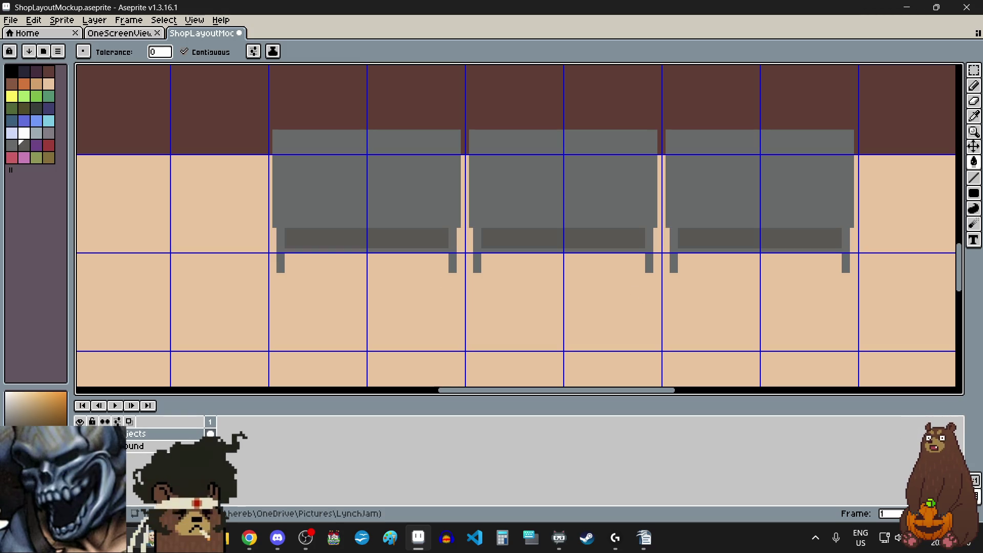
key("alt+Tab")
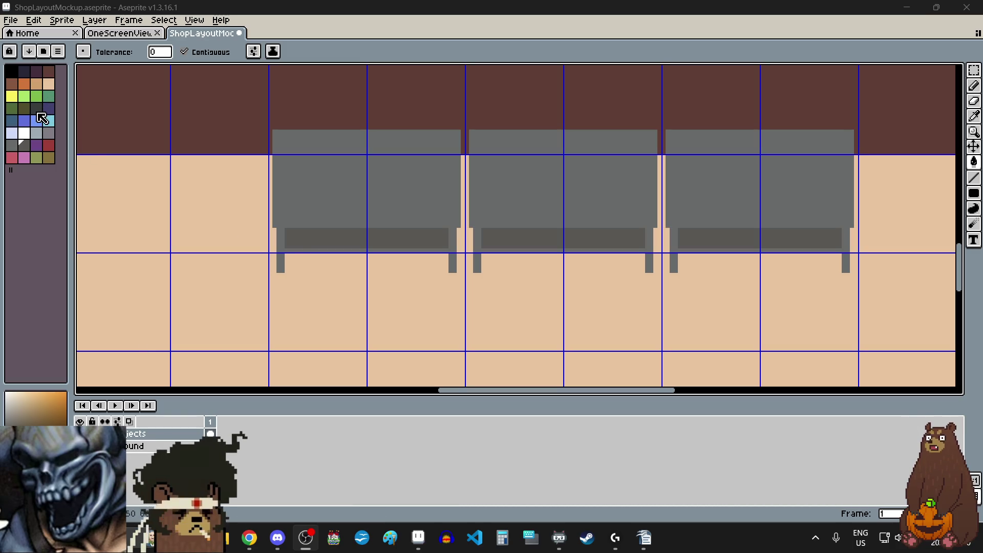
Draw a darker gray filled rectangle at the right end of the right bench
left_click(36, 108)
left_click(973, 194)
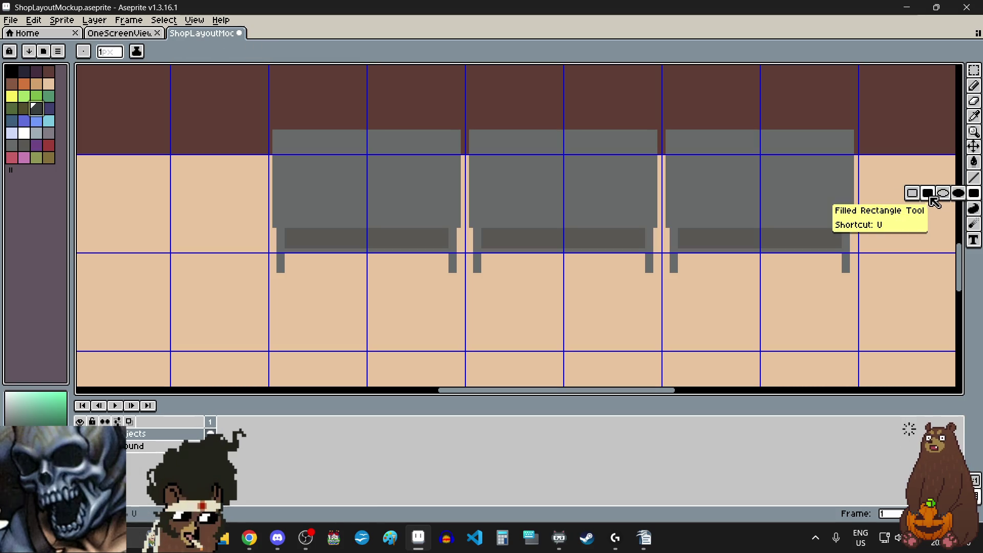
scroll(840, 254, "up", 2)
scroll(831, 253, "up", 1)
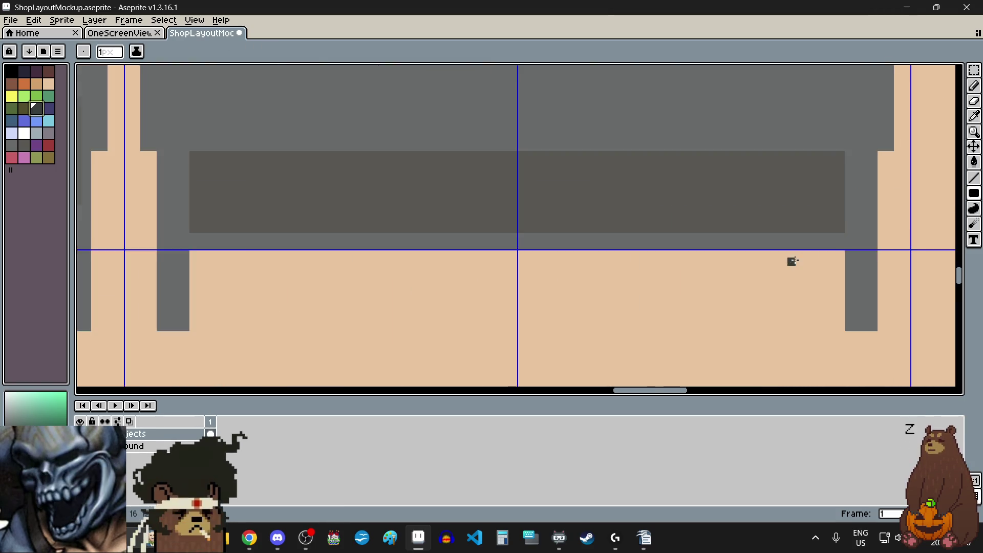
scroll(790, 262, "up", 2)
scroll(806, 239, "down", 2)
scroll(828, 270, "up", 2)
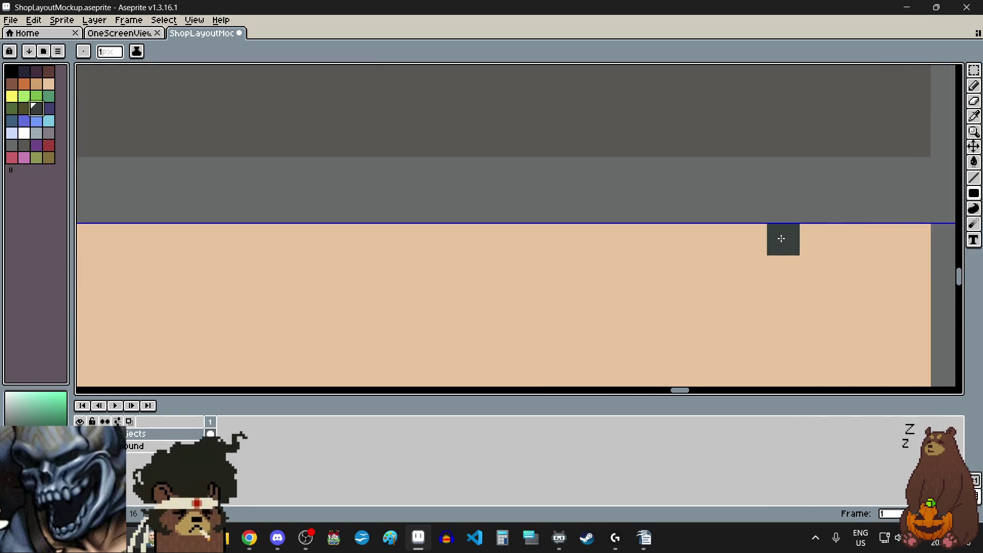
scroll(782, 237, "down", 3)
mouse_move(784, 239)
left_mouse_down()
mouse_move(735, 191)
mouse_move(669, 175)
mouse_move(657, 87)
left_mouse_up()
scroll(612, 182, "down", 3)
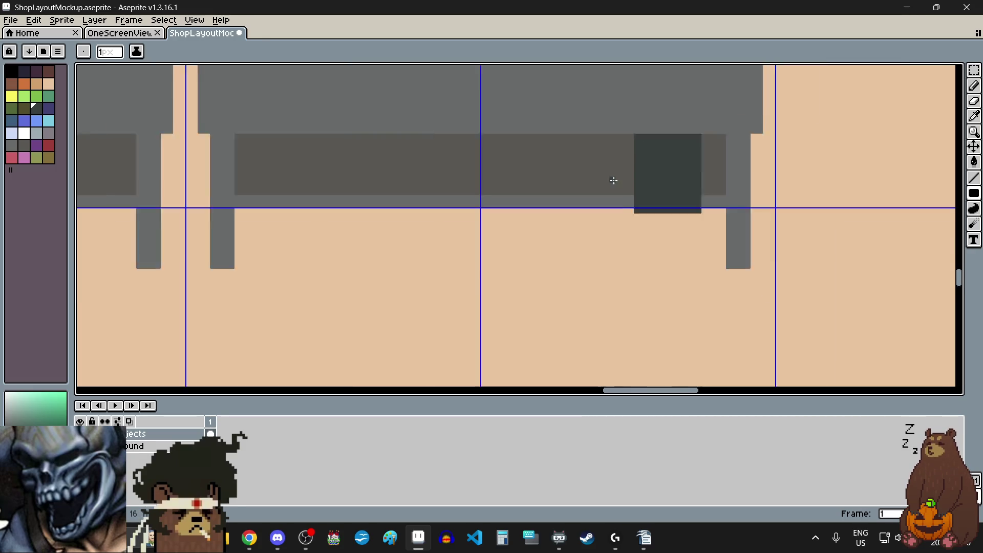
scroll(597, 197, "down", 1)
scroll(594, 194, "down", 1)
scroll(594, 139, "up", 2)
scroll(607, 182, "down", 2)
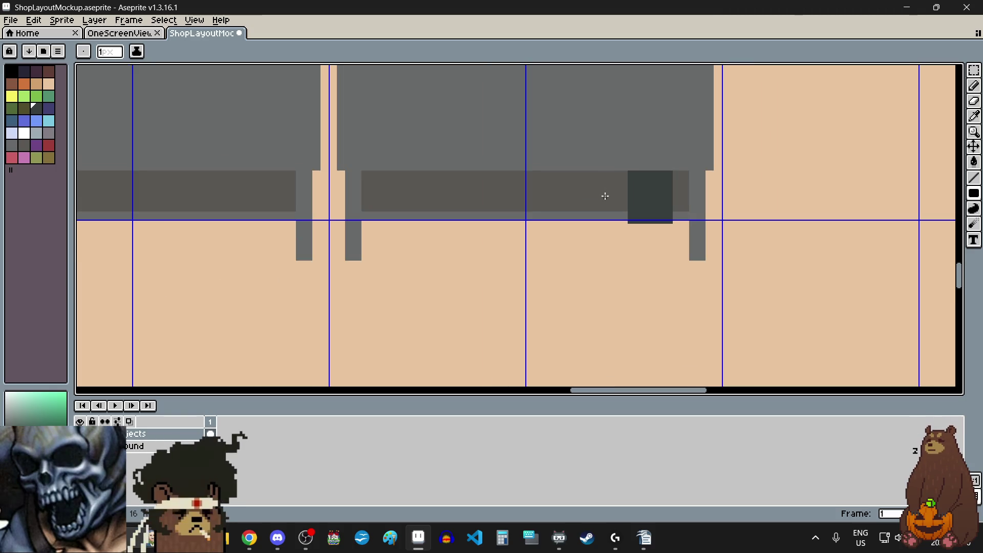
scroll(576, 185, "down", 3)
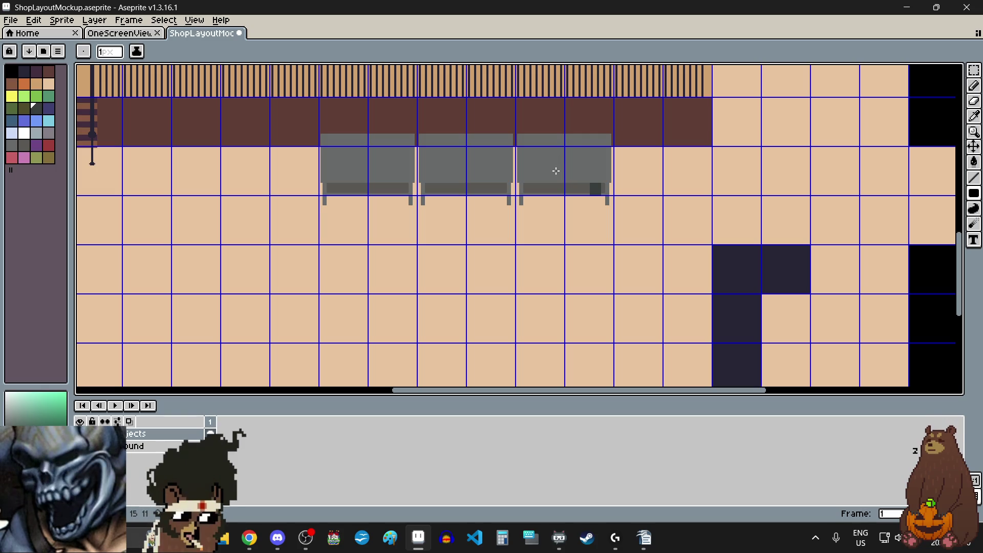
scroll(557, 174, "up", 3)
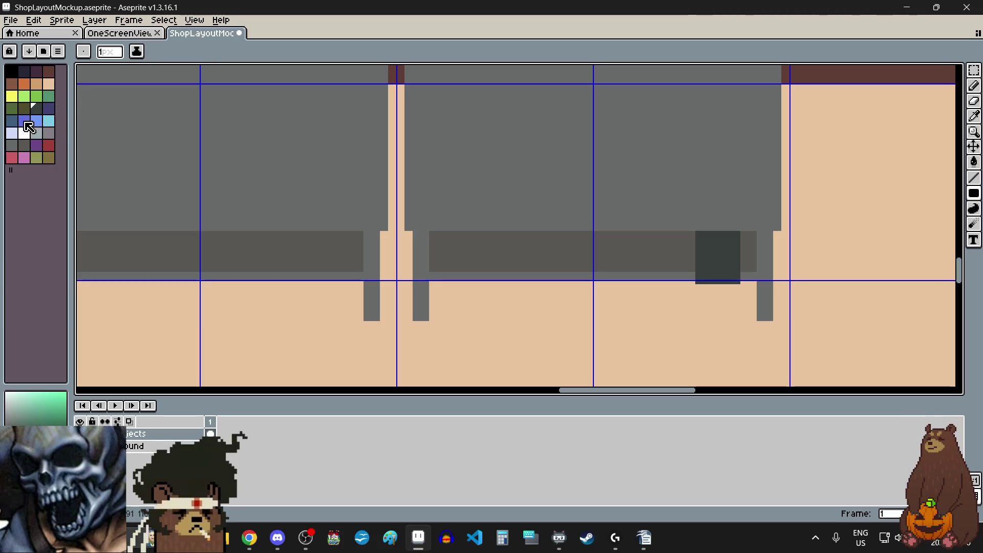
Draw a dark red filled block on the right bench beside the dark one
left_click(49, 145)
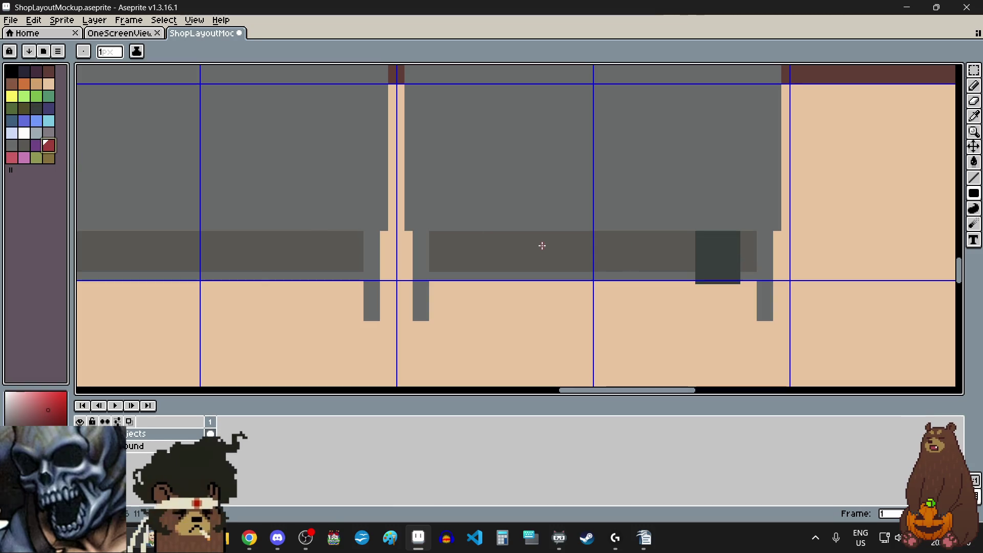
scroll(677, 286, "up", 1)
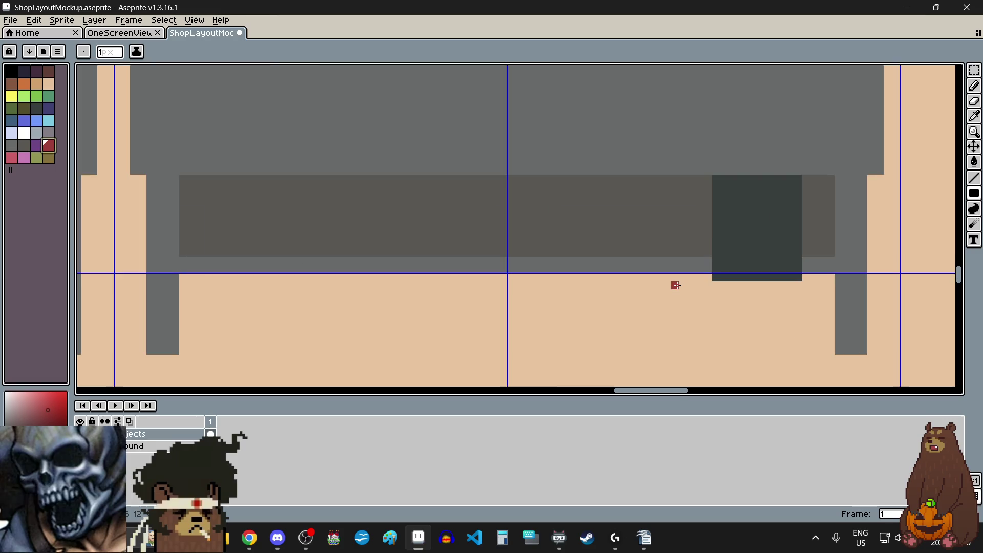
scroll(689, 275, "up", 2)
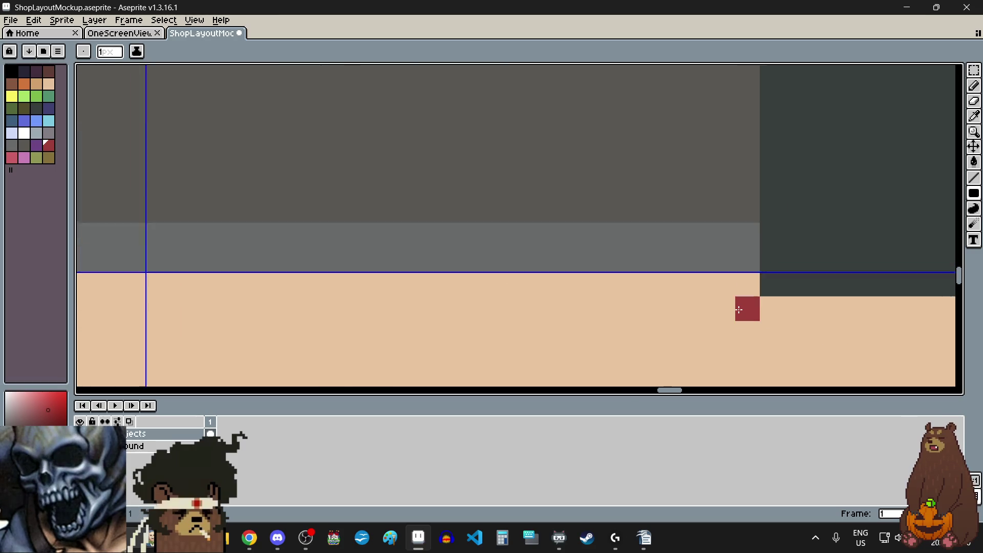
scroll(739, 309, "down", 1)
mouse_move(742, 308)
left_mouse_down()
mouse_move(650, 94)
mouse_move(597, 97)
left_mouse_up()
scroll(606, 226, "down", 2)
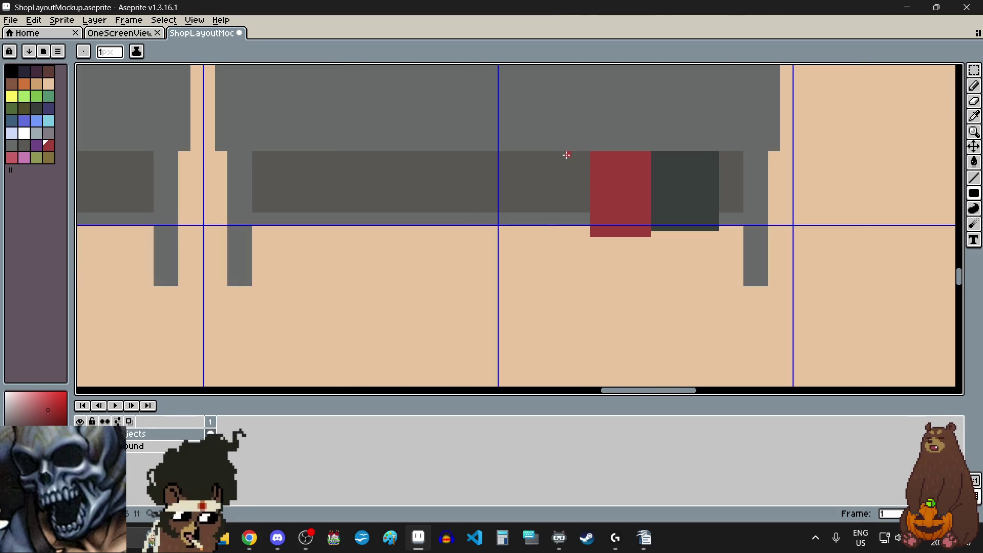
scroll(566, 154, "up", 1)
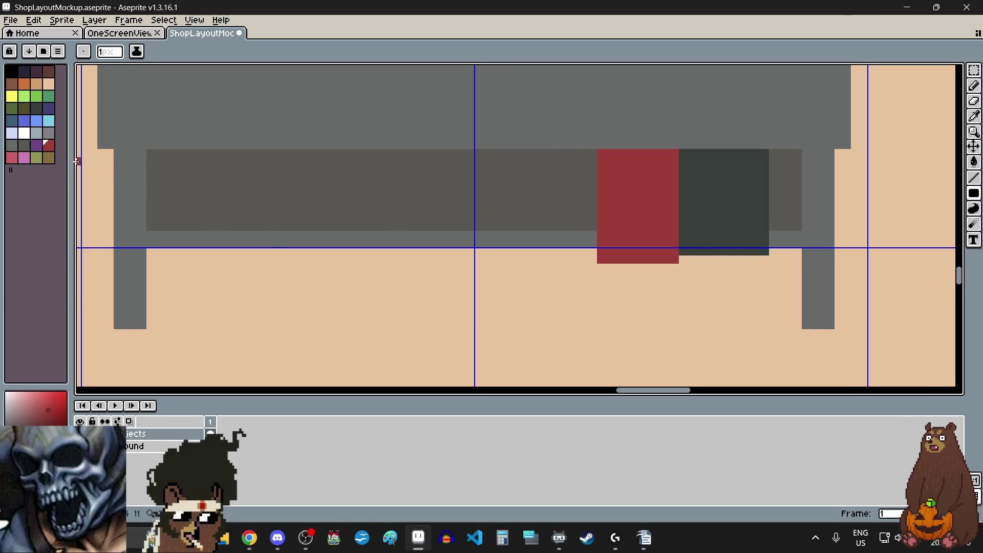
Add a blue block just left of the red block
left_click(25, 123)
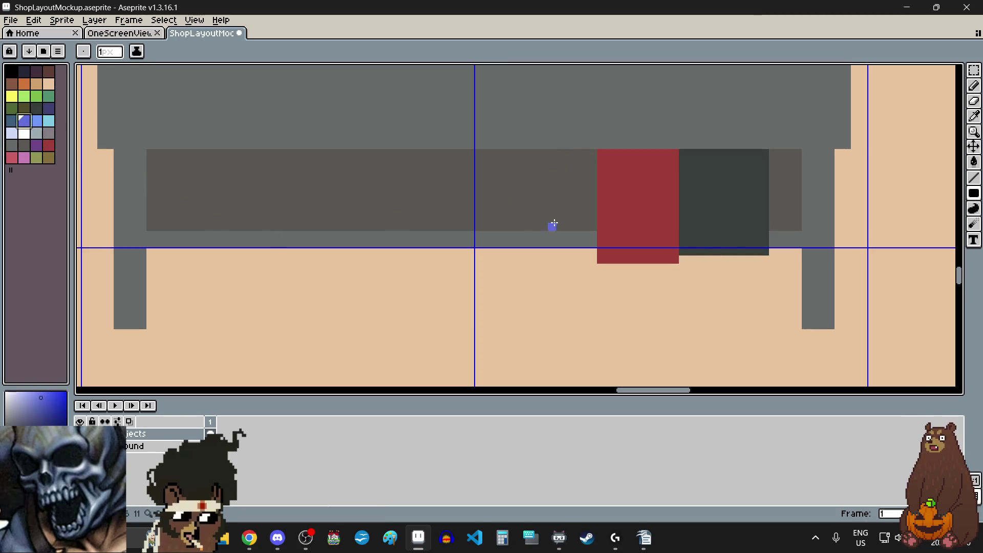
scroll(575, 243, "up", 3)
left_click(634, 242)
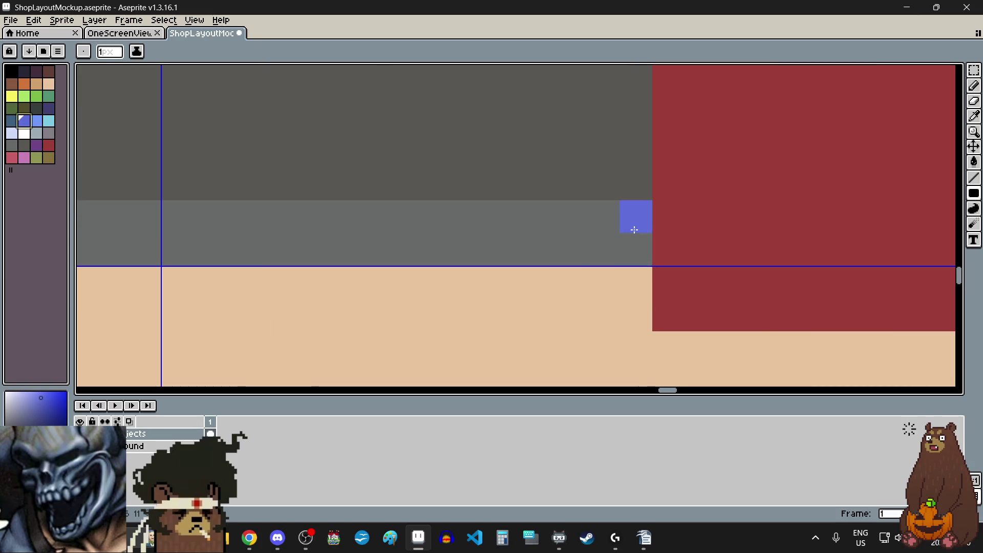
scroll(635, 243, "down", 3)
mouse_move(636, 228)
left_mouse_down()
mouse_move(583, 140)
mouse_move(559, 143)
left_mouse_up()
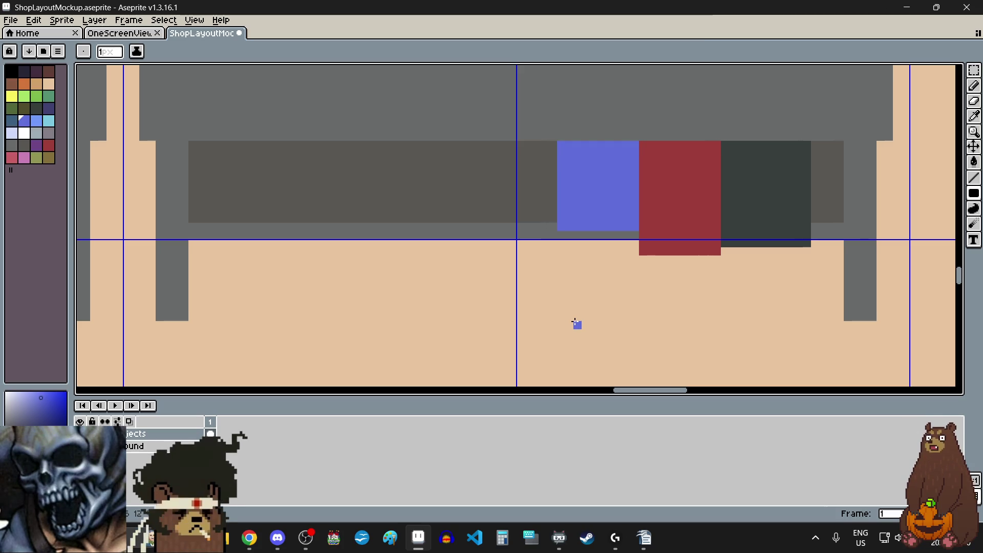
Draw a green filled block left of the blue one
scroll(575, 321, "down", 2)
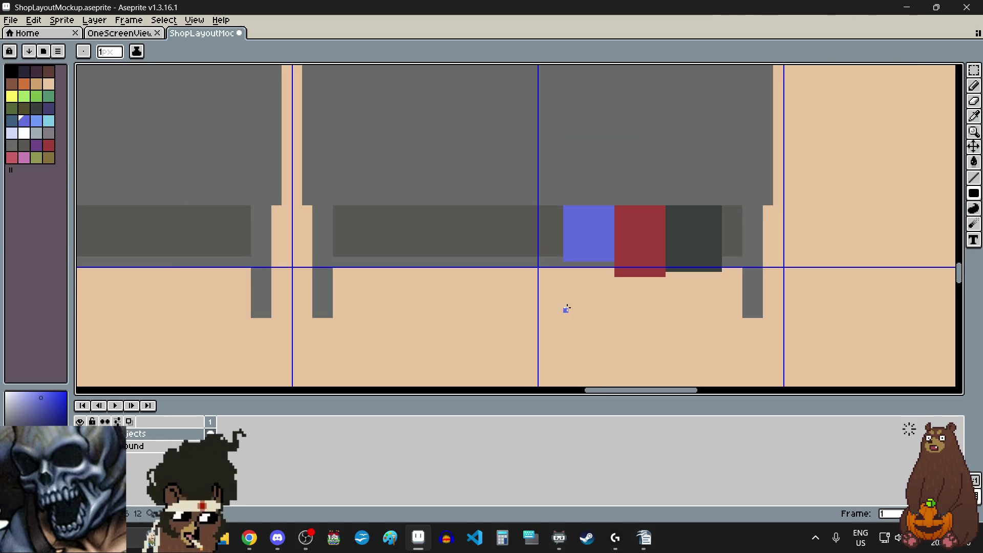
left_click(51, 98)
scroll(557, 254, "up", 3)
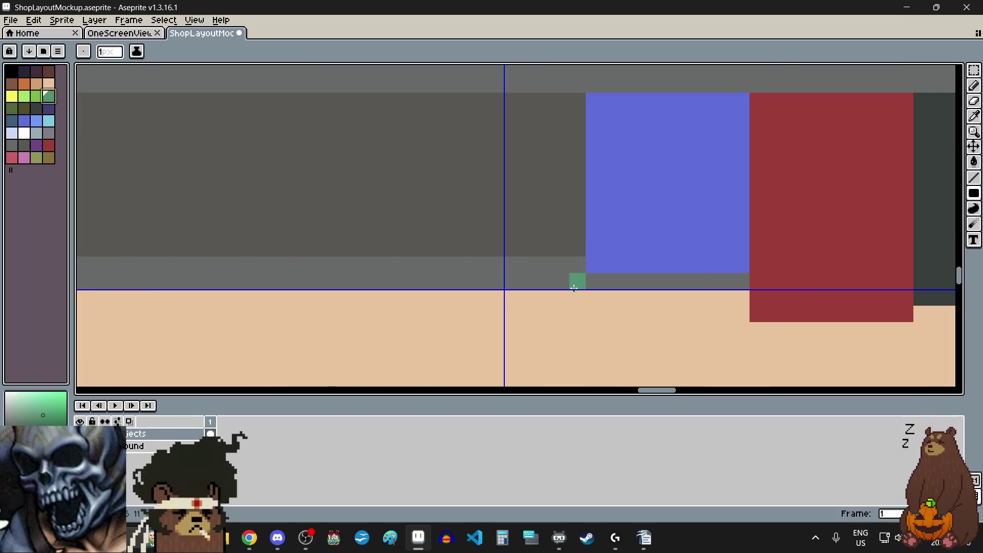
mouse_move(573, 300)
left_mouse_down()
mouse_move(520, 239)
mouse_move(457, 124)
mouse_move(411, 102)
left_mouse_up()
scroll(441, 178, "down", 5)
scroll(450, 159, "left", 3)
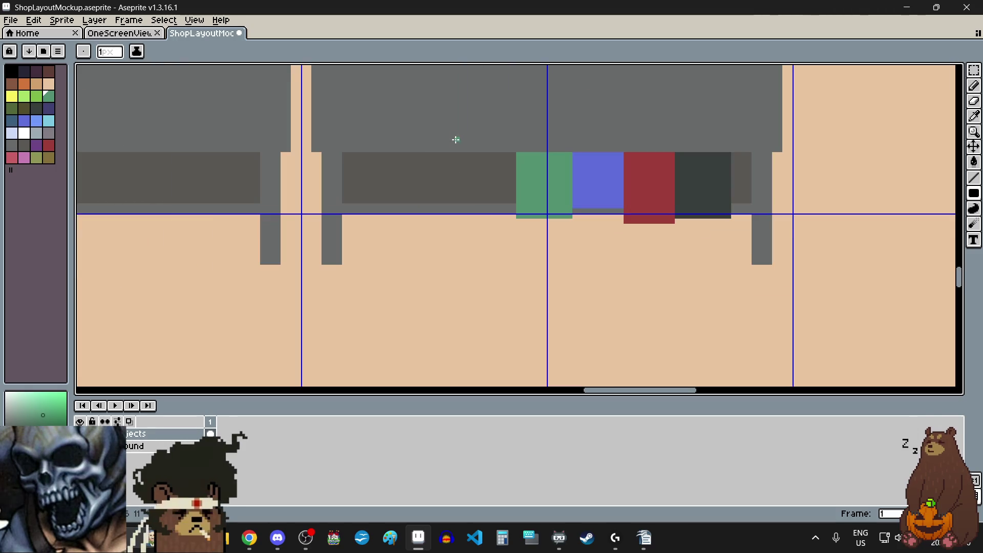
scroll(453, 137, "up", 1)
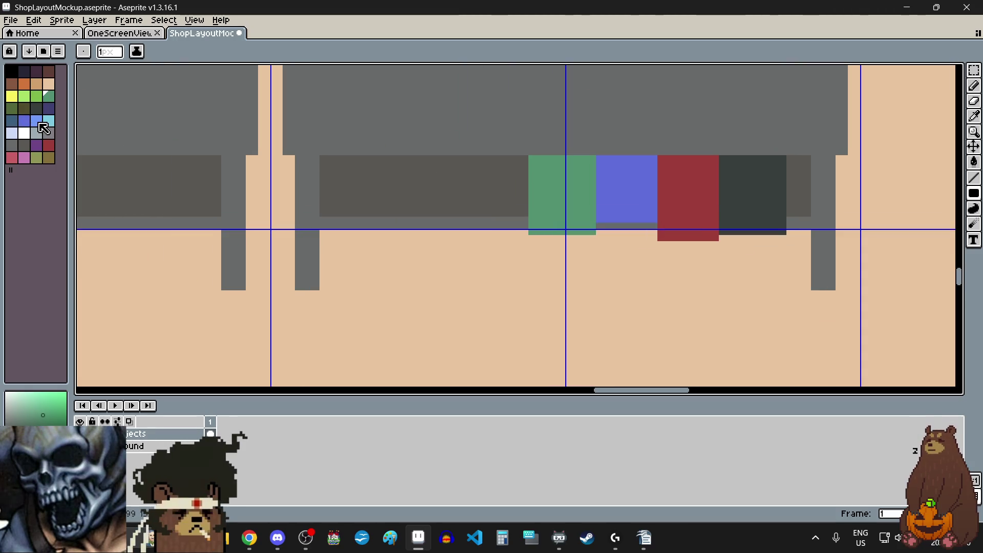
Draw an orange-brown filled block left of the green one
left_click(26, 84)
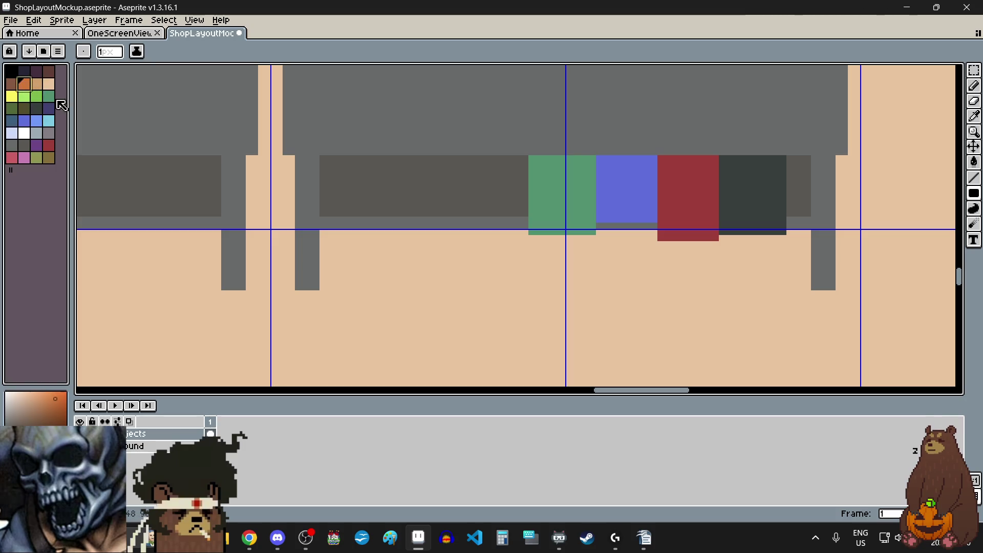
scroll(509, 235, "up", 1)
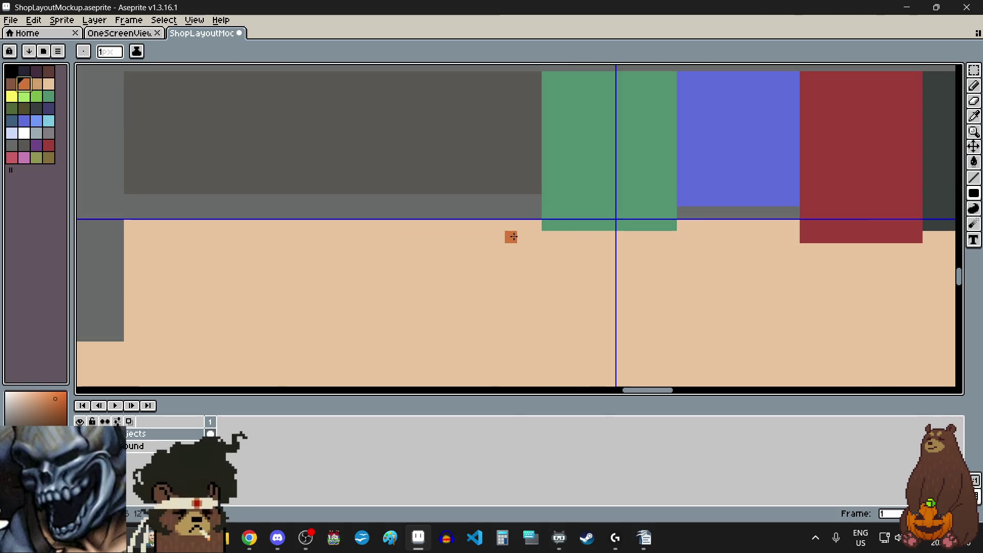
scroll(540, 200, "down", 1)
mouse_move(540, 204)
left_mouse_down()
mouse_move(491, 132)
mouse_move(459, 115)
left_mouse_up()
scroll(476, 176, "down", 4)
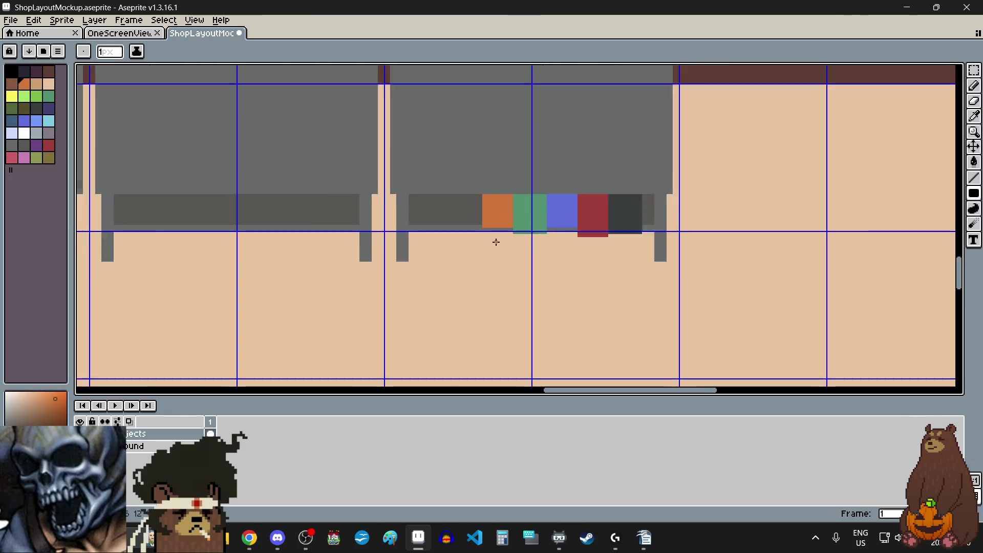
scroll(488, 239, "up", 3)
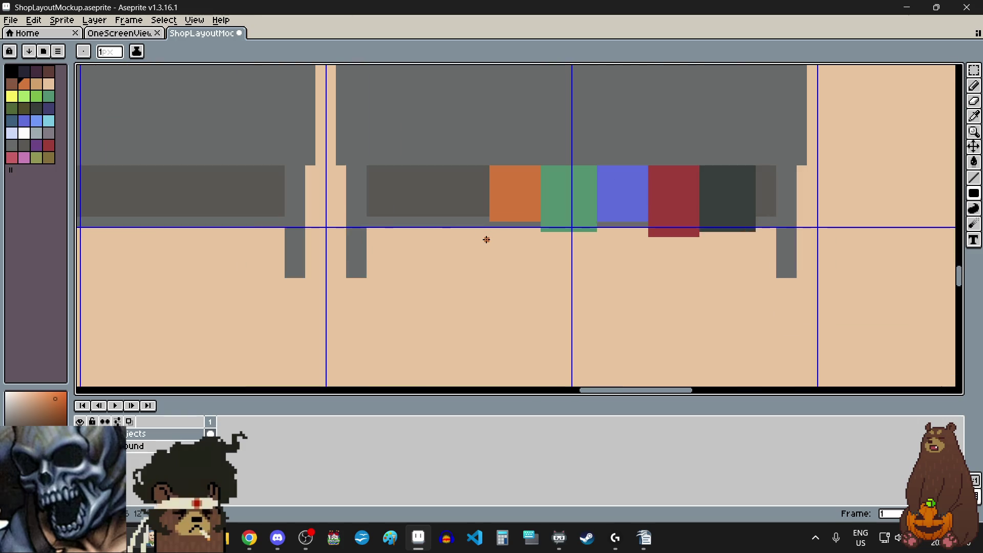
Undo the coloured blocks with Ctrl+Z, leaving the benches bare, then pick black as the colour
key("ctrl+z")
key("ctrl+z")
key("ctrl+z")
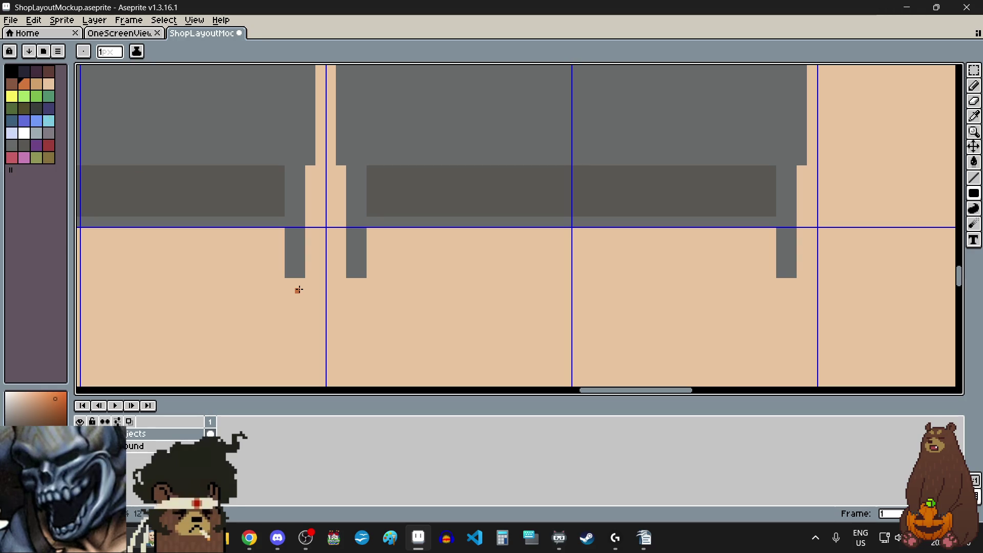
scroll(384, 270, "down", 4)
scroll(382, 269, "left", 2)
scroll(391, 271, "up", 2)
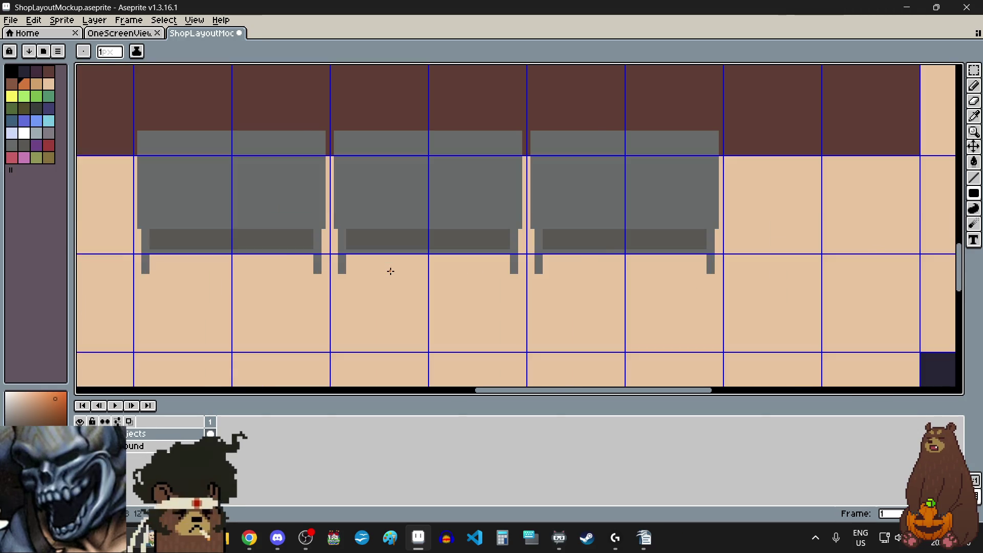
scroll(391, 271, "down", 2)
scroll(425, 292, "up", 2)
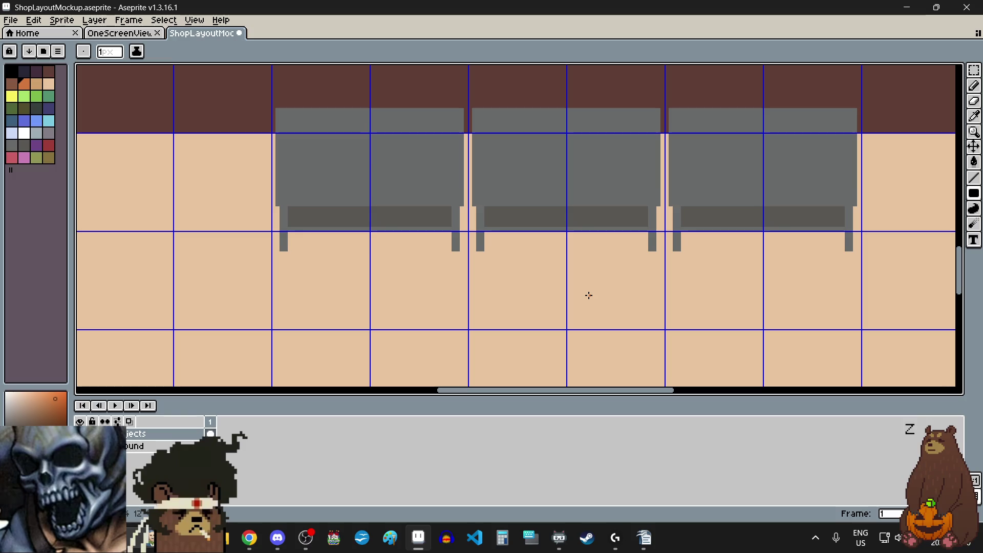
scroll(587, 296, "down", 2)
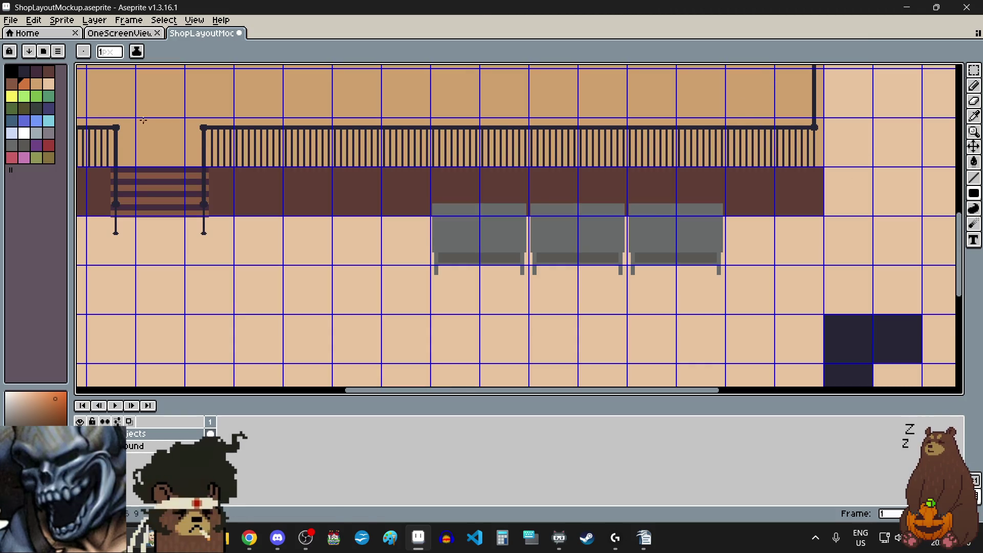
left_click(12, 72)
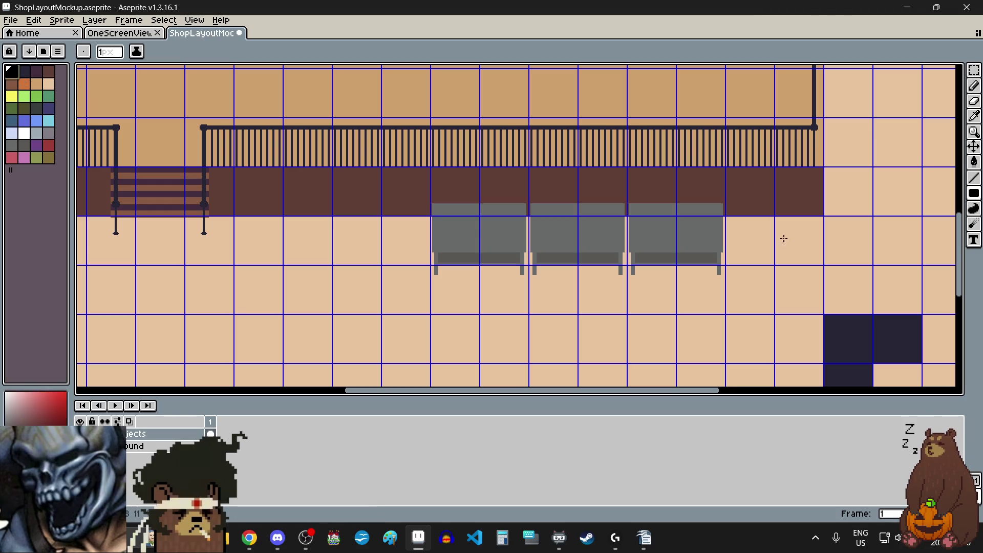
Switch to the Rectangular Marquee tool and zoom out over the full shop layout
left_click(975, 72)
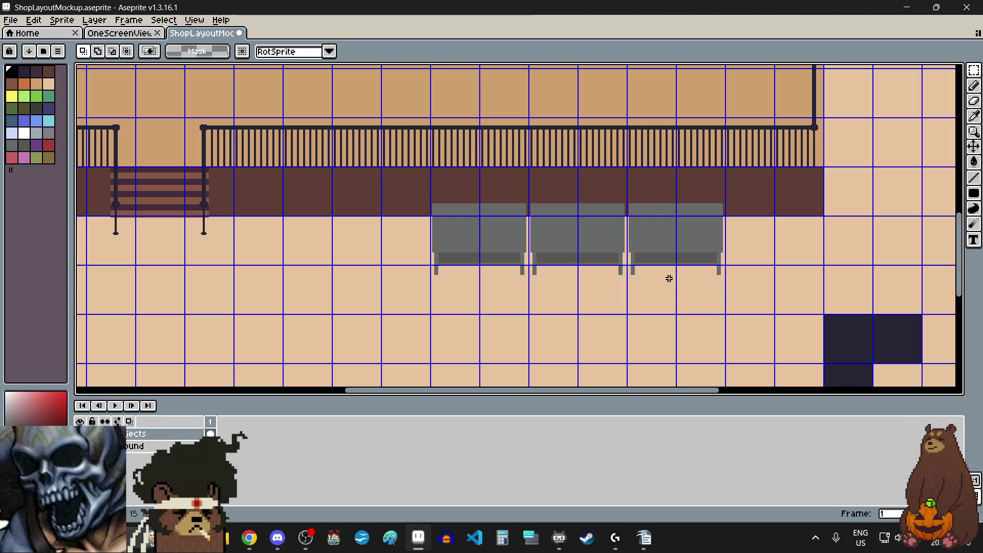
scroll(620, 274, "down", 4)
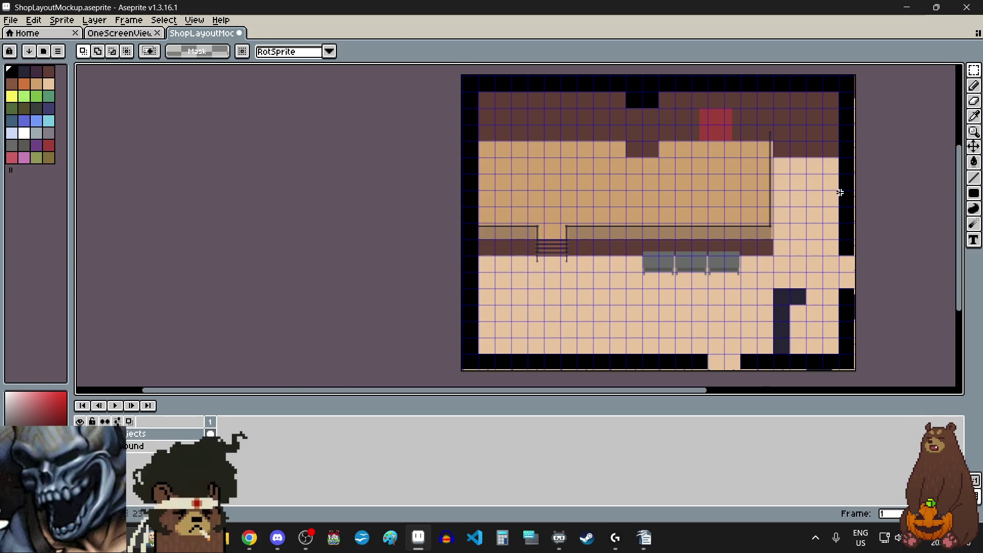
scroll(838, 191, "up", 2)
scroll(795, 209, "down", 1)
scroll(758, 226, "right", 2)
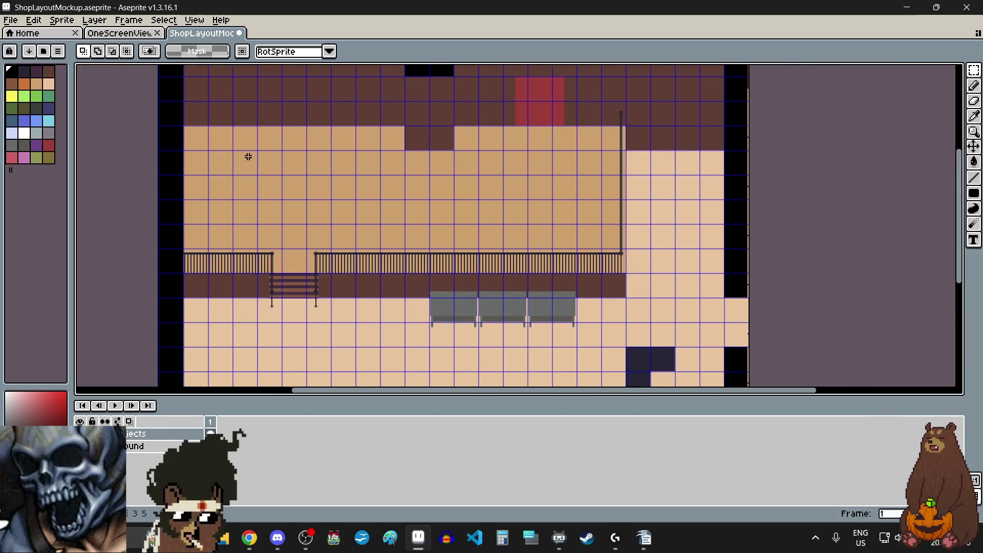
left_click(48, 133)
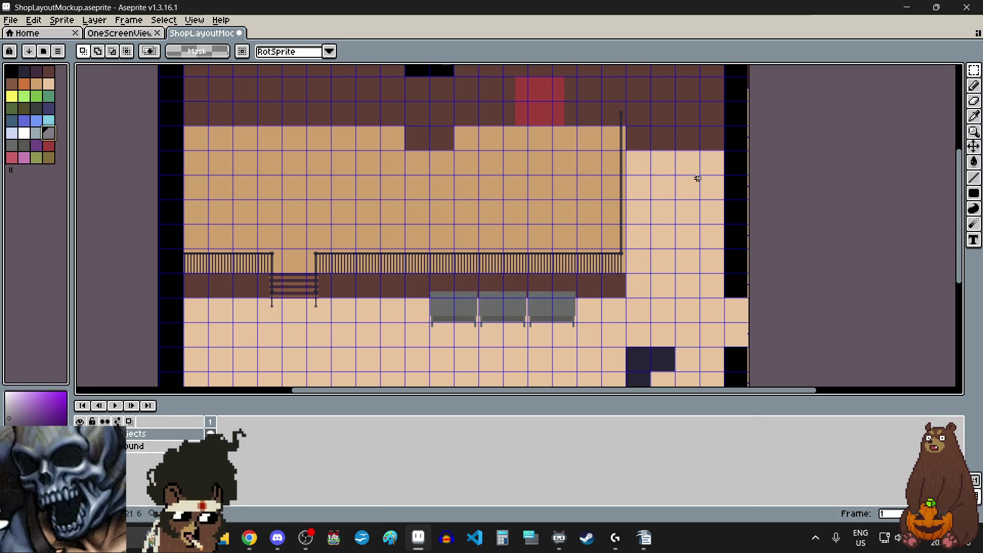
left_click(974, 193)
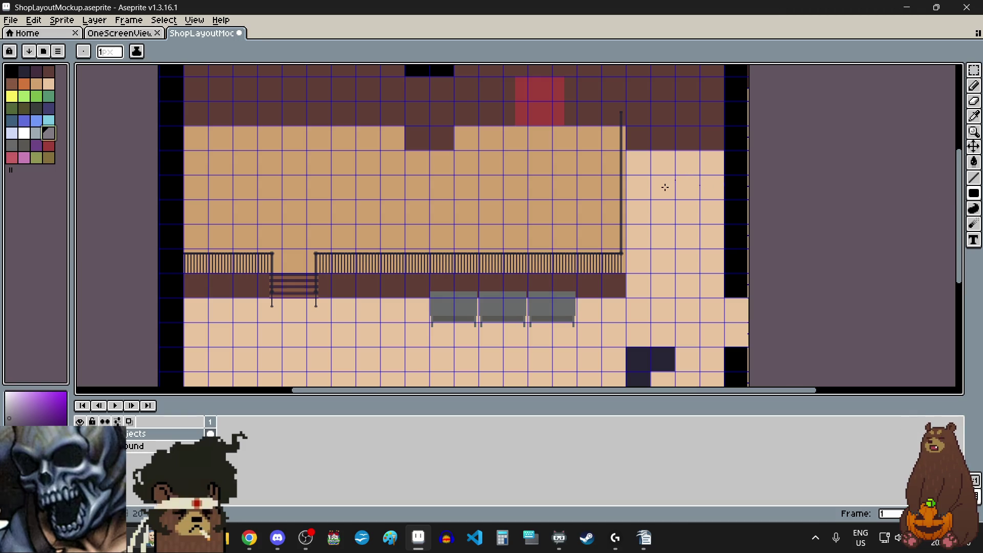
scroll(665, 187, "up", 5)
scroll(587, 163, "up", 2)
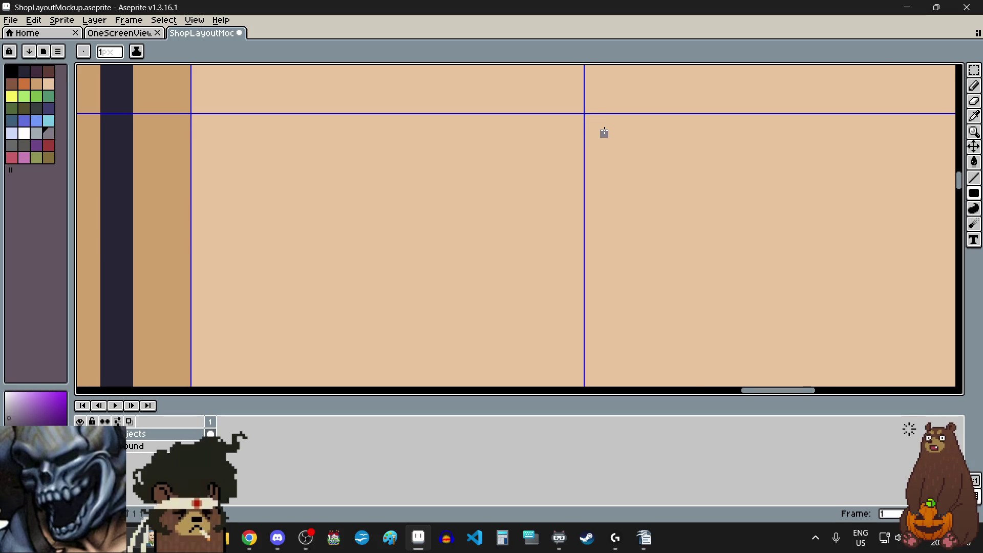
scroll(604, 133, "down", 3)
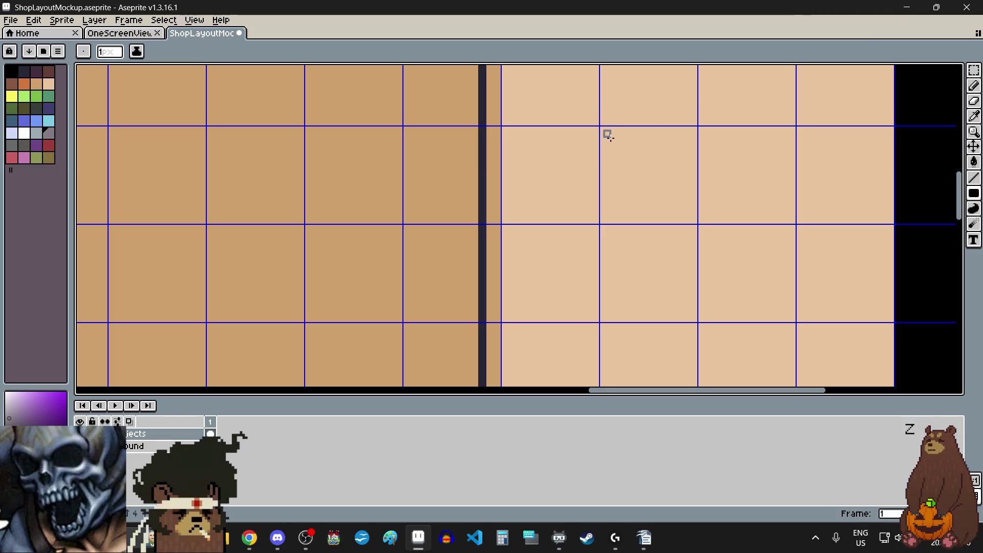
scroll(623, 150, "down", 3)
Draw the purple-grey table top as a filled rectangle right of the railing
left_click_drag(618, 157, 666, 259)
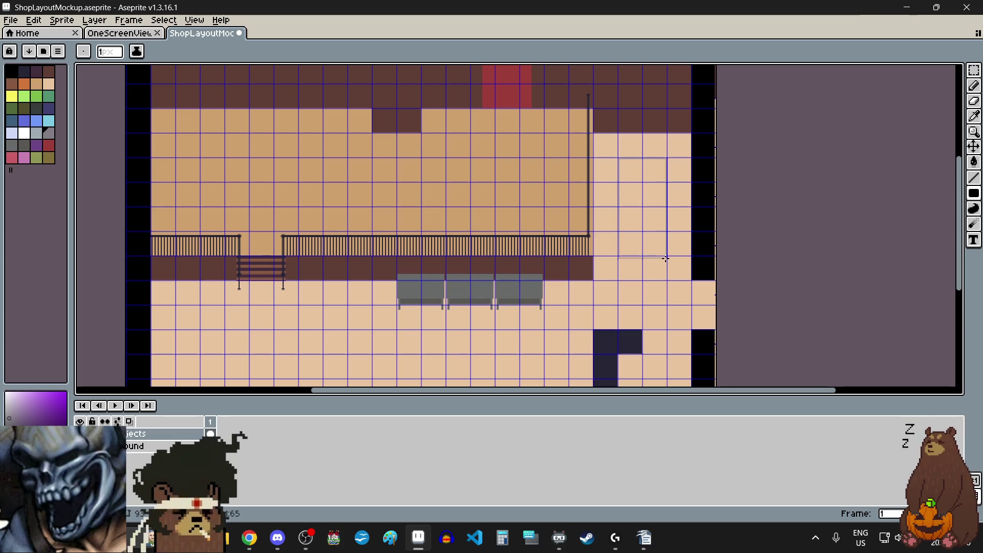
scroll(666, 259, "up", 7)
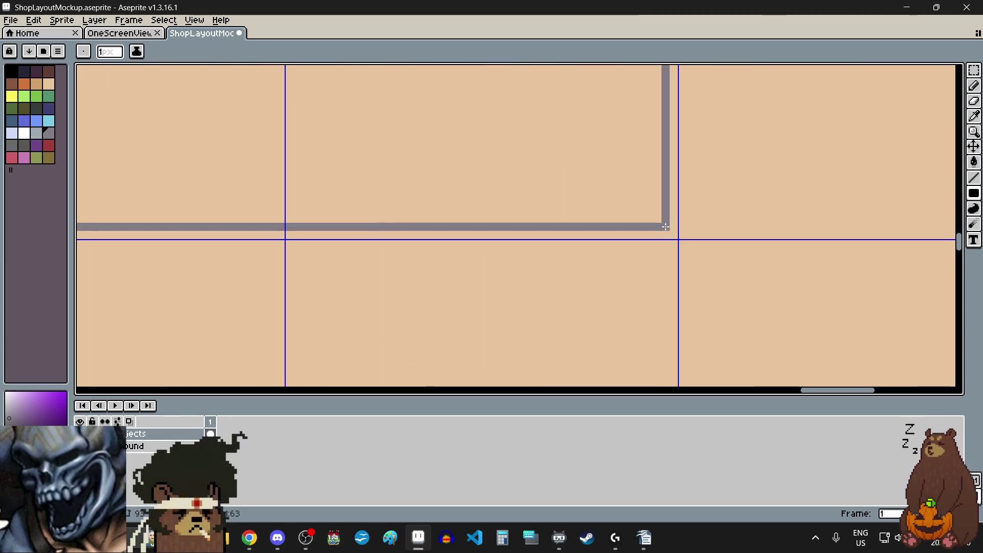
left_click_drag(671, 234, 656, 217)
scroll(608, 275, "down", 6)
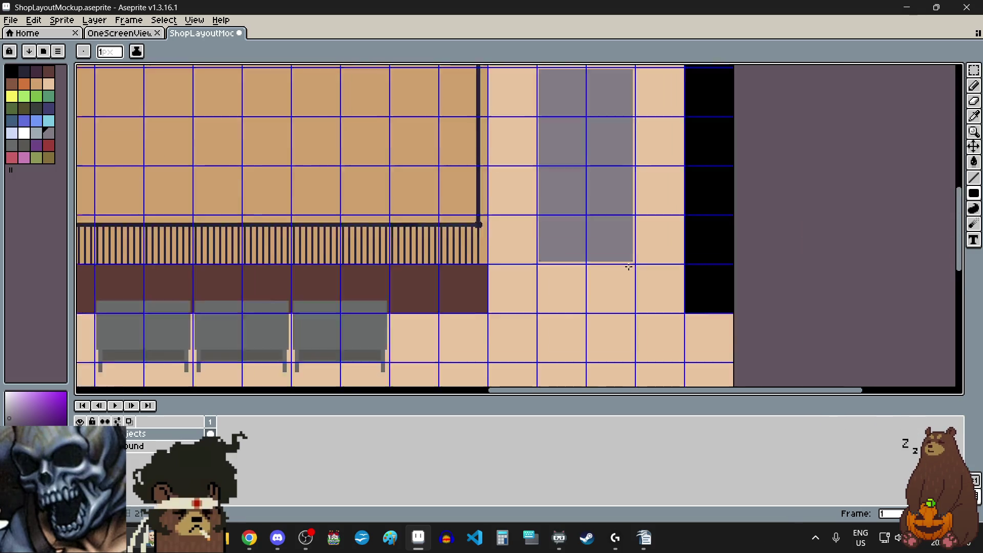
scroll(609, 275, "up", 3)
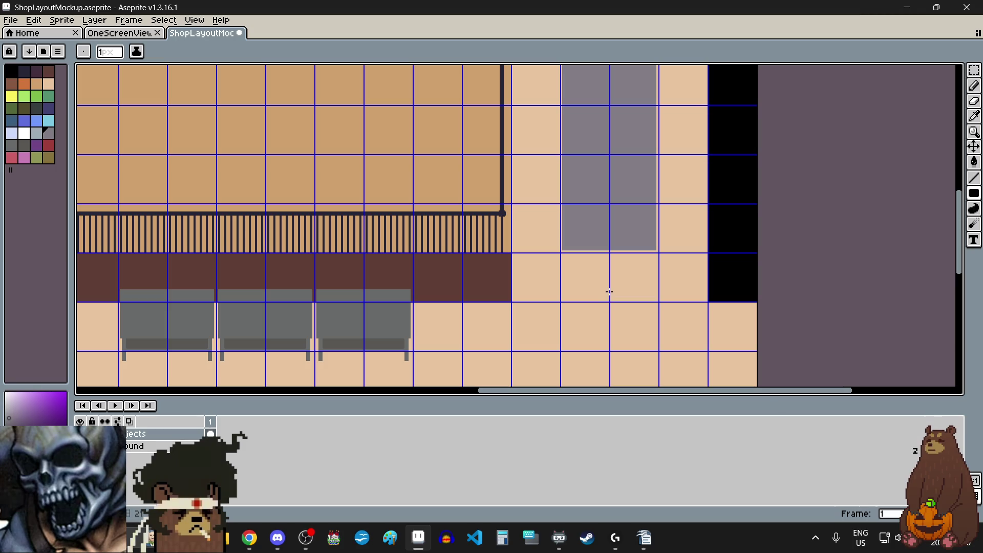
scroll(617, 269, "up", 4)
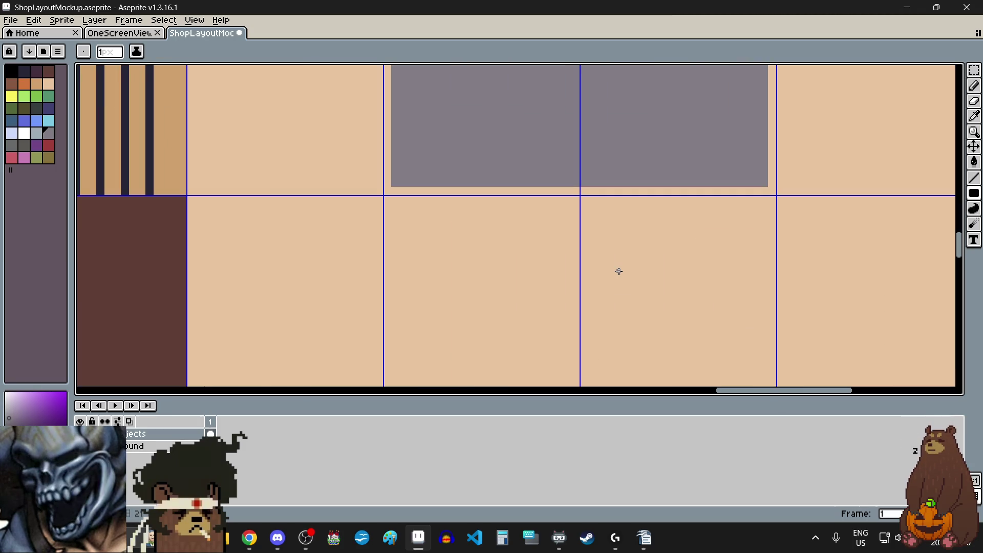
scroll(531, 260, "down", 3)
scroll(531, 260, "up", 5)
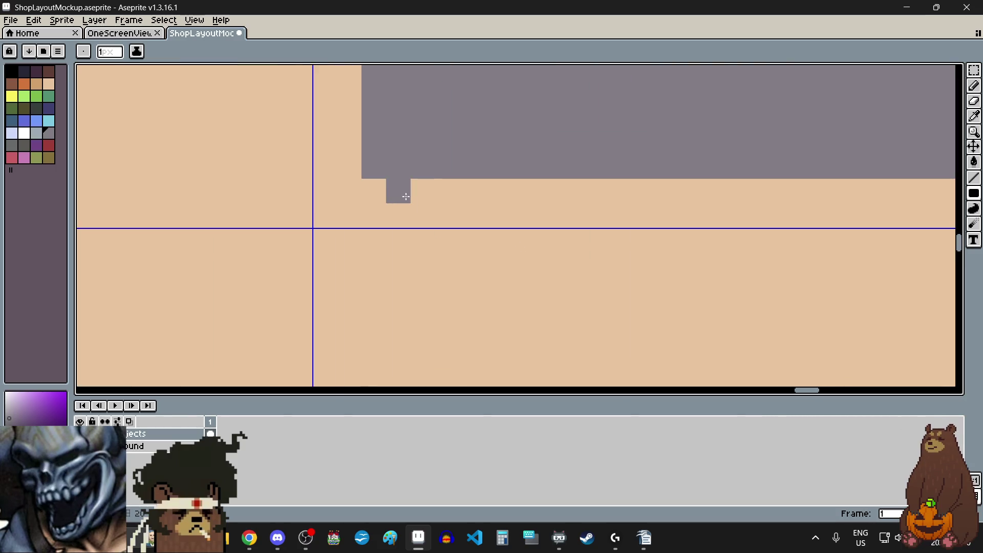
scroll(411, 195, "down", 2)
Draw two narrow purple-grey legs under the table top's left and right ends
left_click_drag(410, 195, 423, 287)
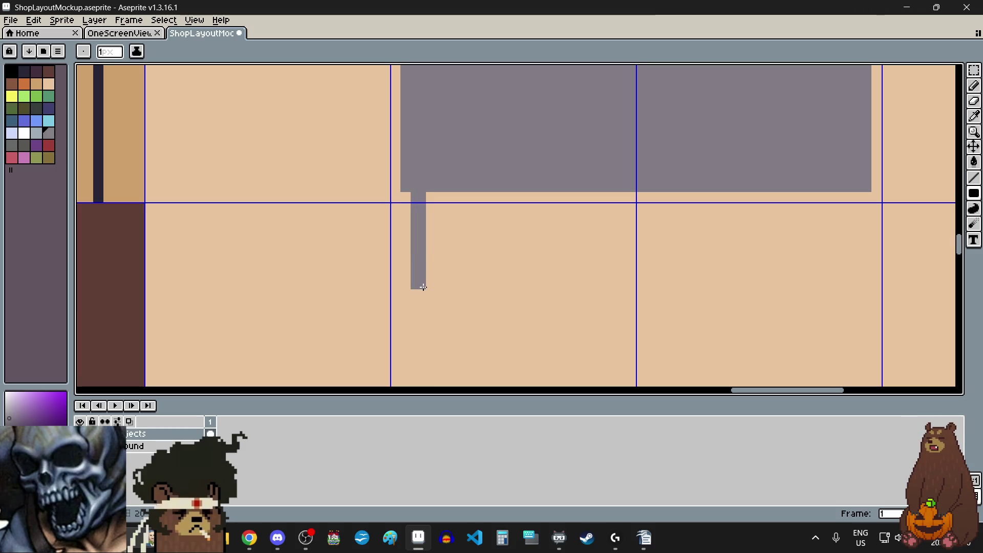
scroll(887, 197, "up", 4)
left_click_drag(768, 168, 788, 190)
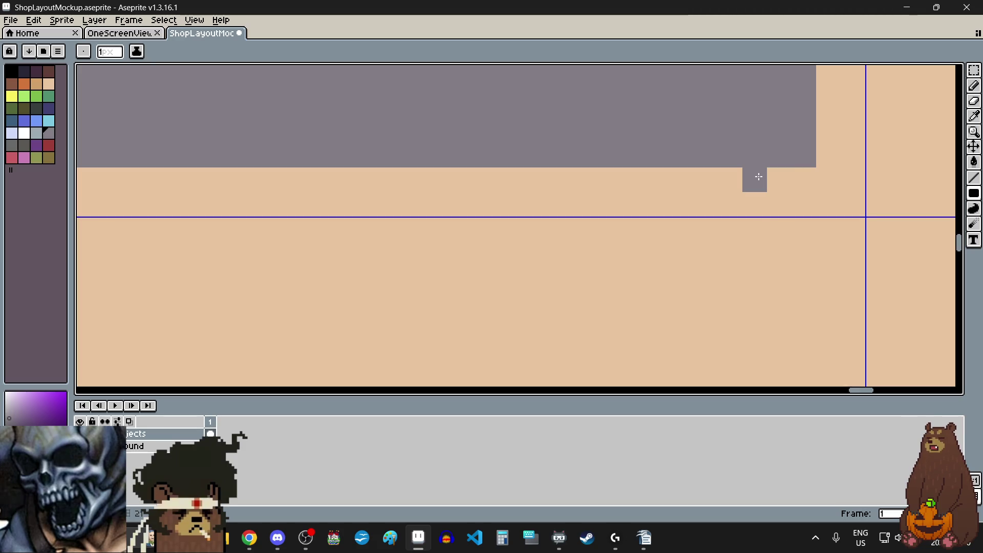
scroll(759, 176, "down", 3)
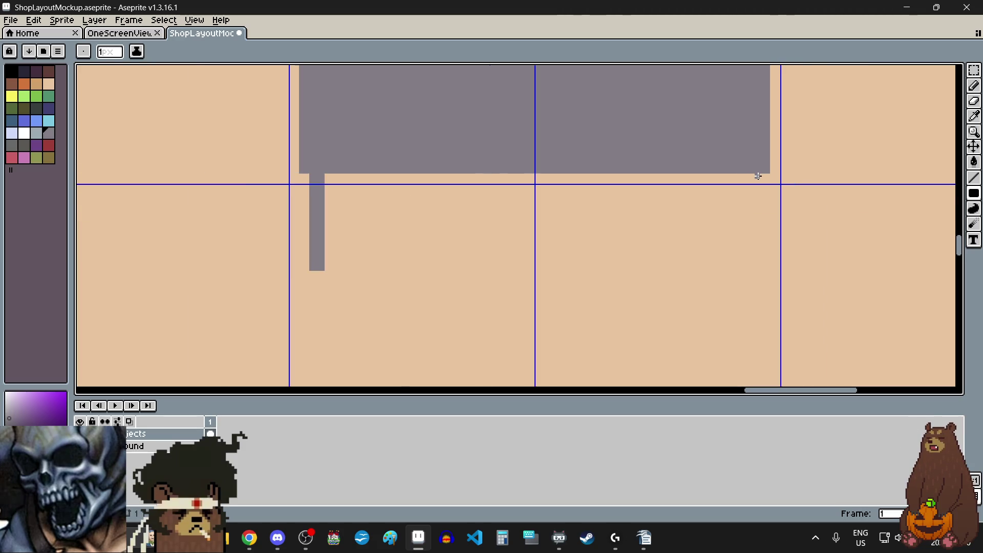
left_click_drag(758, 173, 752, 249)
scroll(751, 248, "up", 3)
scroll(752, 248, "down", 3)
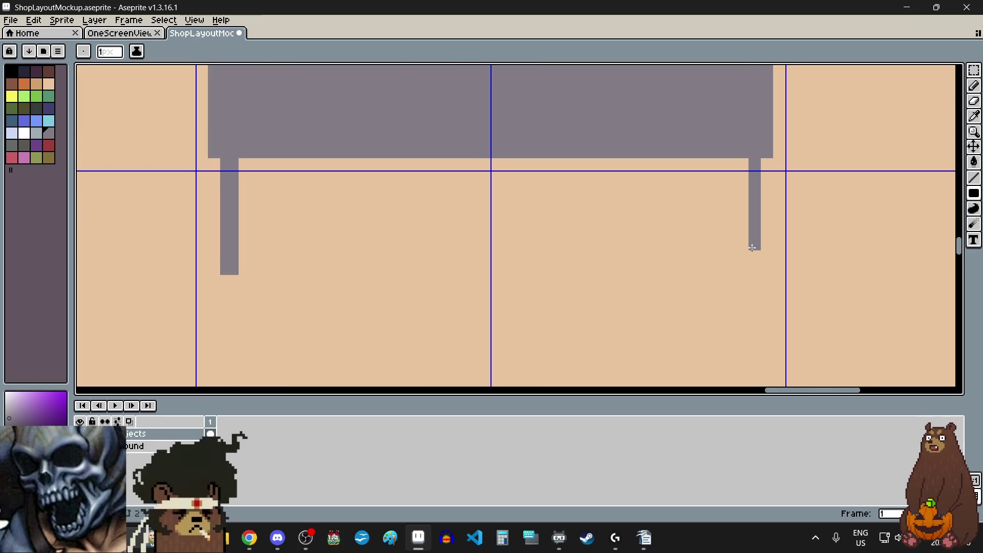
left_click_drag(751, 264, 737, 263)
Widen the left table leg by one pixel column and add a pixel at its bottom
scroll(713, 263, "down", 3)
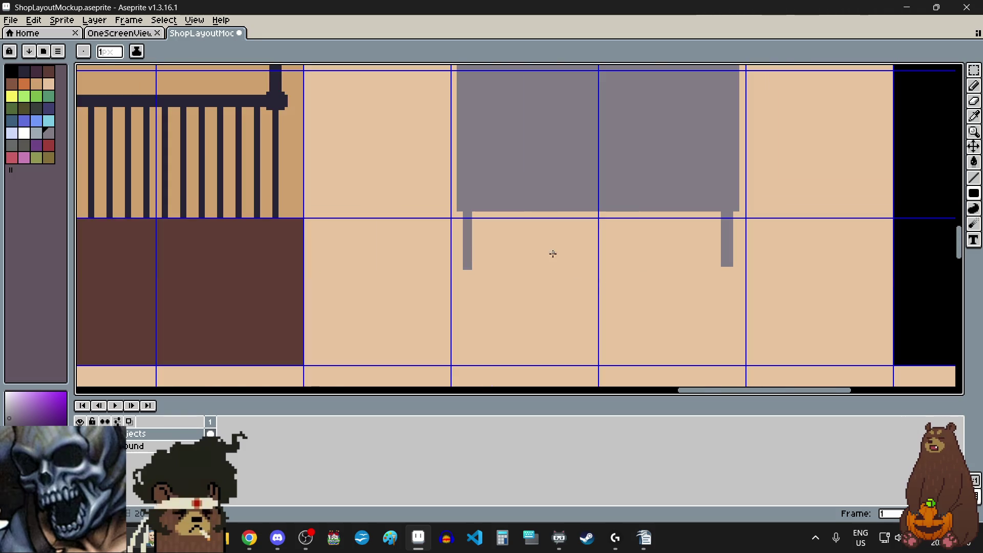
scroll(421, 294, "down", 5)
scroll(395, 294, "up", 5)
scroll(400, 290, "down", 1)
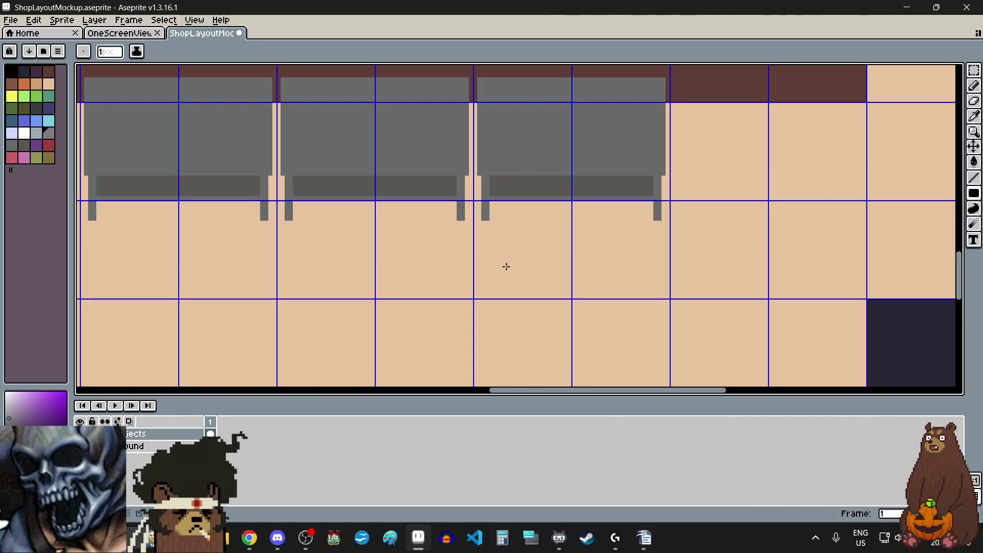
scroll(507, 267, "down", 5)
scroll(529, 270, "up", 7)
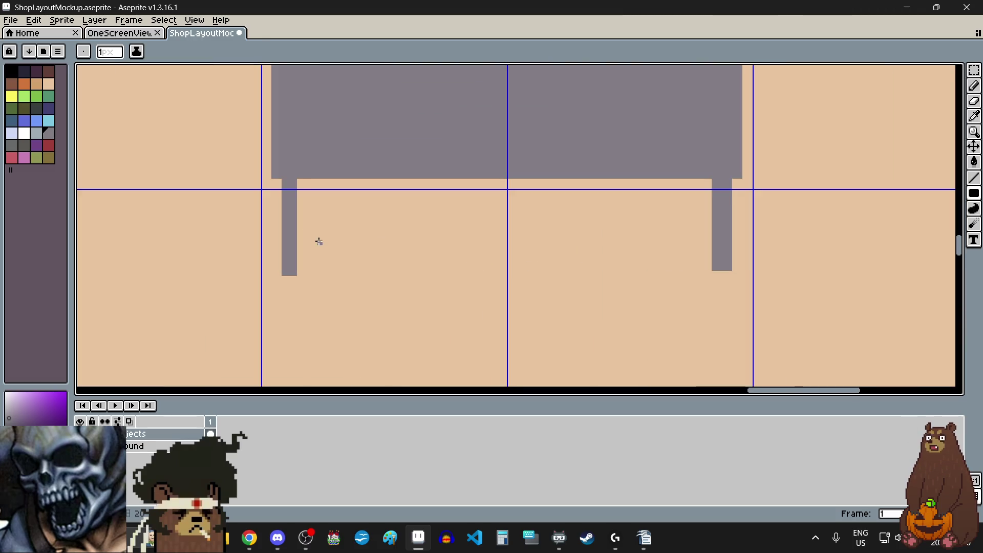
scroll(294, 202, "up", 2)
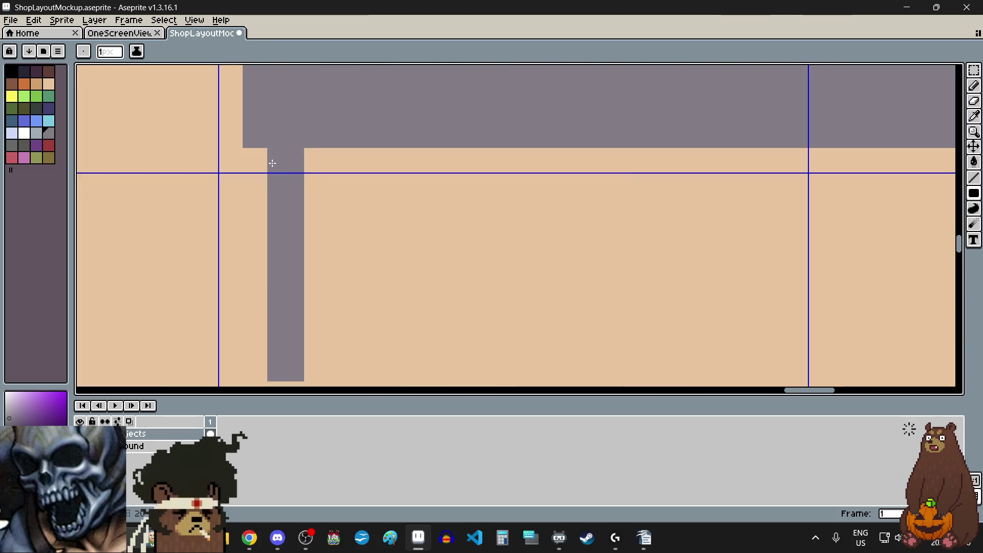
mouse_move(310, 153)
left_mouse_down()
mouse_move(322, 366)
mouse_move(310, 371)
left_mouse_up()
scroll(302, 365, "down", 2)
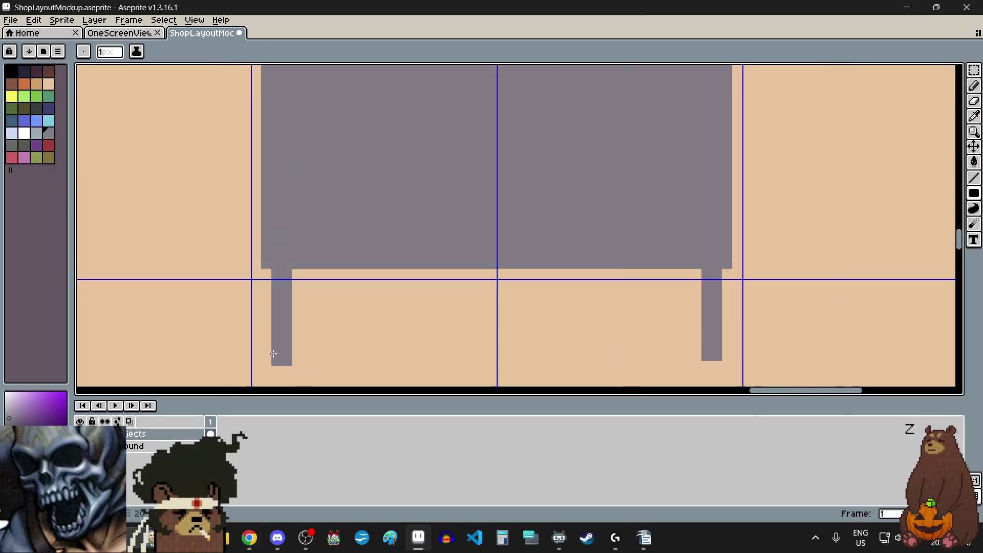
scroll(277, 340, "up", 2)
left_click(276, 327)
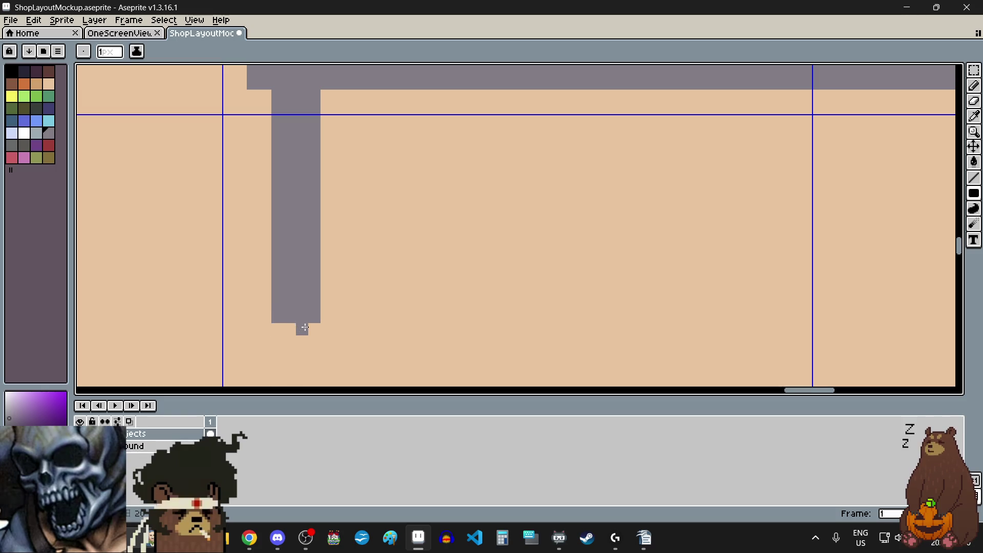
Switch to the Rectangular Marquee tool
scroll(309, 325, "down", 2)
scroll(661, 326, "up", 2)
scroll(677, 327, "up", 1)
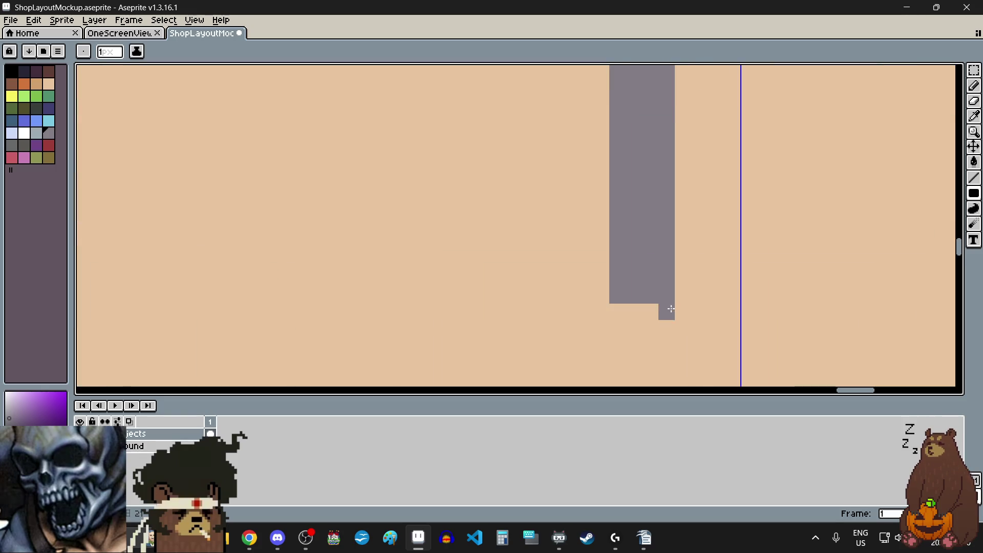
scroll(622, 311, "down", 2)
scroll(541, 341, "up", 1)
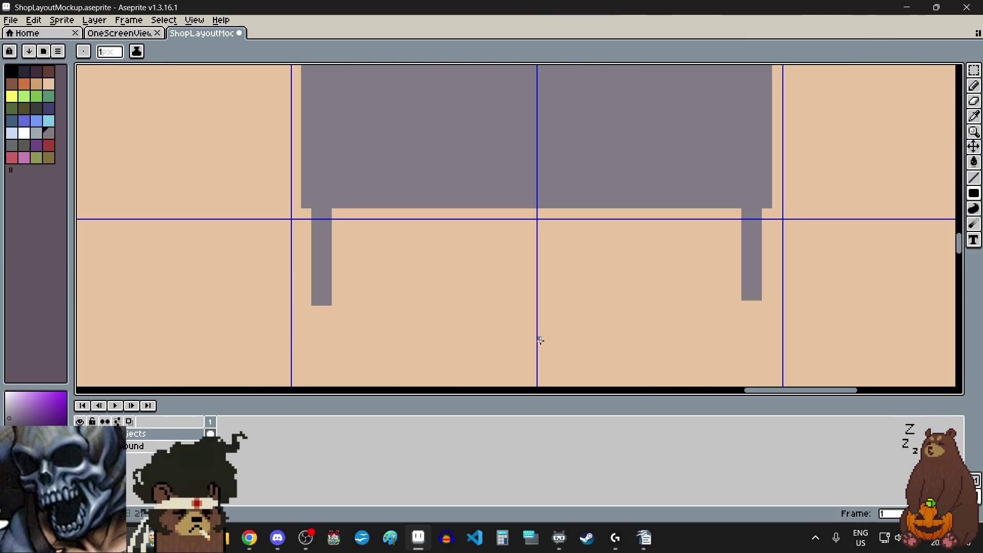
left_click(974, 69)
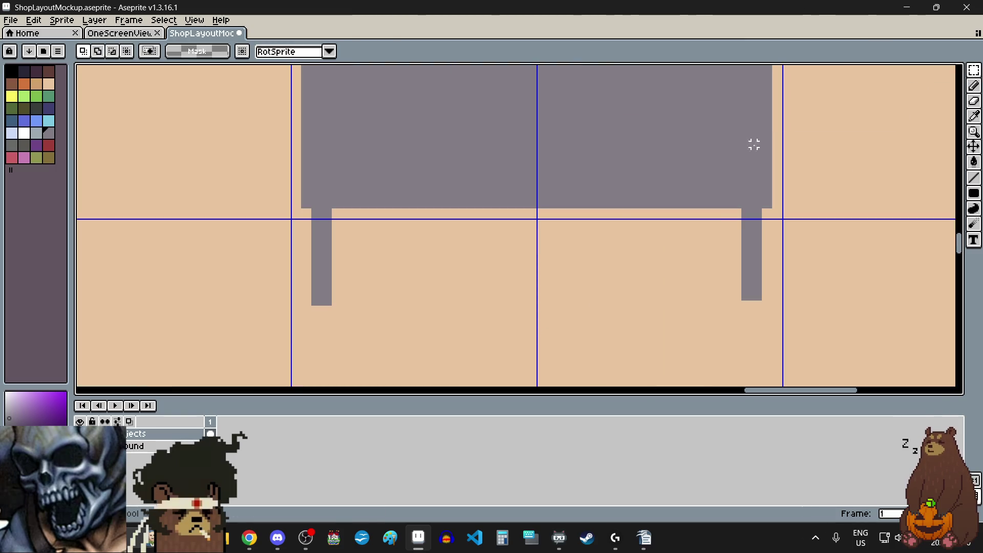
Select a thin strip across the table legs and extend the right leg downward
left_click_drag(333, 303, 748, 304)
scroll(776, 310, "up", 3)
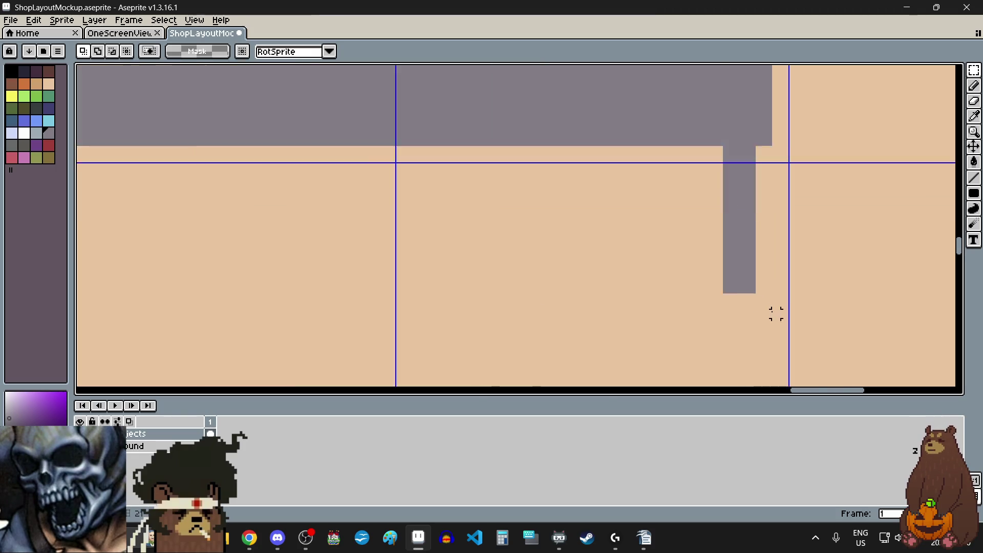
left_click(974, 177)
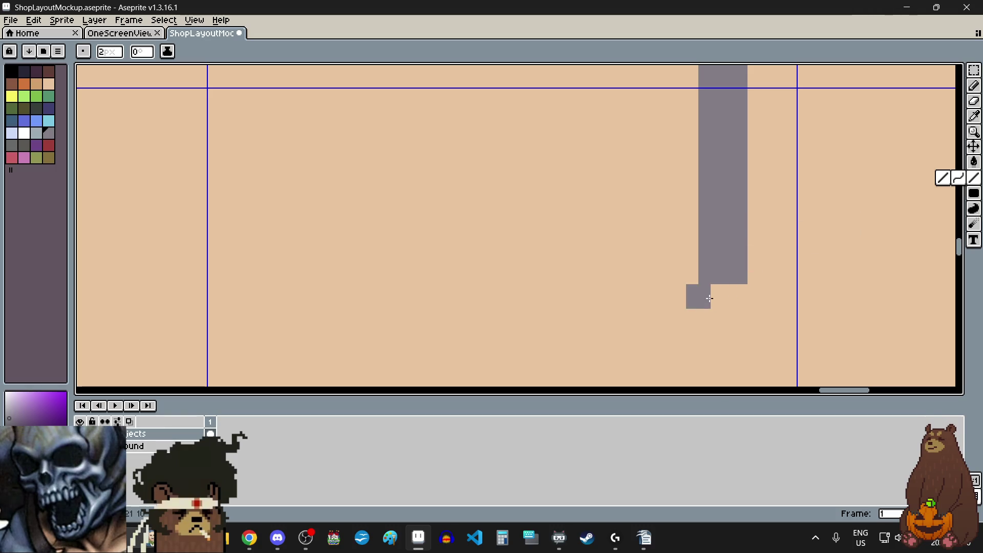
left_click_drag(702, 290, 725, 285)
left_click(739, 285)
Extend the left table leg down block by block and fill the notch at its bottom
scroll(665, 277, "down", 5)
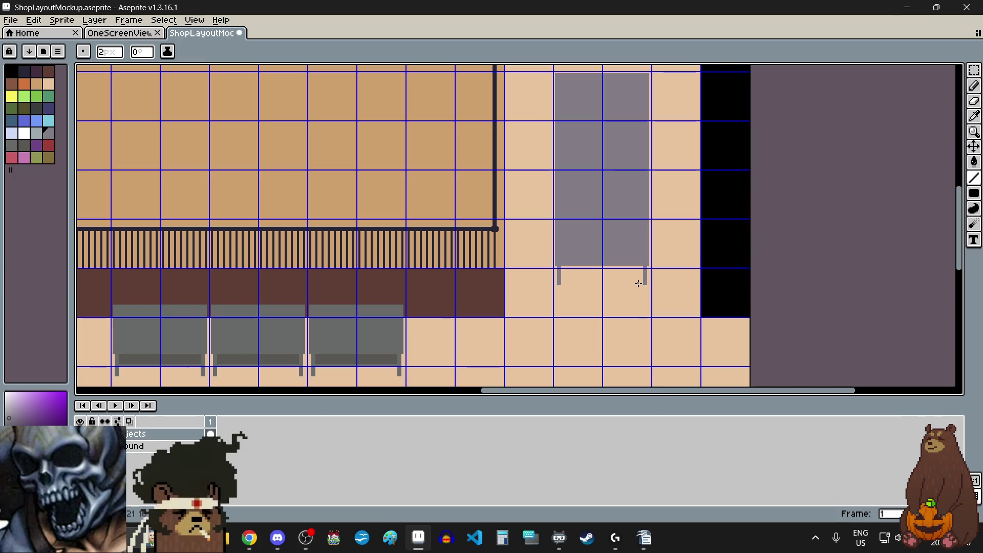
scroll(633, 292, "up", 2)
scroll(479, 292, "up", 3)
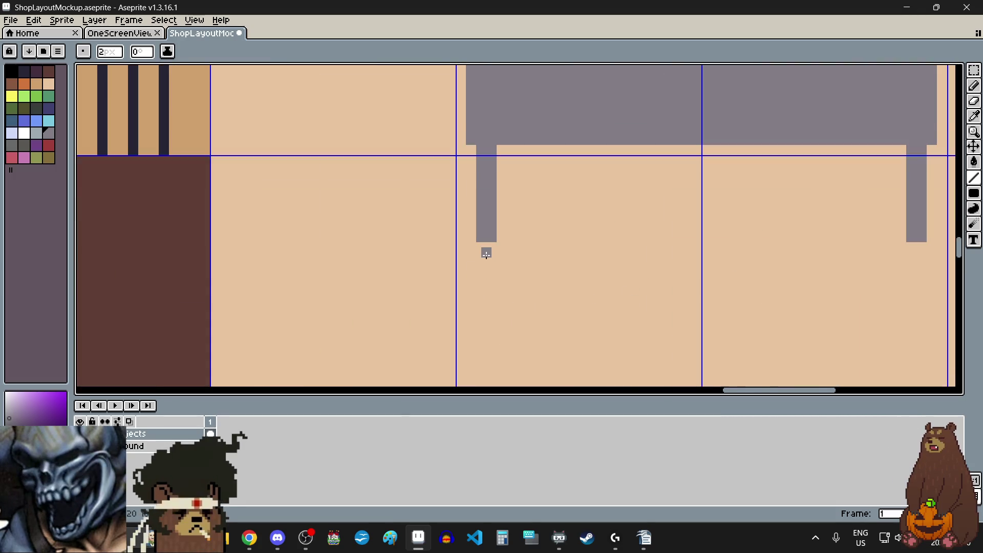
scroll(487, 255, "up", 3)
left_click(499, 238)
left_click(478, 261)
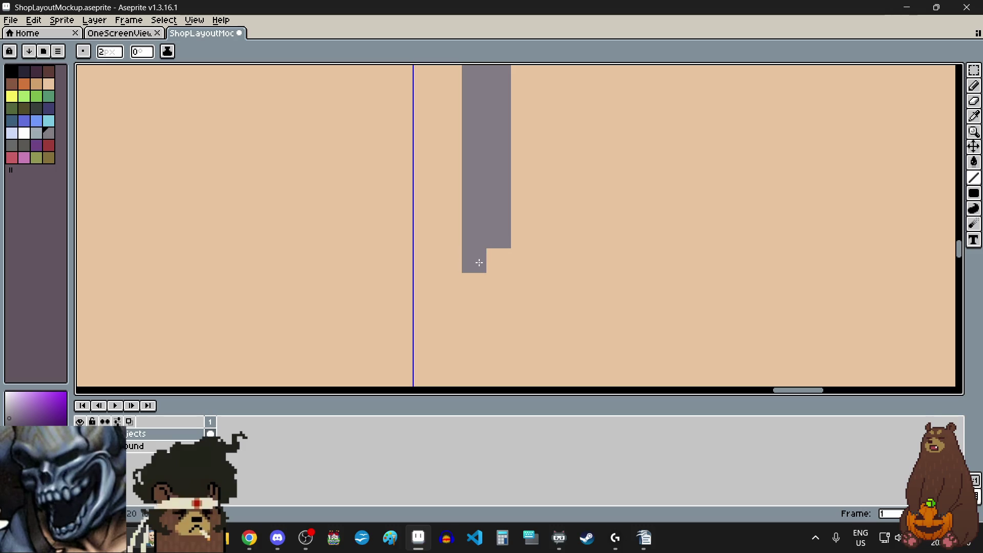
left_click(506, 262)
left_click(483, 286)
left_click(498, 285)
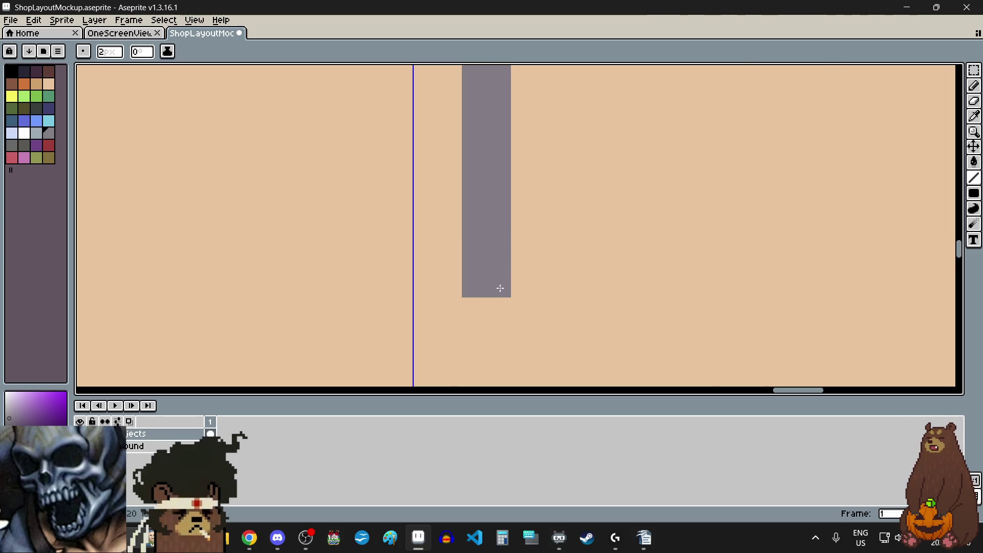
Lengthen the right leg with grey blocks and square off its bottom to match the left
scroll(501, 288, "down", 3)
scroll(747, 294, "up", 2)
left_click(745, 292)
scroll(749, 293, "up", 2)
left_click(716, 200)
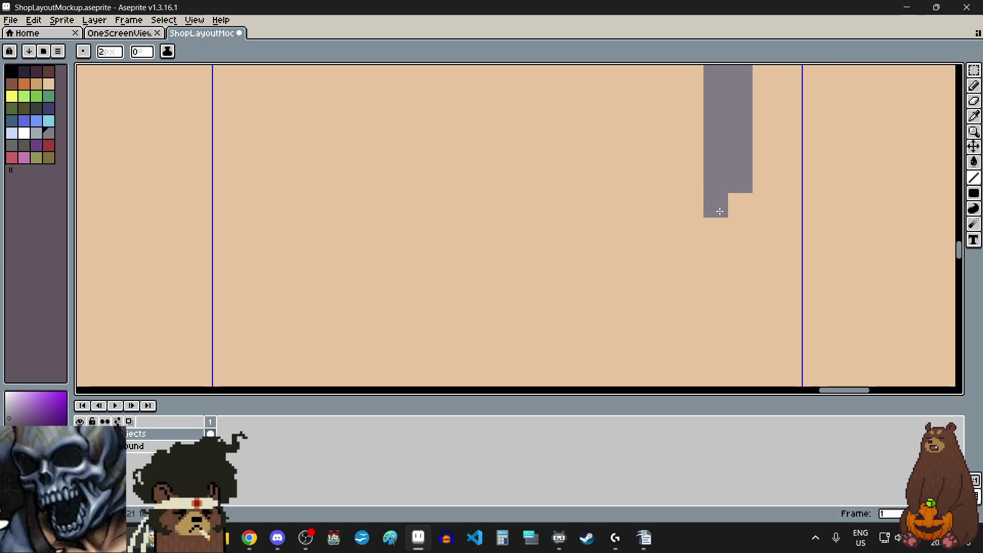
left_click(741, 205)
left_click(745, 232)
left_click(741, 255)
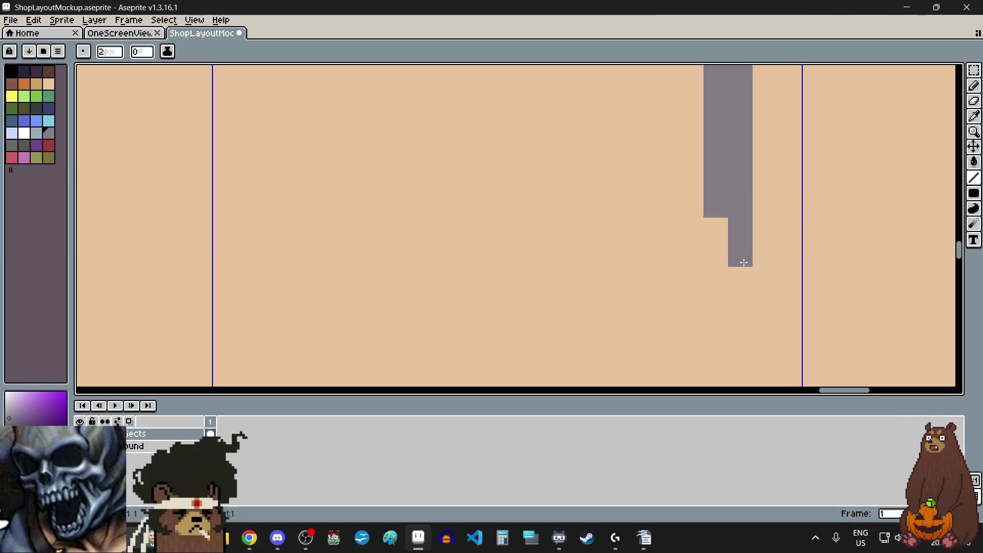
left_click(716, 255)
left_click(716, 230)
scroll(625, 275, "down", 2)
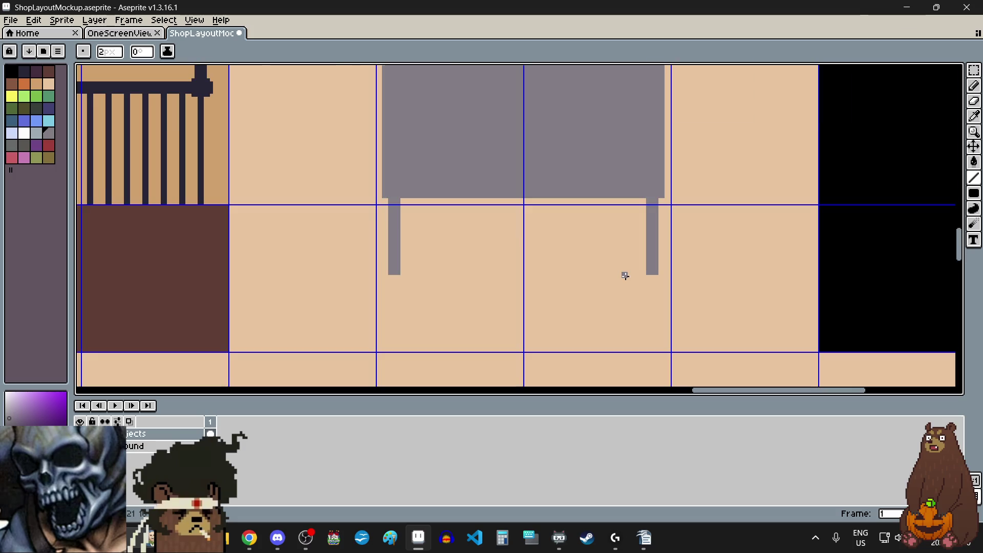
scroll(625, 276, "down", 1)
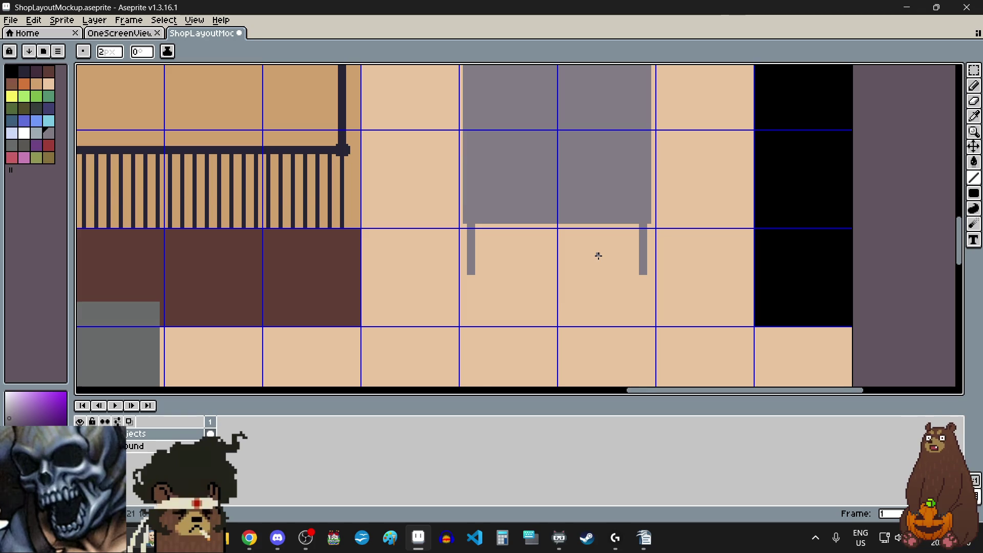
scroll(599, 256, "down", 5)
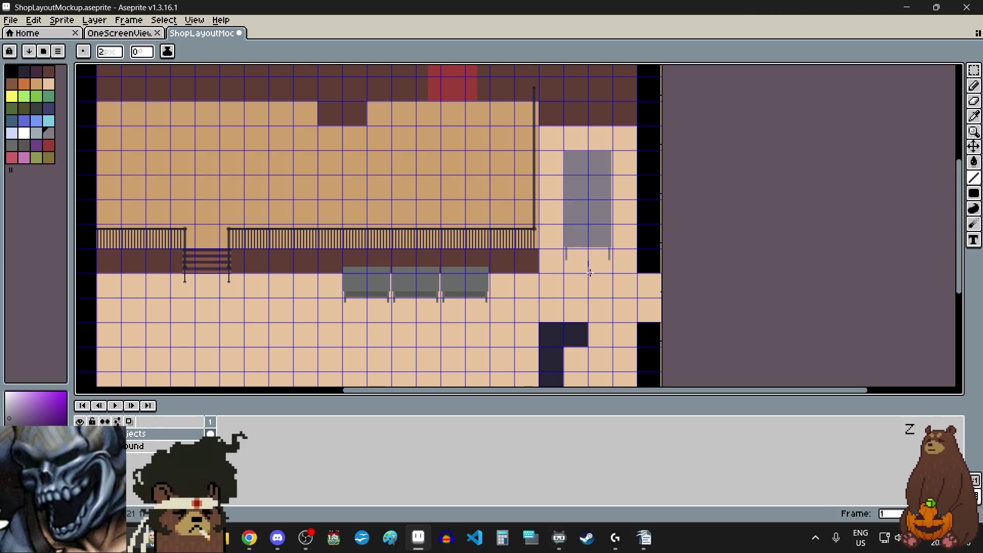
scroll(592, 178, "up", 5)
scroll(564, 214, "down", 5)
scroll(594, 291, "up", 3)
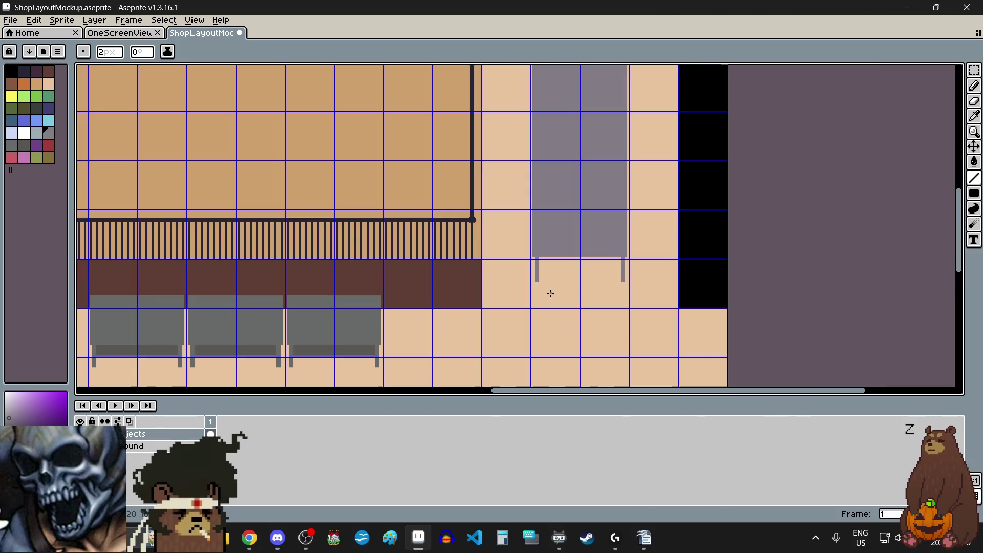
scroll(564, 275, "up", 1)
scroll(563, 273, "down", 2)
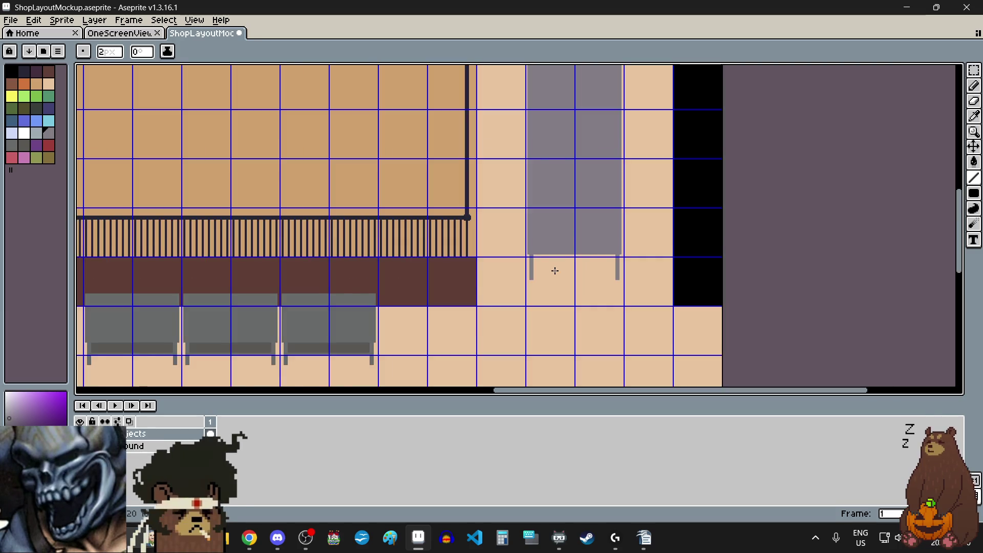
scroll(575, 209, "up", 1)
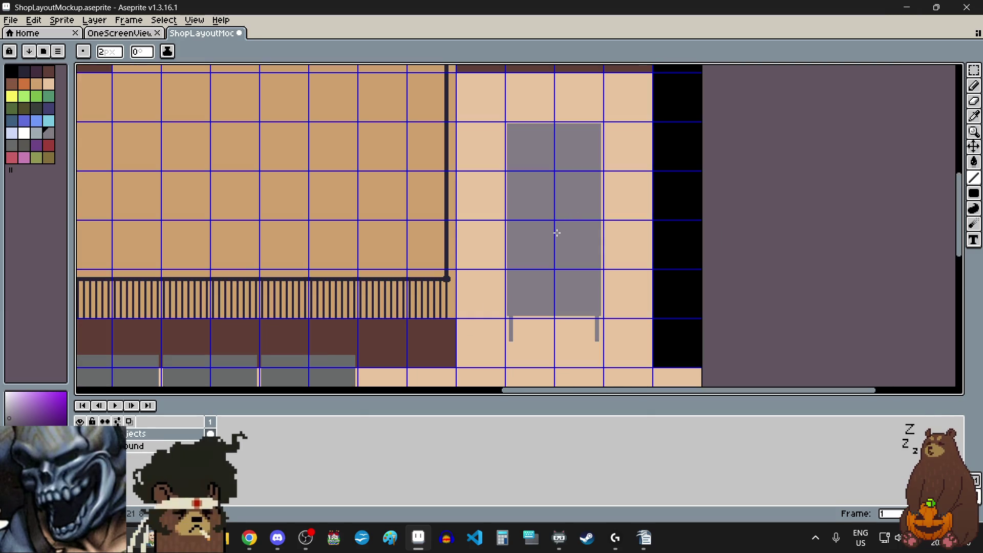
scroll(558, 233, "down", 1)
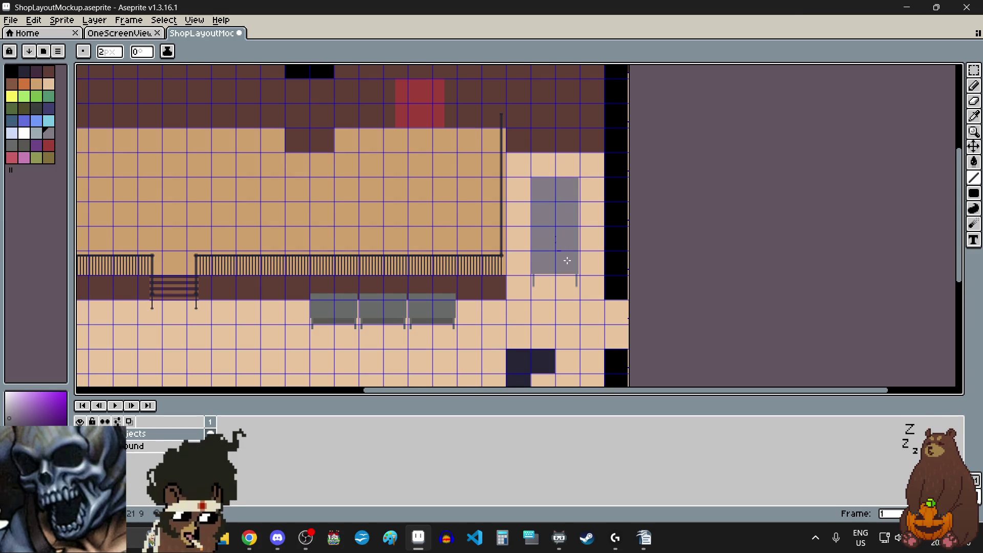
scroll(537, 281, "up", 1)
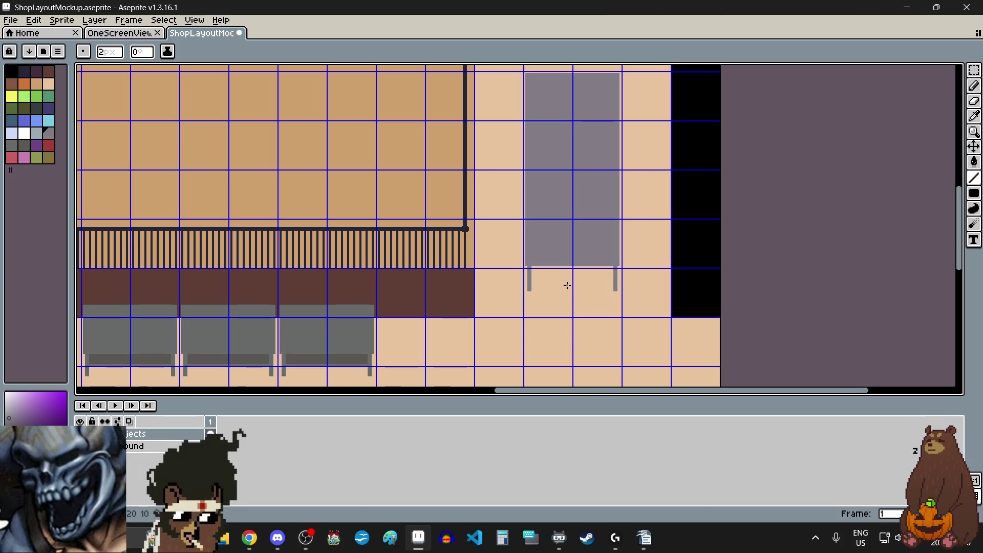
scroll(567, 286, "up", 1)
scroll(566, 285, "down", 1)
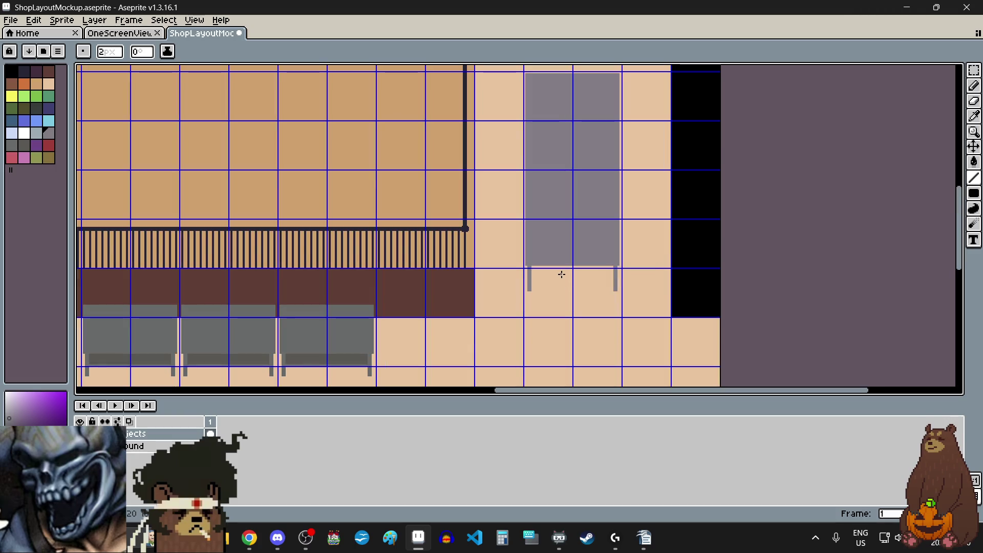
left_click(975, 70)
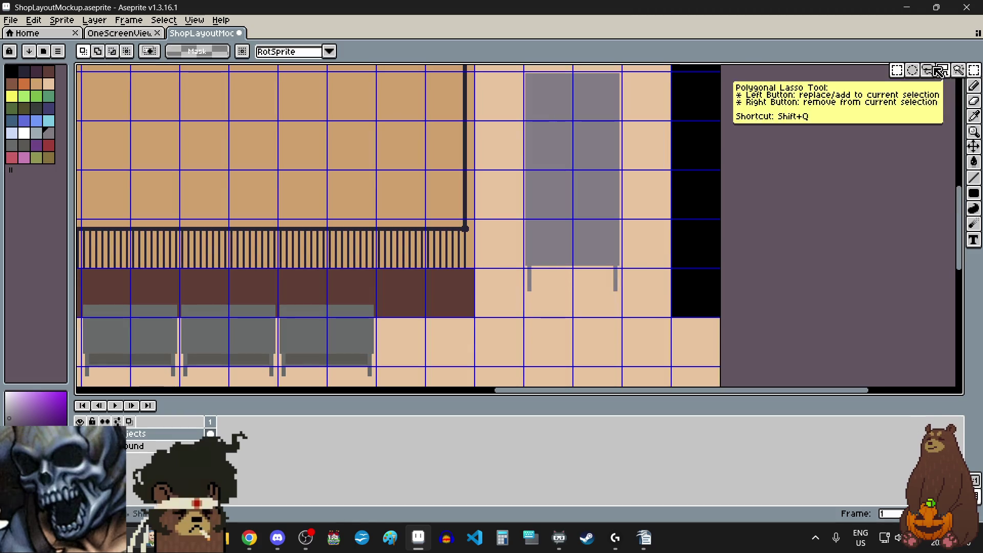
scroll(476, 239, "down", 1)
scroll(418, 302, "up", 5)
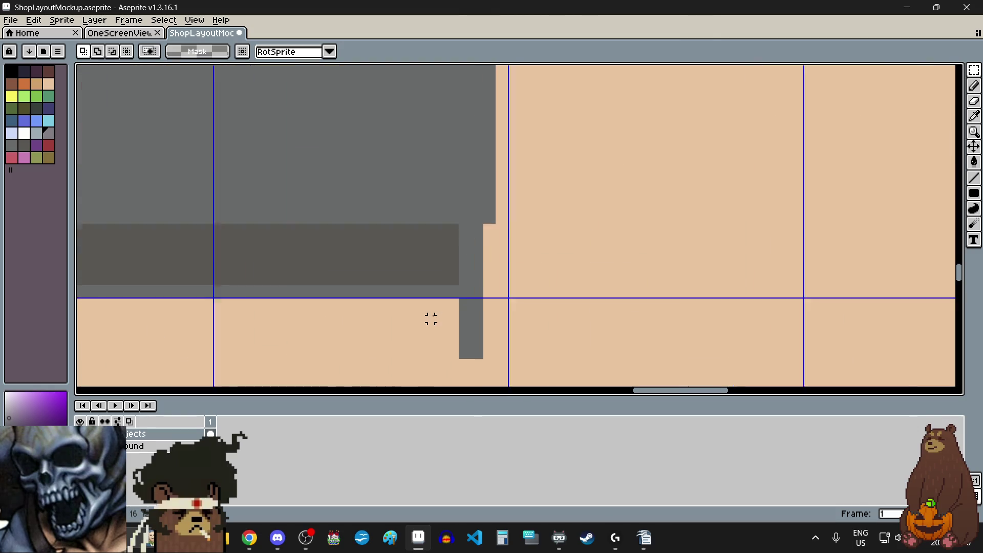
left_click_drag(499, 372, 464, 191)
scroll(553, 303, "down", 4)
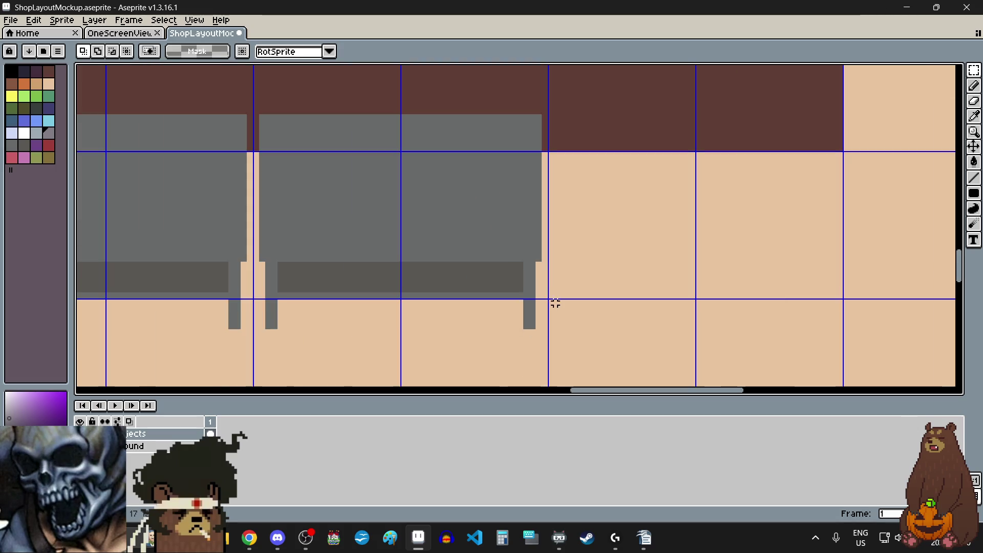
scroll(553, 294, "down", 3)
scroll(520, 340, "up", 1)
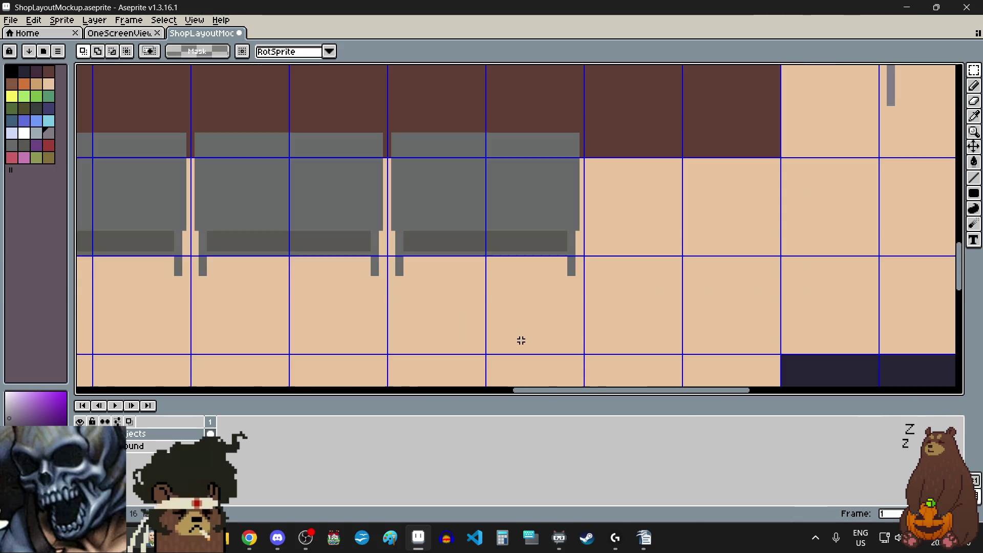
left_click(974, 116)
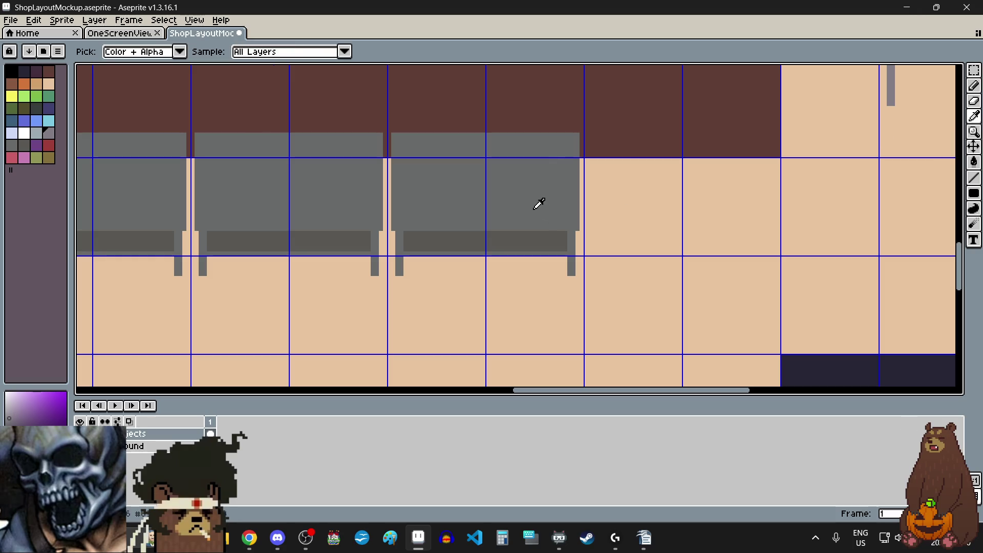
Sample the bench gray and extend and widen a bench leg with Pencil pixels
left_click(527, 193)
left_click(974, 85)
scroll(555, 287, "up", 4)
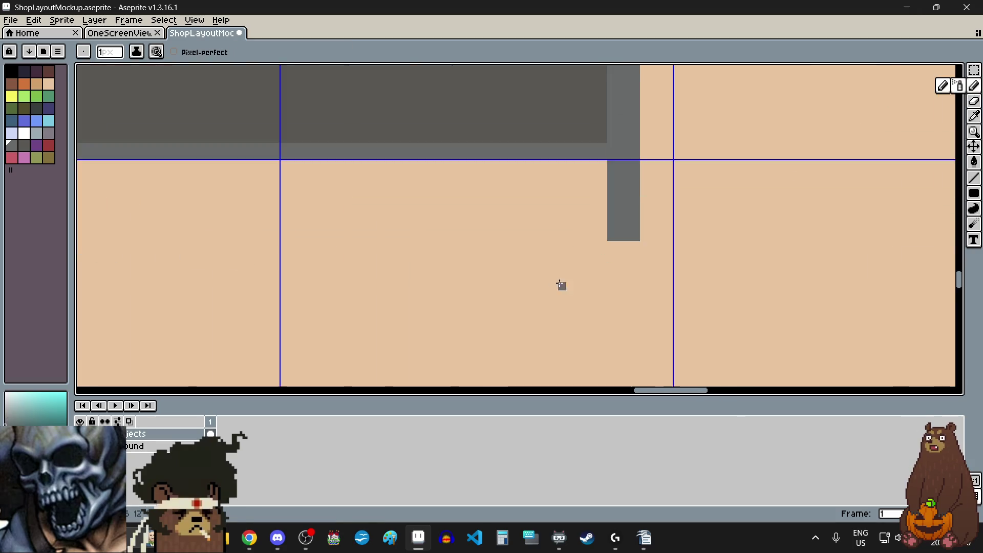
scroll(604, 269, "up", 3)
mouse_move(624, 205)
left_mouse_down()
mouse_move(685, 209)
mouse_move(696, 226)
mouse_move(621, 231)
mouse_move(624, 253)
left_mouse_up()
scroll(646, 279, "down", 6)
scroll(645, 282, "left", 3)
scroll(645, 282, "left", 3)
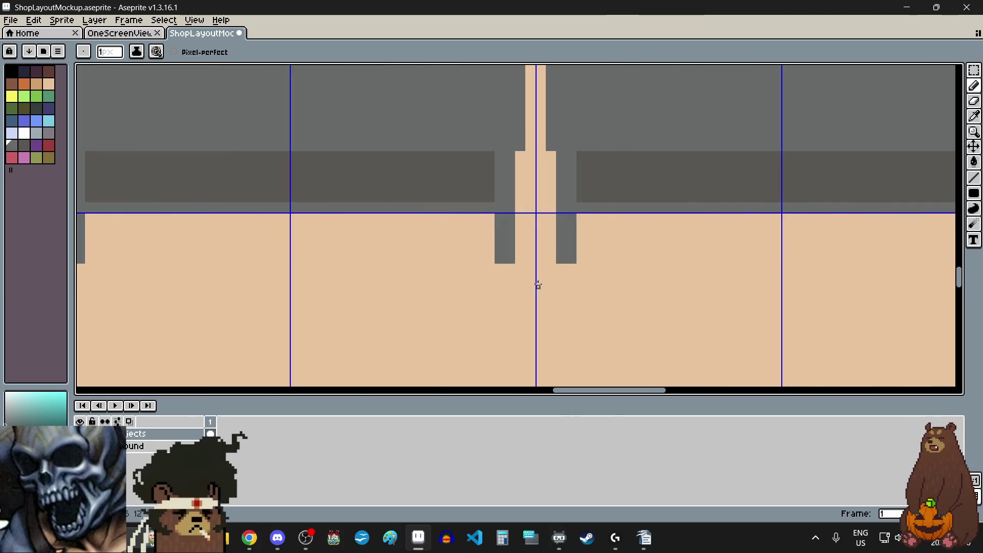
scroll(542, 283, "up", 3)
scroll(651, 243, "up", 3)
mouse_move(551, 206)
left_mouse_down()
mouse_move(652, 206)
mouse_move(566, 251)
mouse_move(533, 251)
left_mouse_up()
Add gray rows and stubs below the benches to lengthen the other legs
scroll(541, 252, "down", 2)
scroll(541, 252, "up", 2)
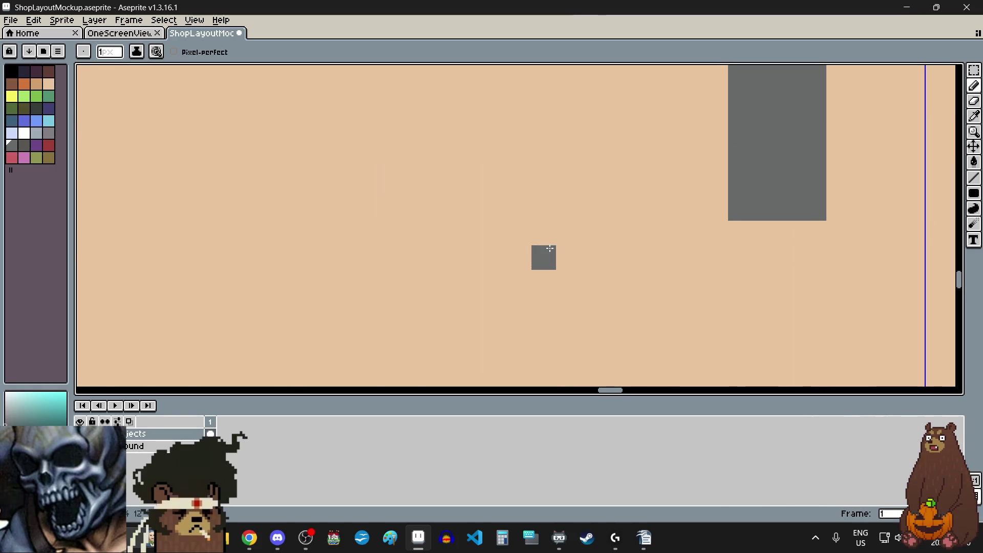
mouse_move(738, 232)
left_mouse_down()
mouse_move(808, 254)
mouse_move(747, 262)
left_mouse_up()
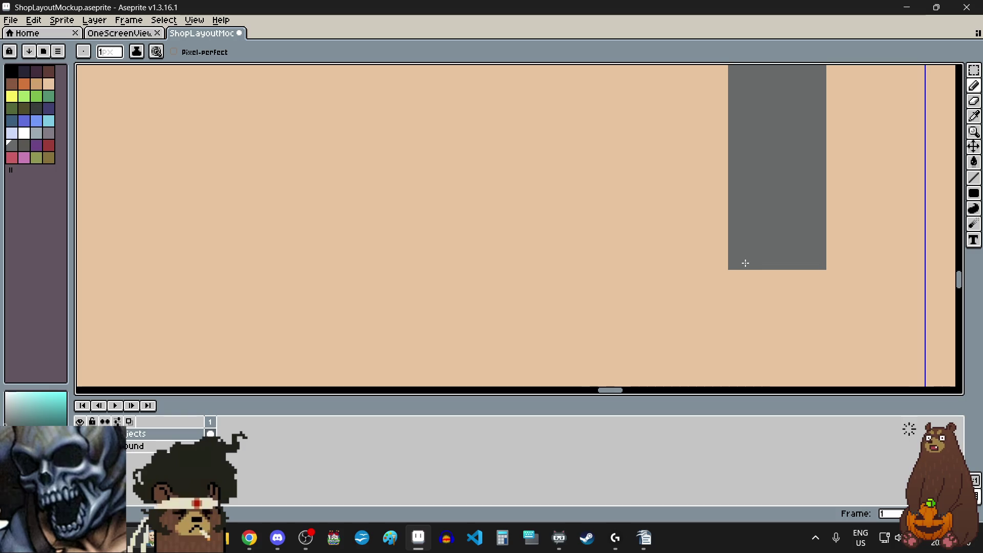
scroll(740, 266, "down", 3)
scroll(646, 263, "up", 1)
left_click(480, 259)
scroll(482, 259, "up", 2)
mouse_move(490, 251)
left_mouse_down()
mouse_move(555, 241)
mouse_move(546, 264)
mouse_move(492, 269)
left_mouse_up()
mouse_move(193, 243)
left_mouse_down()
mouse_move(248, 244)
mouse_move(261, 266)
mouse_move(191, 267)
left_mouse_up()
Paint a gray leg stub under the bench's right side
scroll(308, 292, "down", 4)
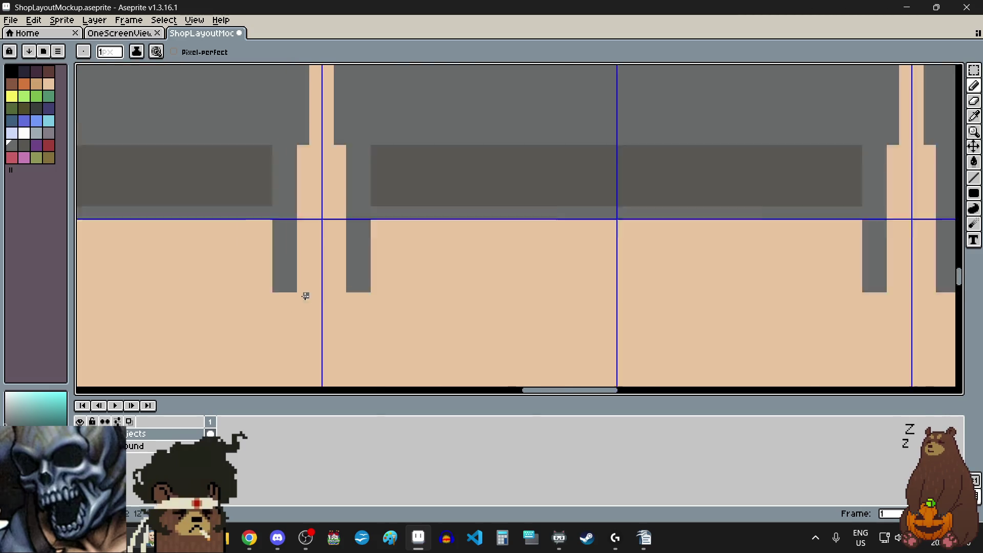
scroll(307, 292, "left", 2)
scroll(320, 303, "up", 2)
scroll(408, 272, "up", 5)
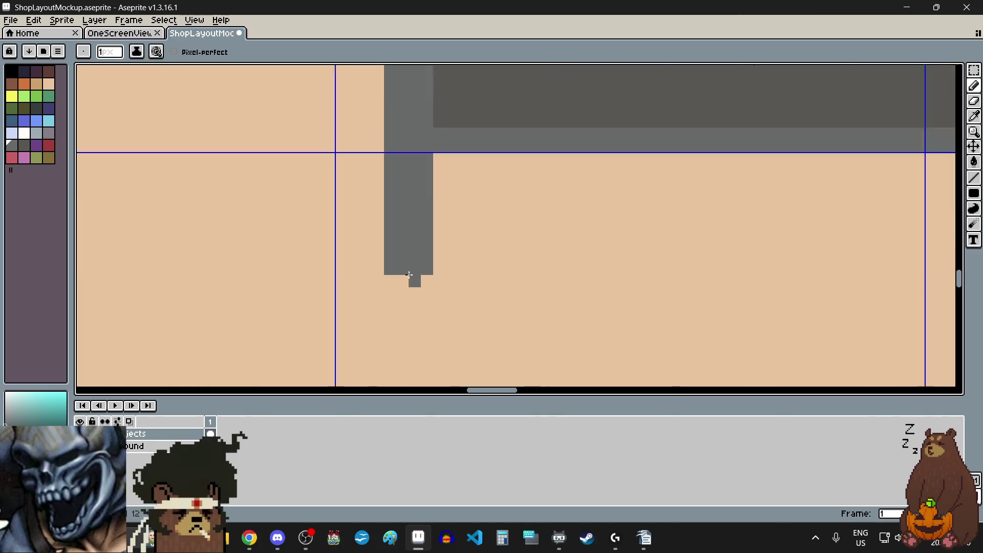
mouse_move(398, 278)
left_mouse_down()
mouse_move(444, 301)
mouse_move(380, 307)
left_mouse_up()
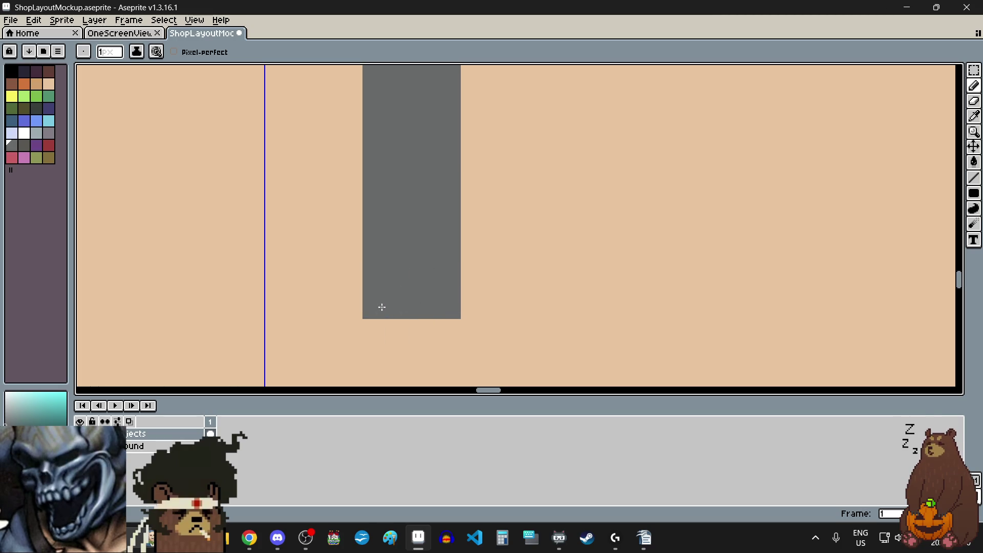
scroll(374, 303, "down", 3)
scroll(374, 303, "down", 2)
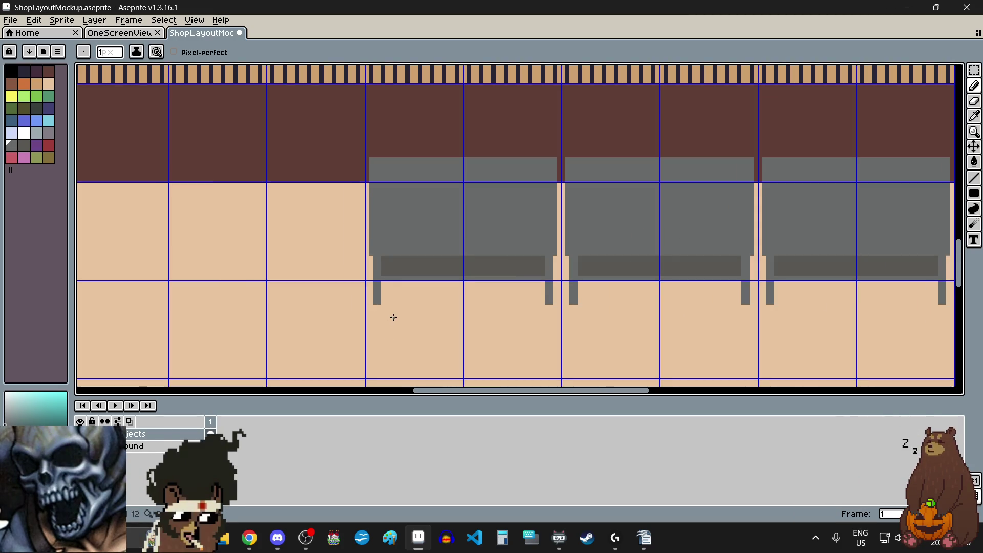
scroll(393, 316, "down", 3)
scroll(641, 281, "up", 3)
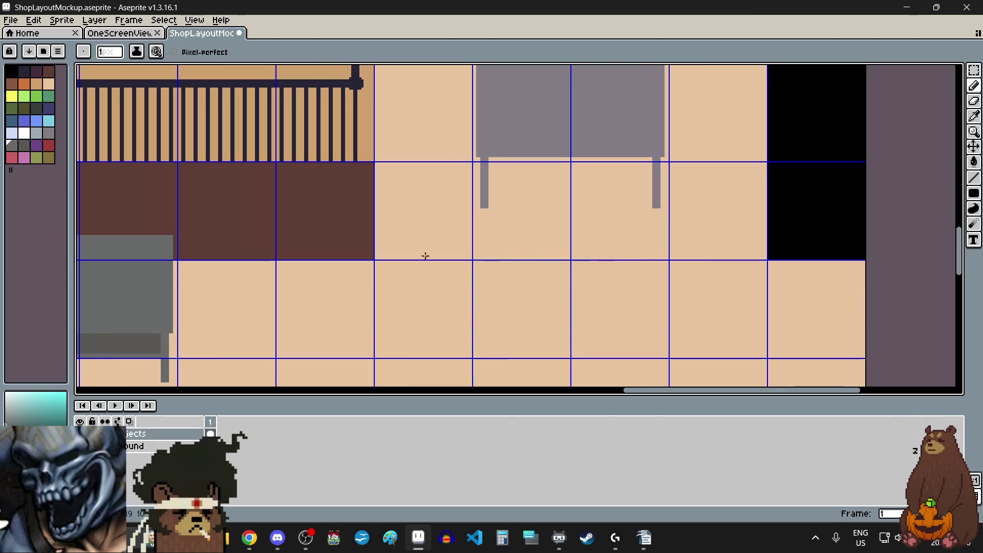
key("alt+Tab")
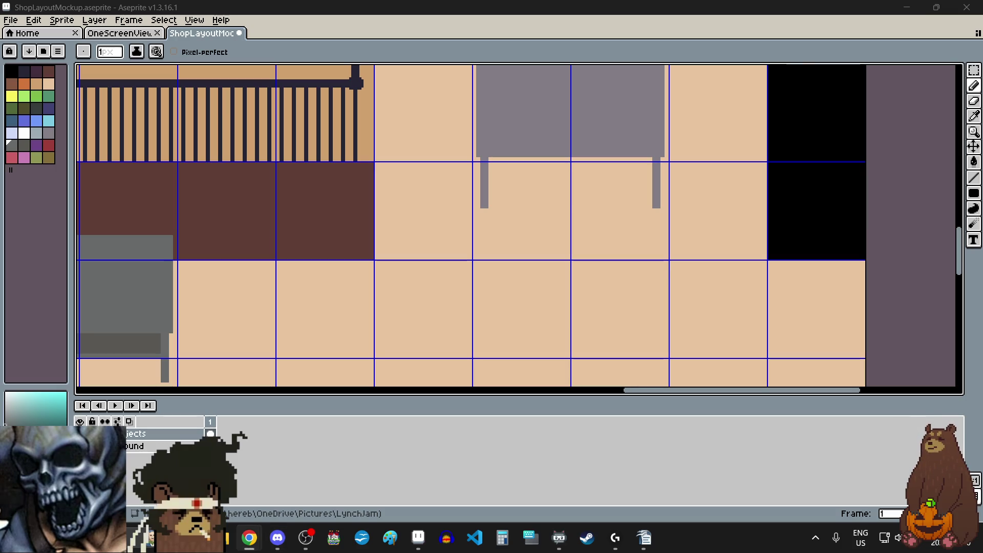
Bring the browser window with the Wordle No. 1676 preview image onscreen and maximize it
mouse_move(0, 152)
left_mouse_down()
mouse_move(566, 152)
mouse_move(625, 108)
left_mouse_up()
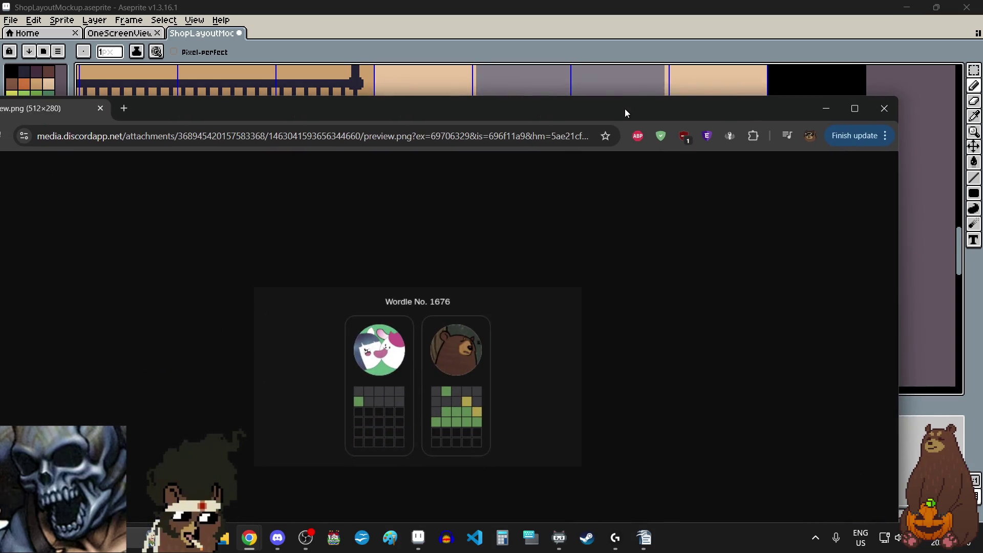
double_click(625, 108)
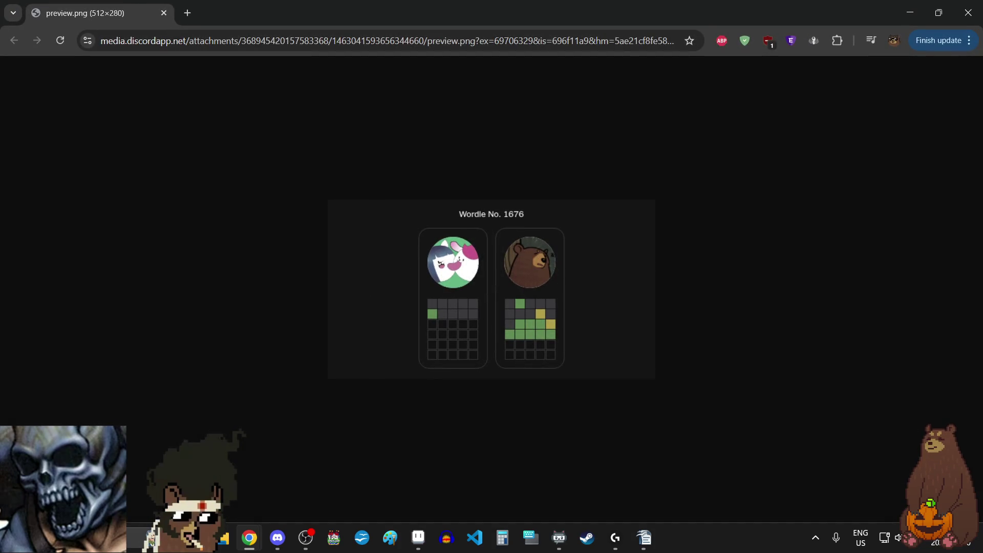